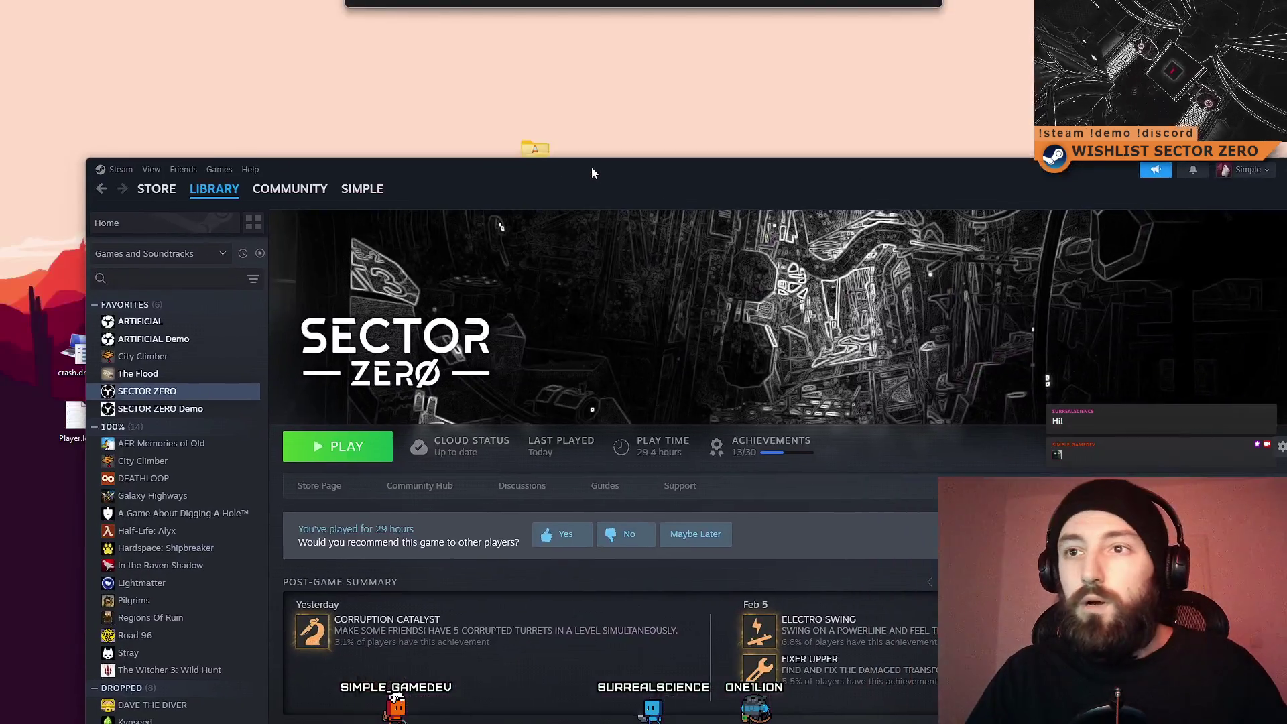
# Maximize the Steam window and open the SECTOR ZERO store page
pyautogui.doubleClick(592, 167)
pyautogui.click(233, 328)
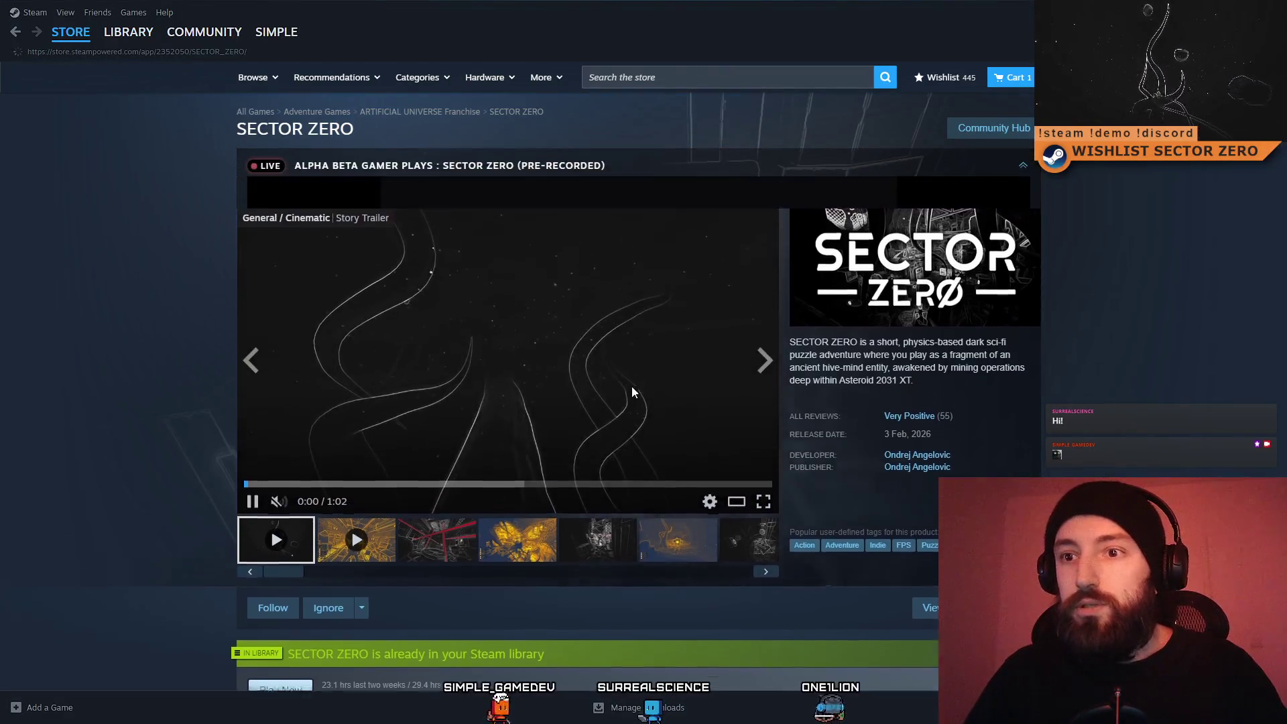
pyautogui.scroll(-3, 637, 587)
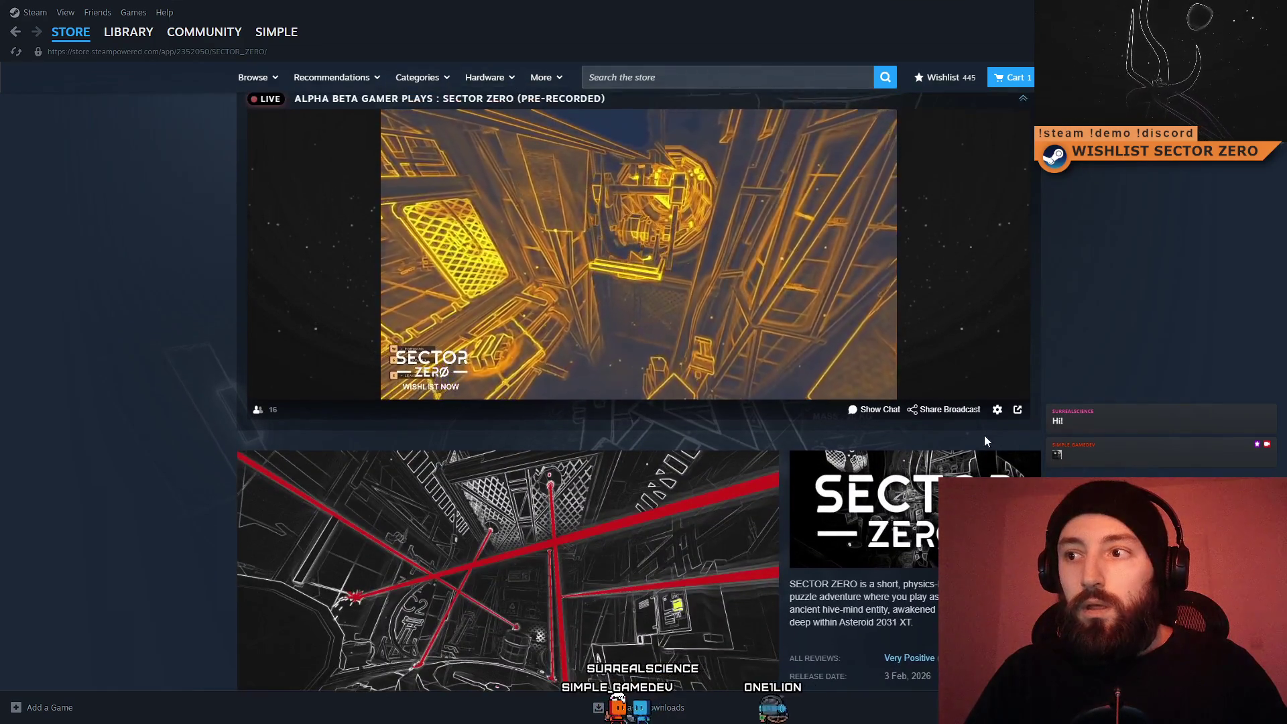
# Show the broadcast chat, then go to the SECTOR ZERO community hub discussions
pyautogui.click(887, 413)
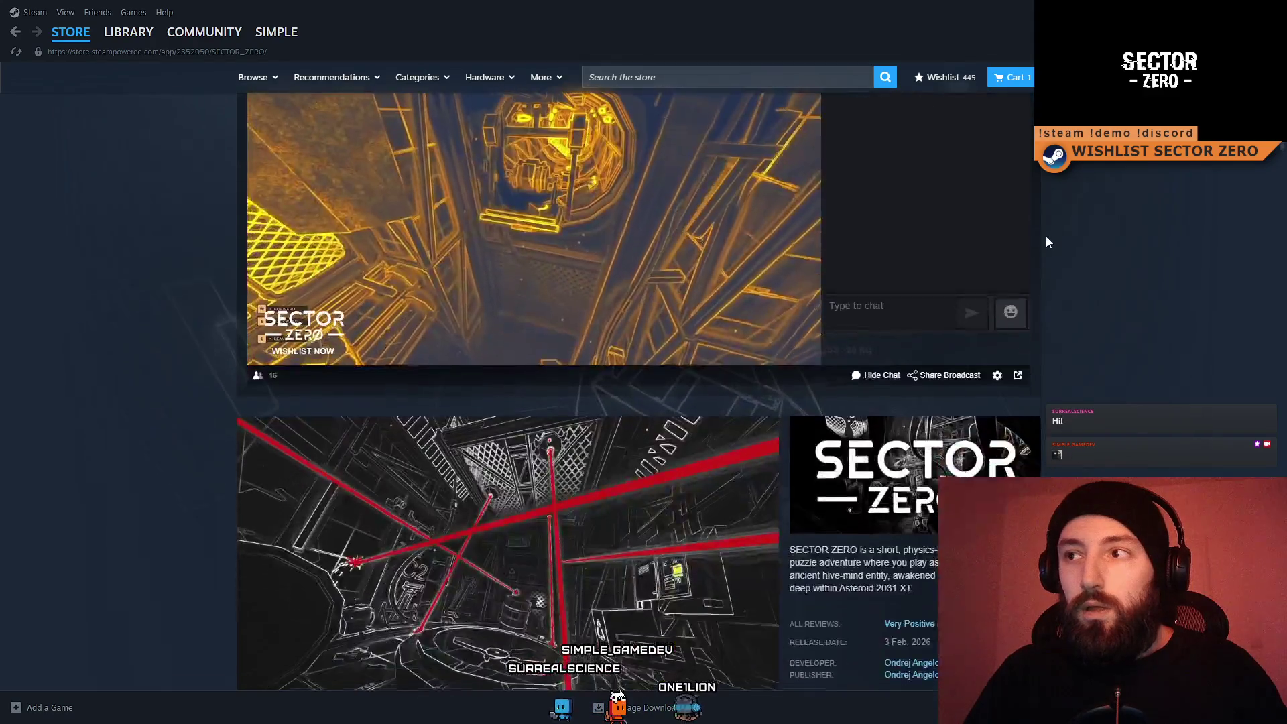
pyautogui.scroll(2, 1019, 201)
pyautogui.click(999, 139)
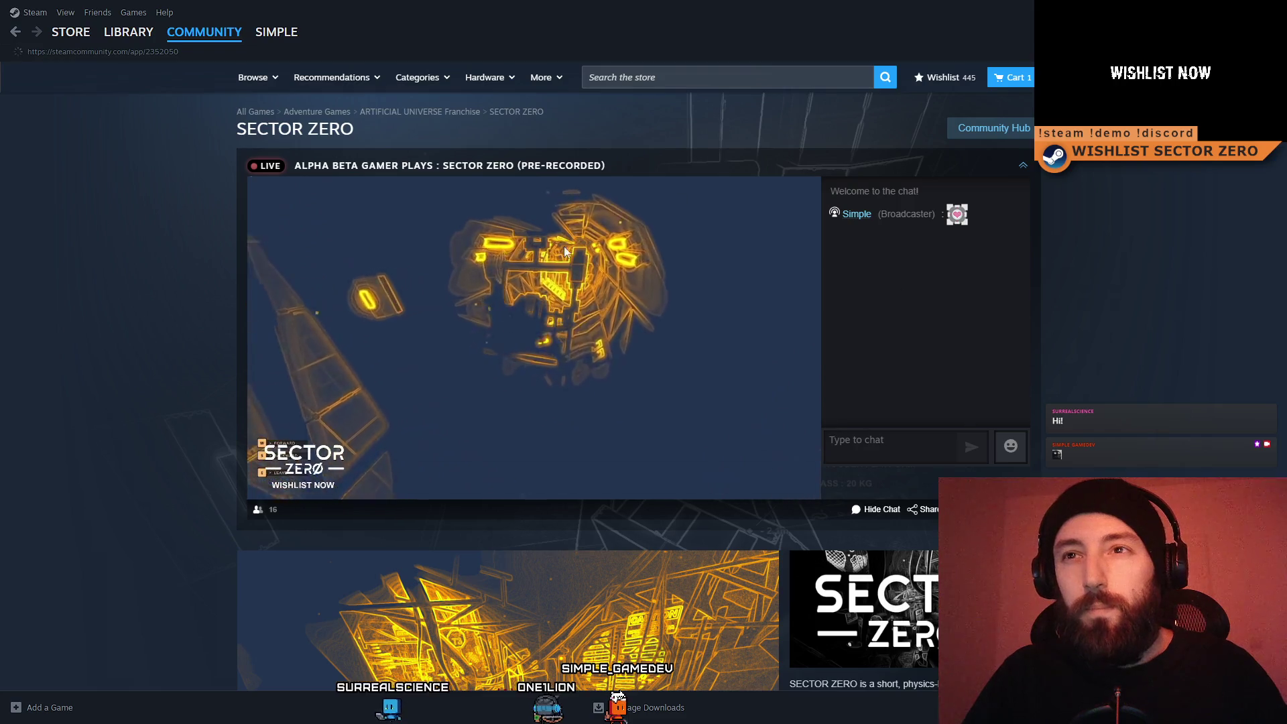
pyautogui.scroll(-8, 667, 379)
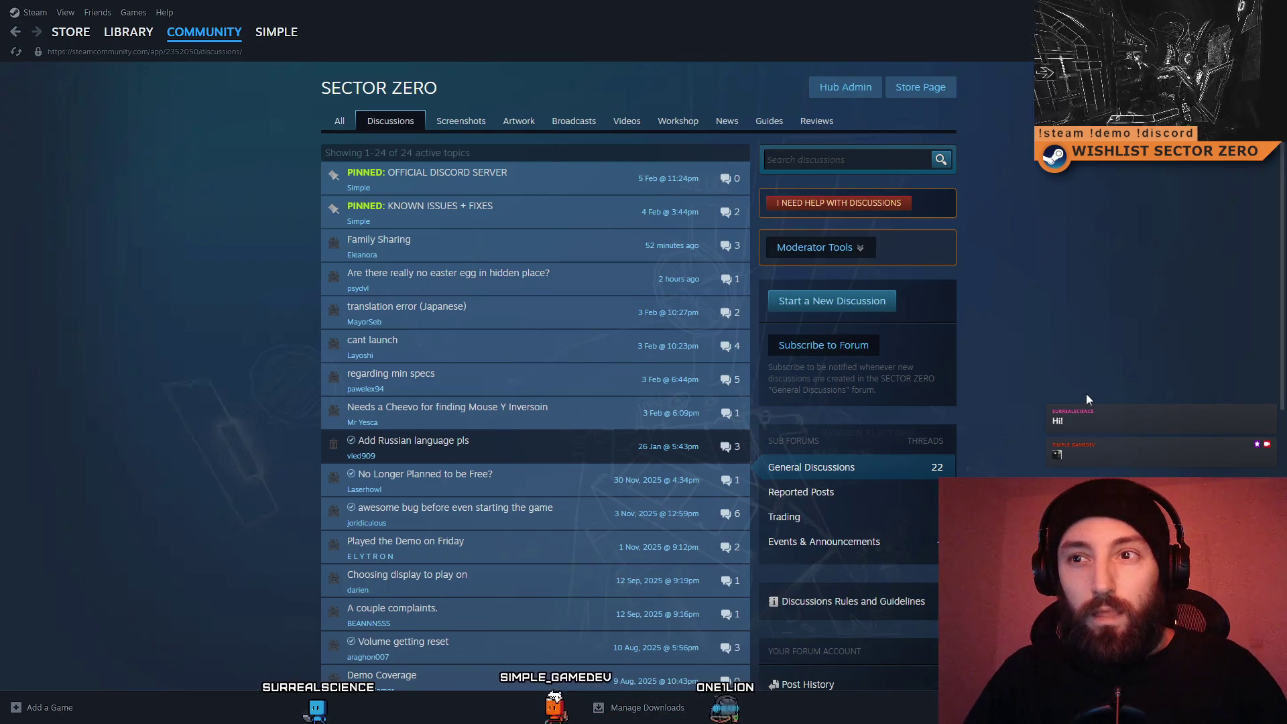
pyautogui.moveTo(581, 242)
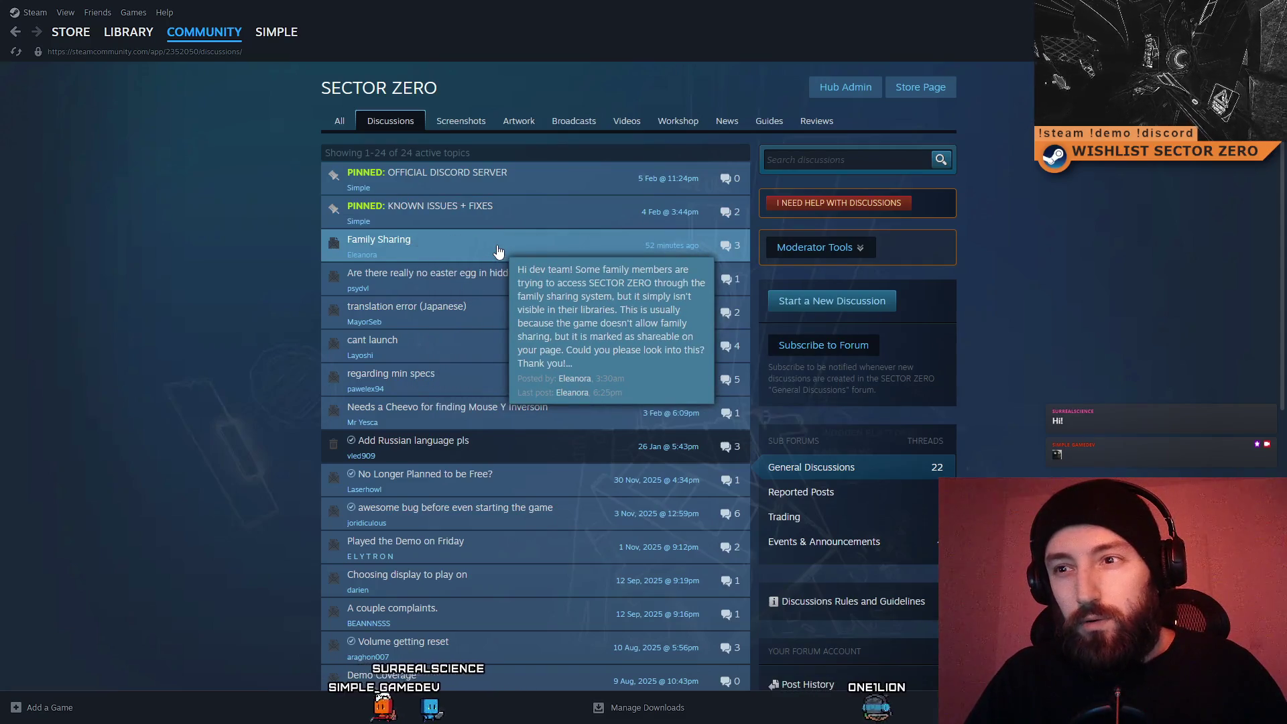
pyautogui.moveTo(575, 293)
pyautogui.moveTo(503, 240)
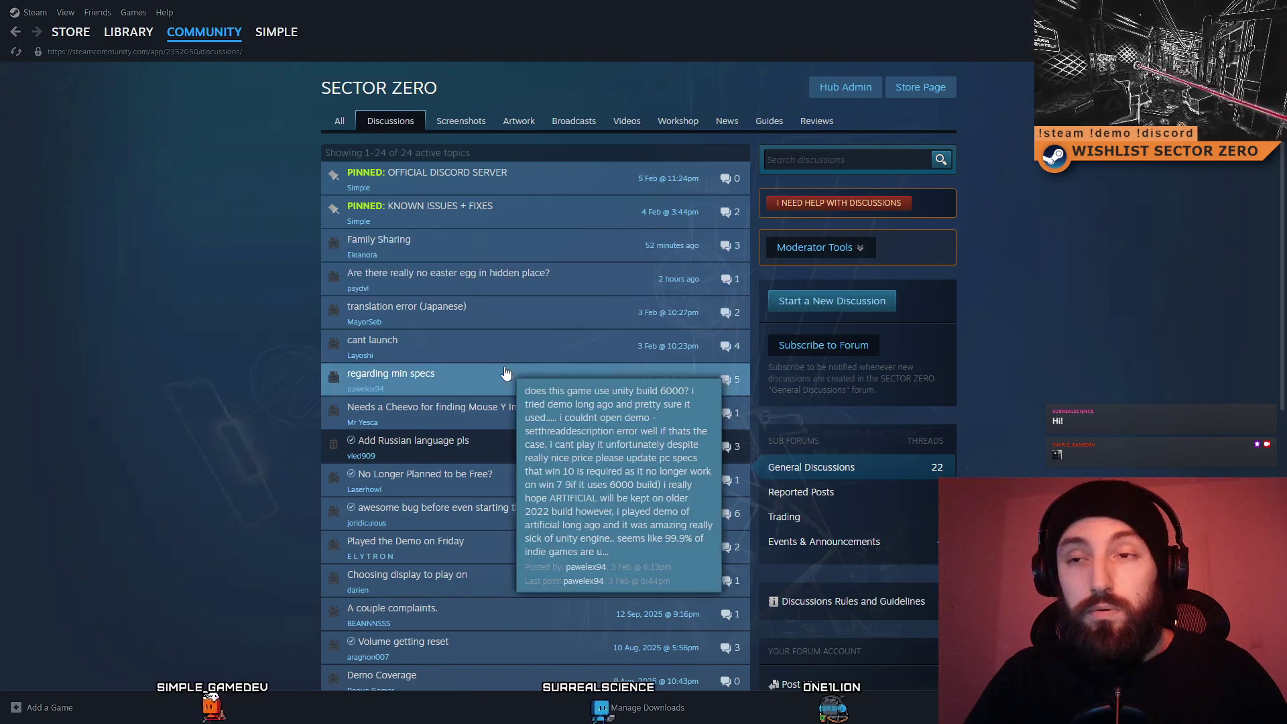
pyautogui.moveTo(488, 339)
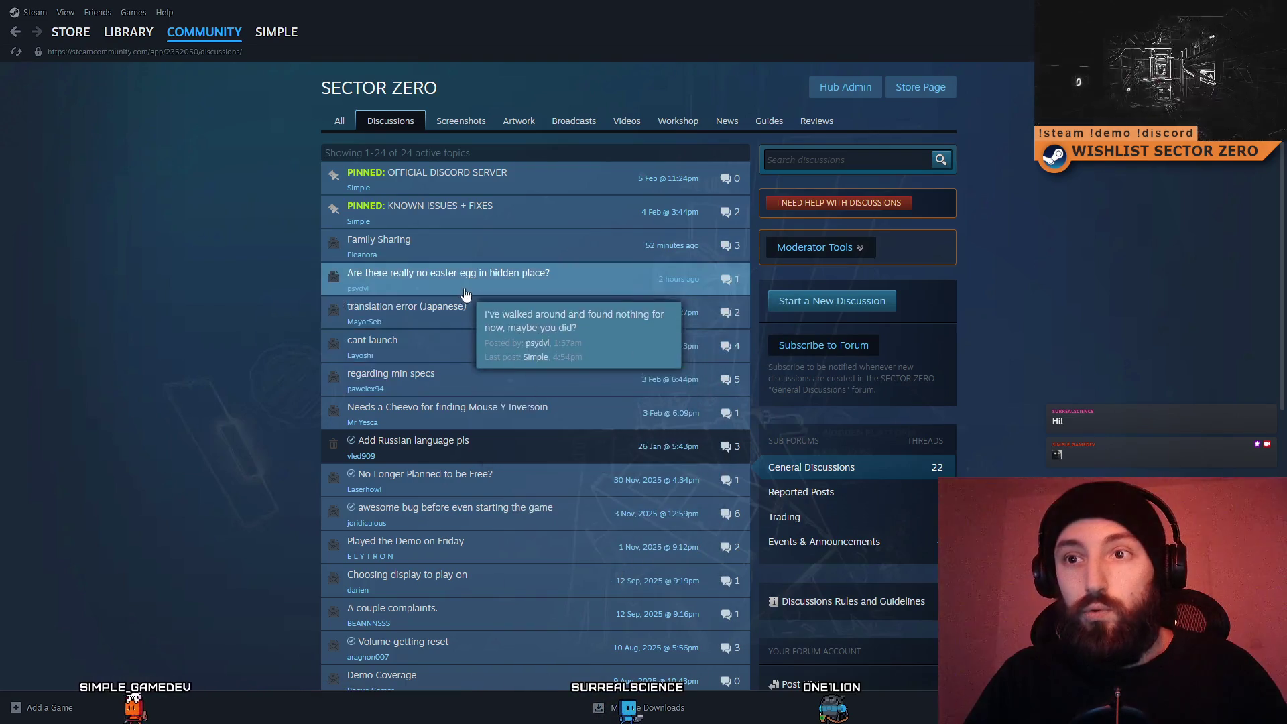
pyautogui.moveTo(520, 481)
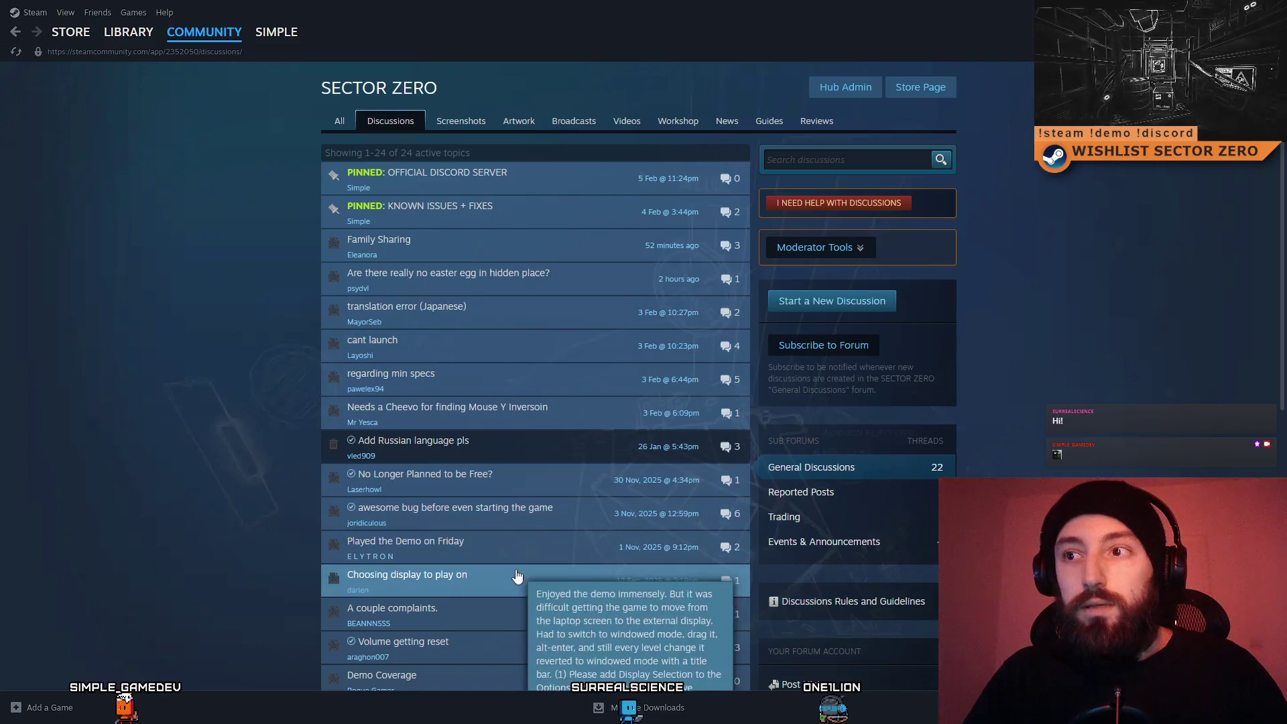
pyautogui.moveTo(506, 295)
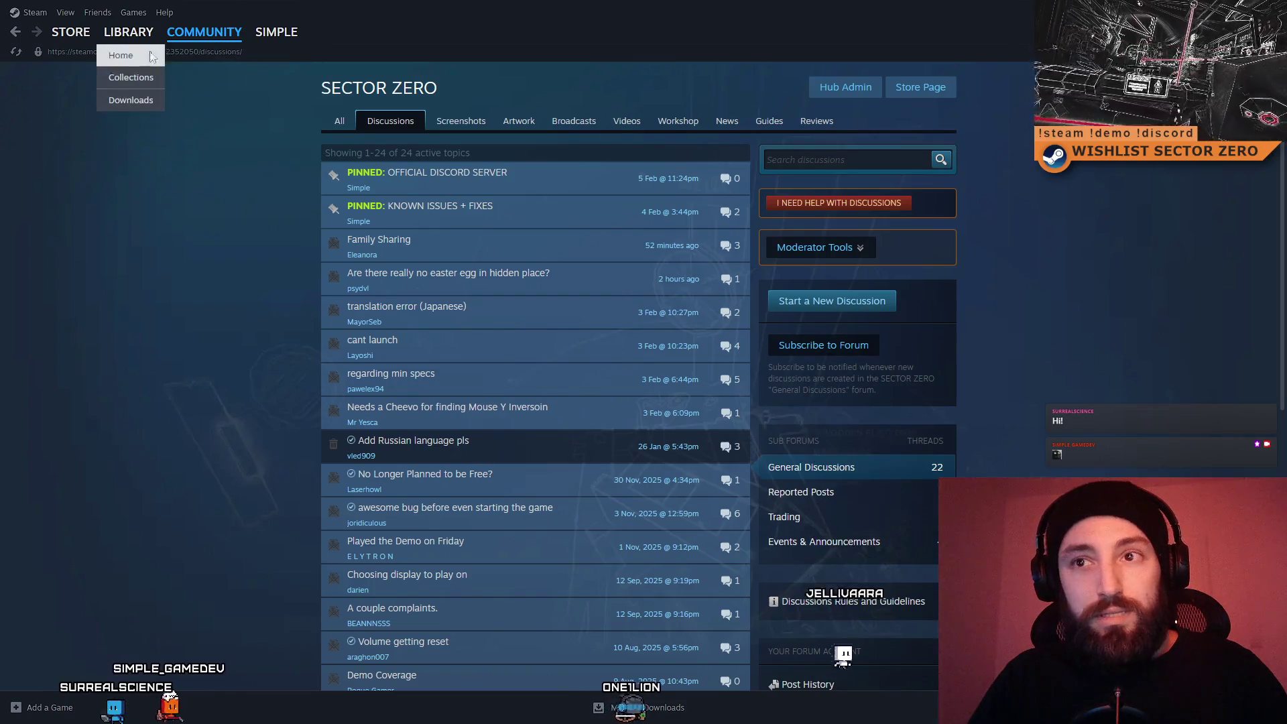
# Open SECTOR ZERO's store page from Library Home, scroll it, then reveal the desktop with Super+D
pyautogui.click(127, 51)
pyautogui.click(470, 307)
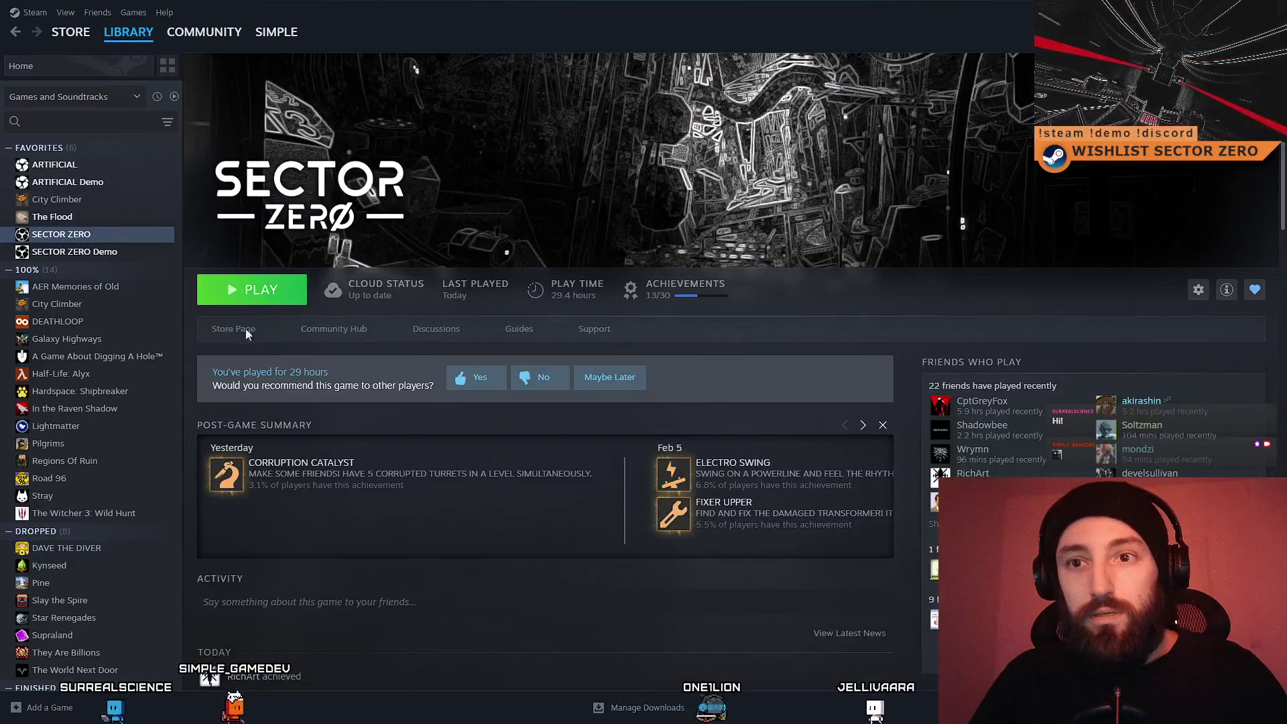
pyautogui.click(246, 329)
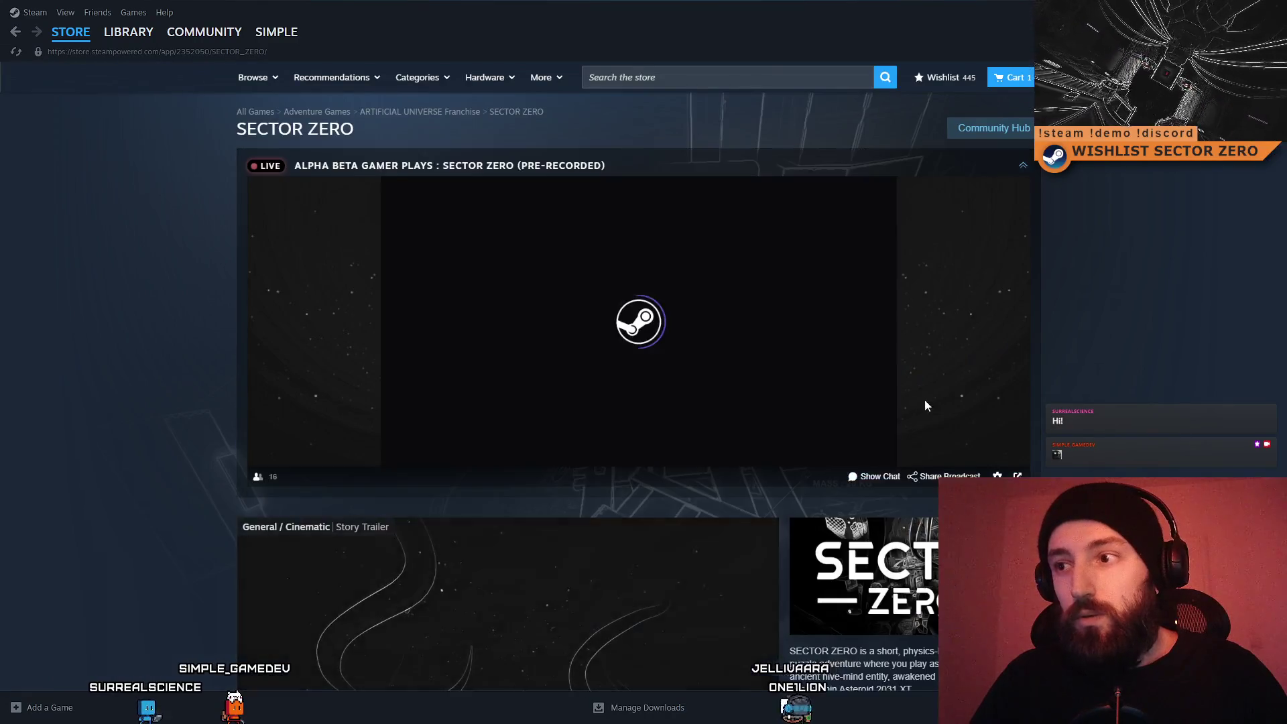
pyautogui.scroll(-2, 925, 405)
pyautogui.scroll(-2, 939, 463)
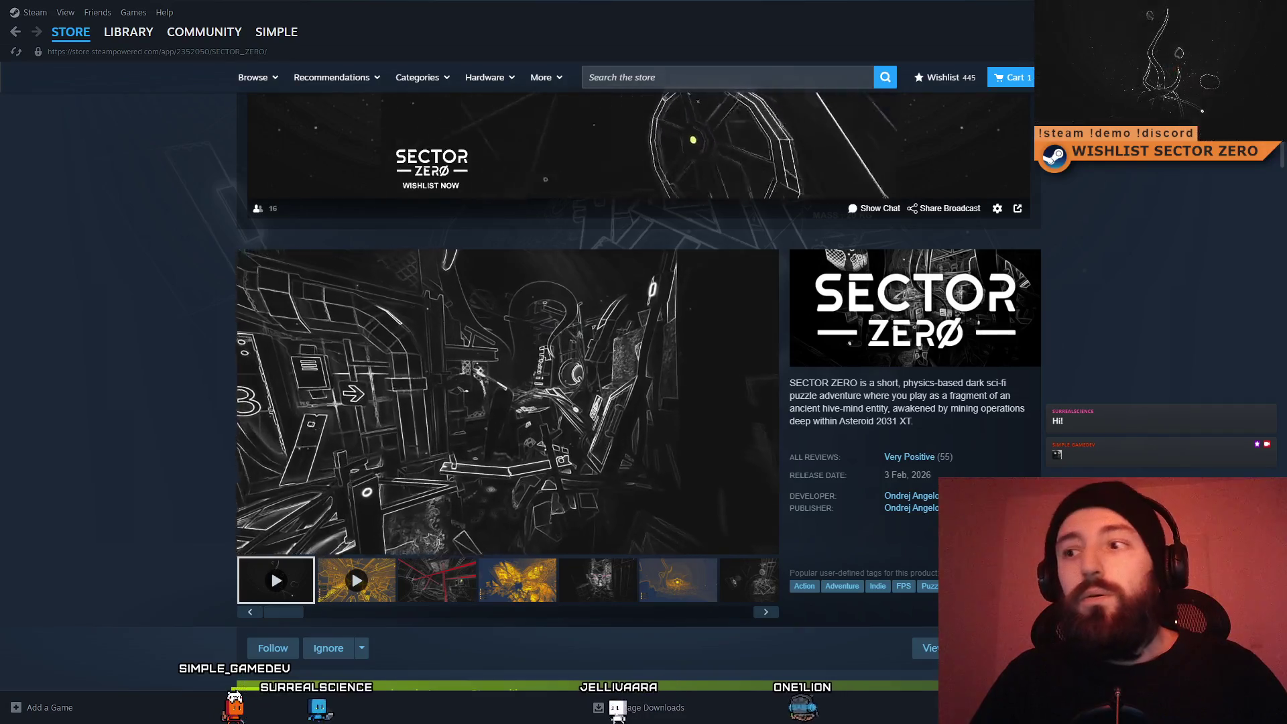
pyautogui.press('super+d')
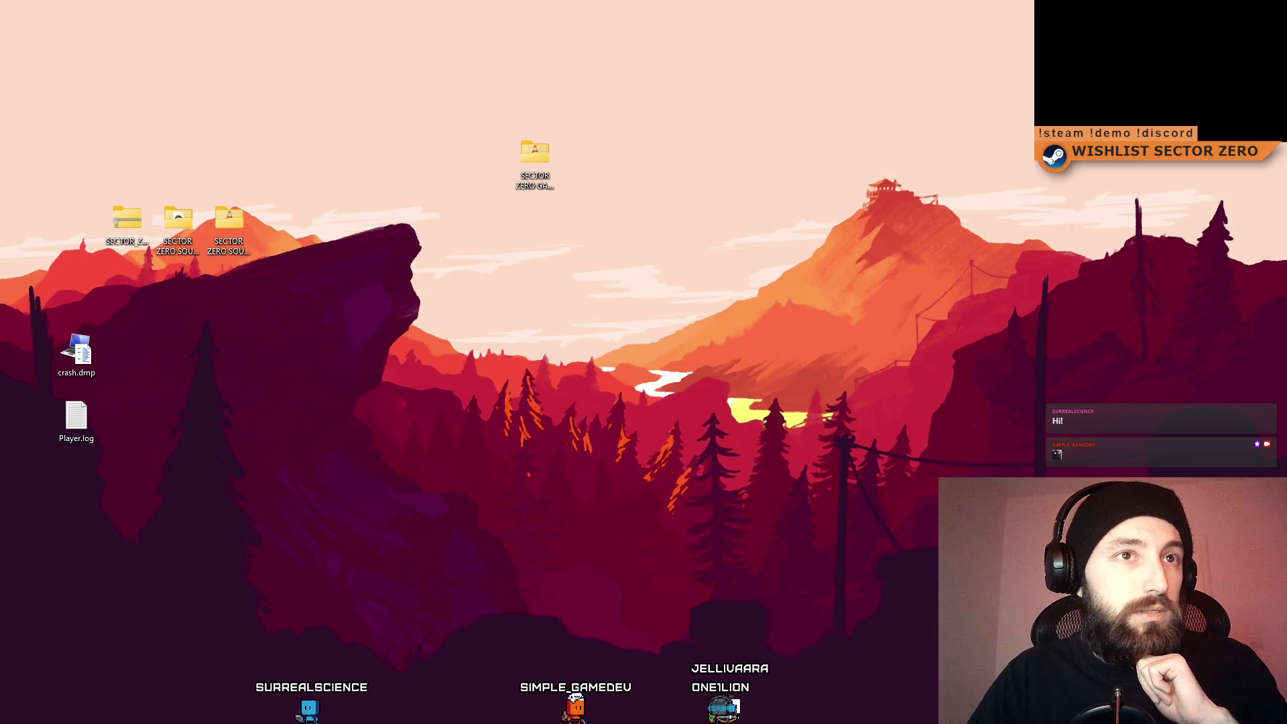
# Switch to the browser showing Steamworks sales stats and maximize it
pyautogui.hotkey('alt', 'Tab')
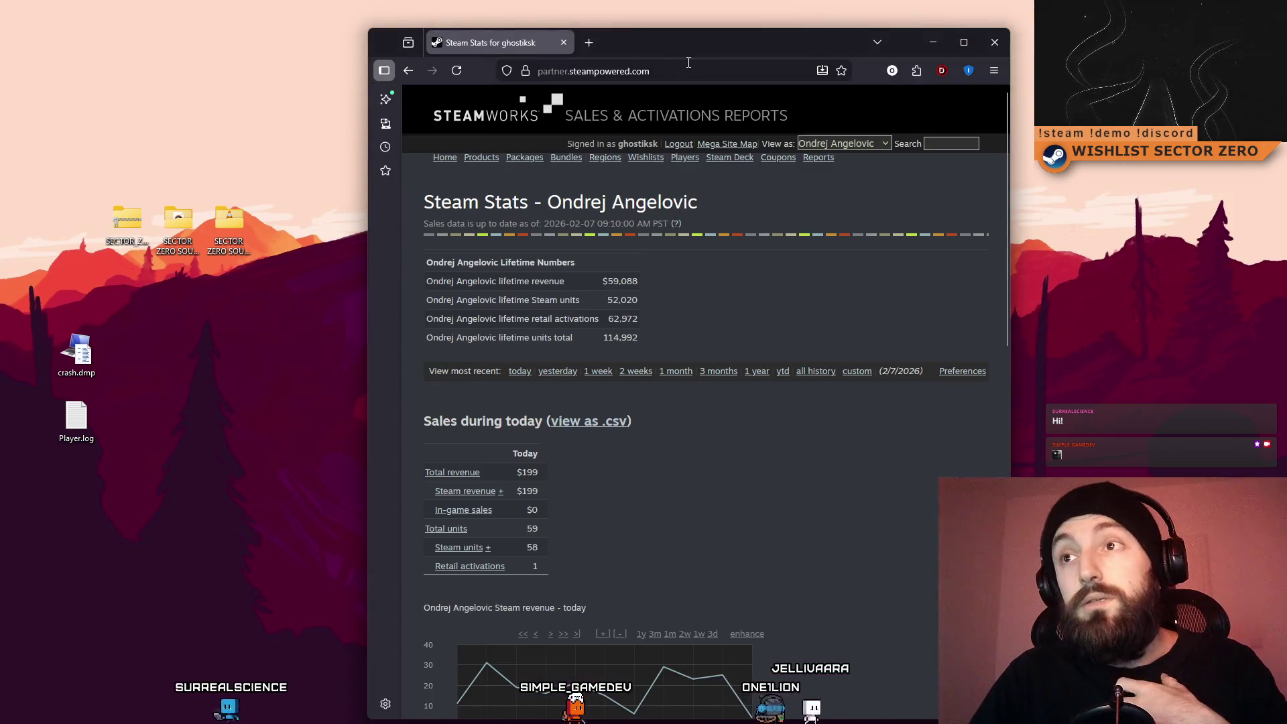
pyautogui.doubleClick(706, 47)
pyautogui.scroll(-5, 549, 401)
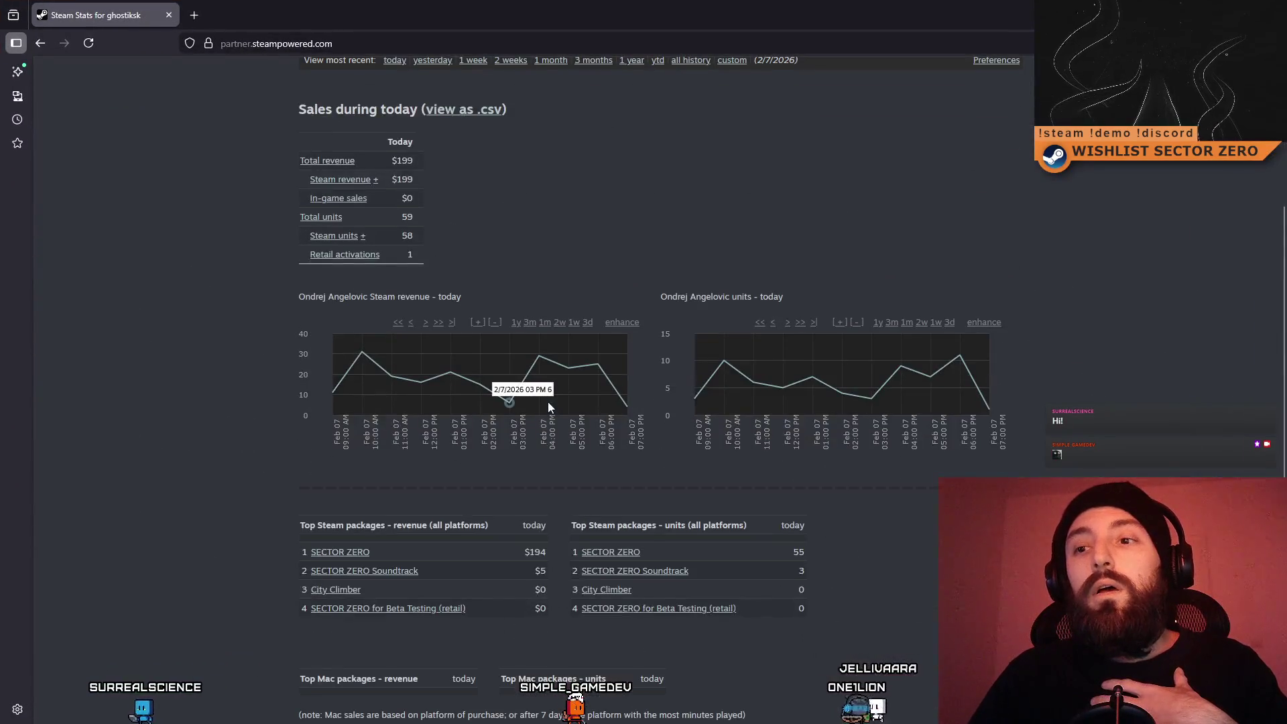
pyautogui.scroll(5, 532, 423)
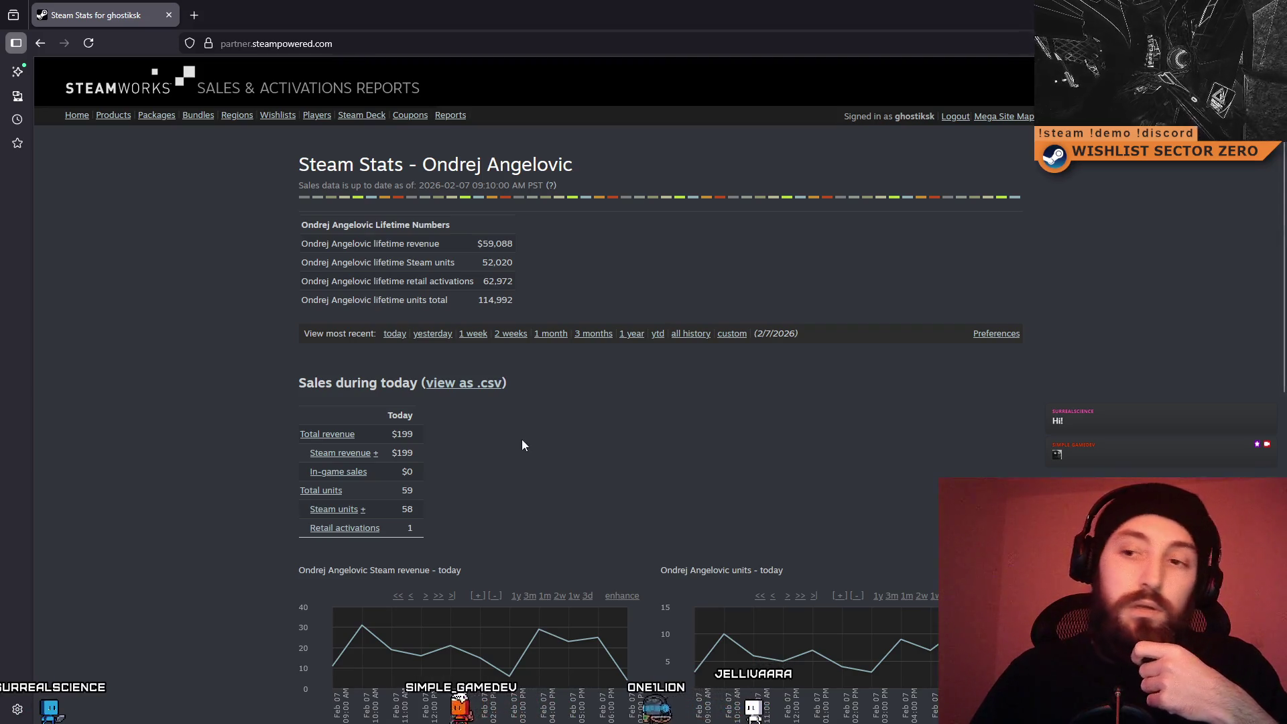
# Compare today's and yesterday's sales reports, ending on yesterday with 162 Steam units selected
pyautogui.click(437, 337)
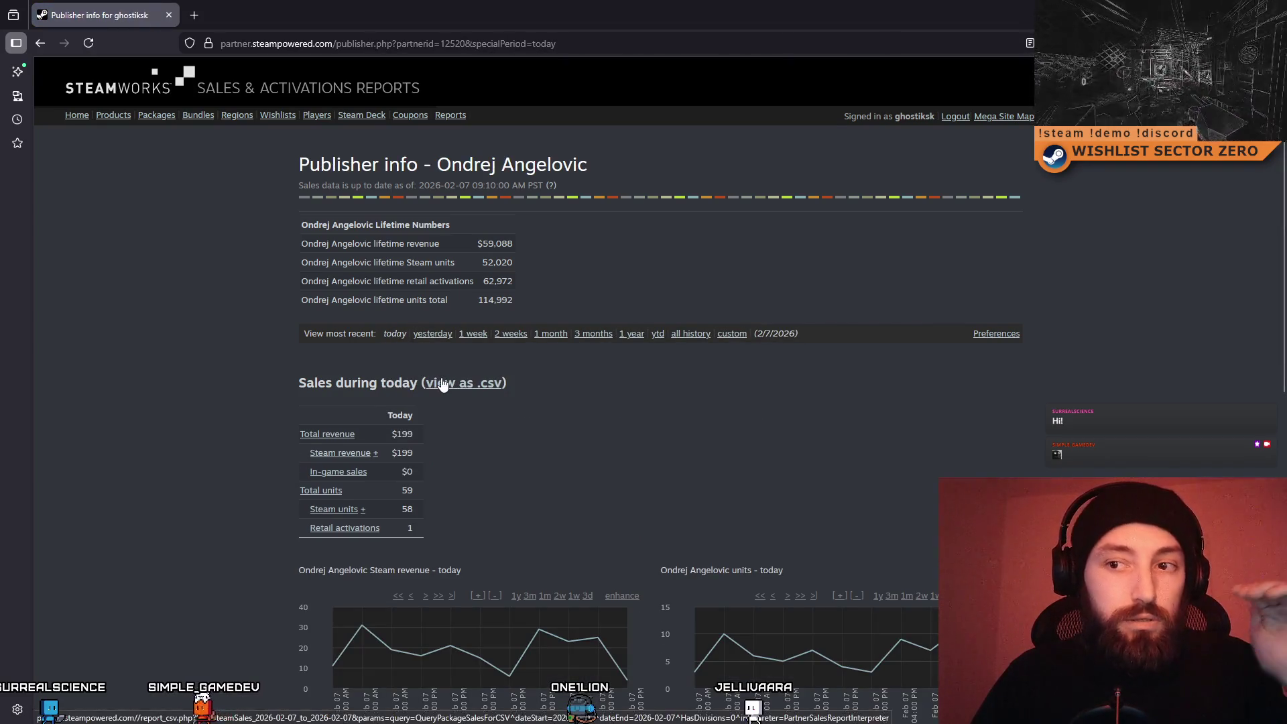
pyautogui.click(429, 337)
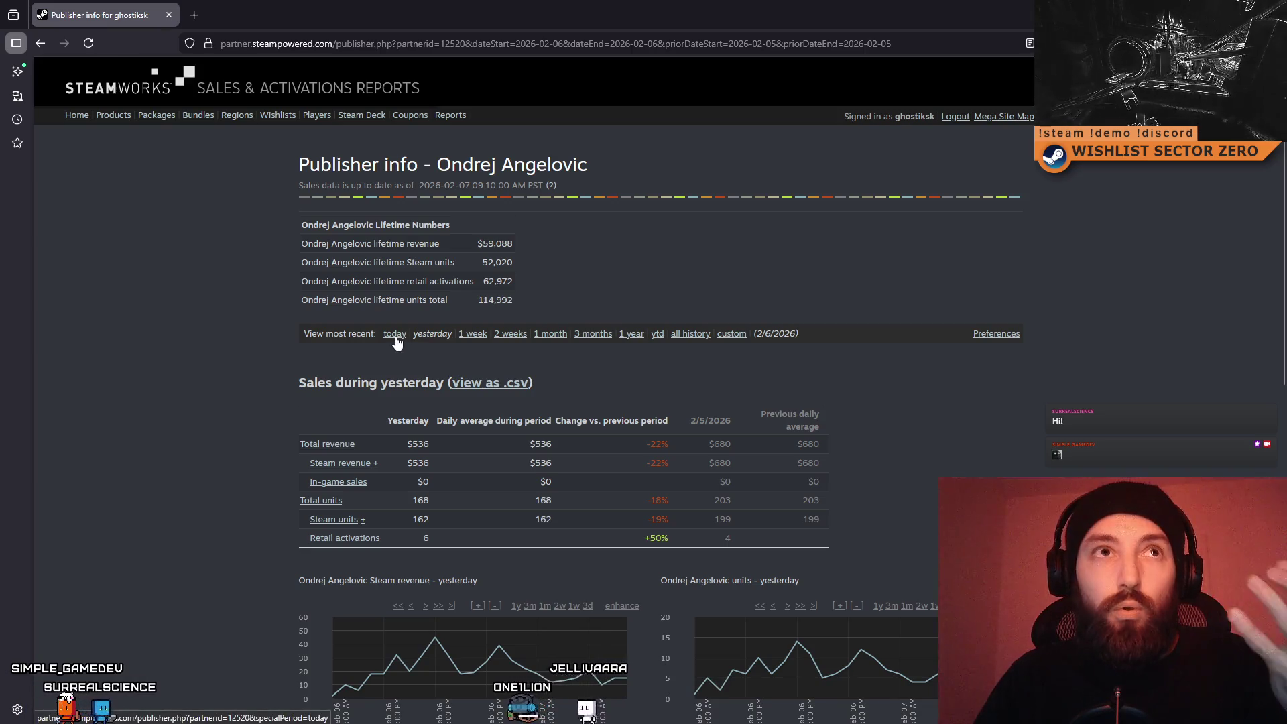
pyautogui.click(395, 336)
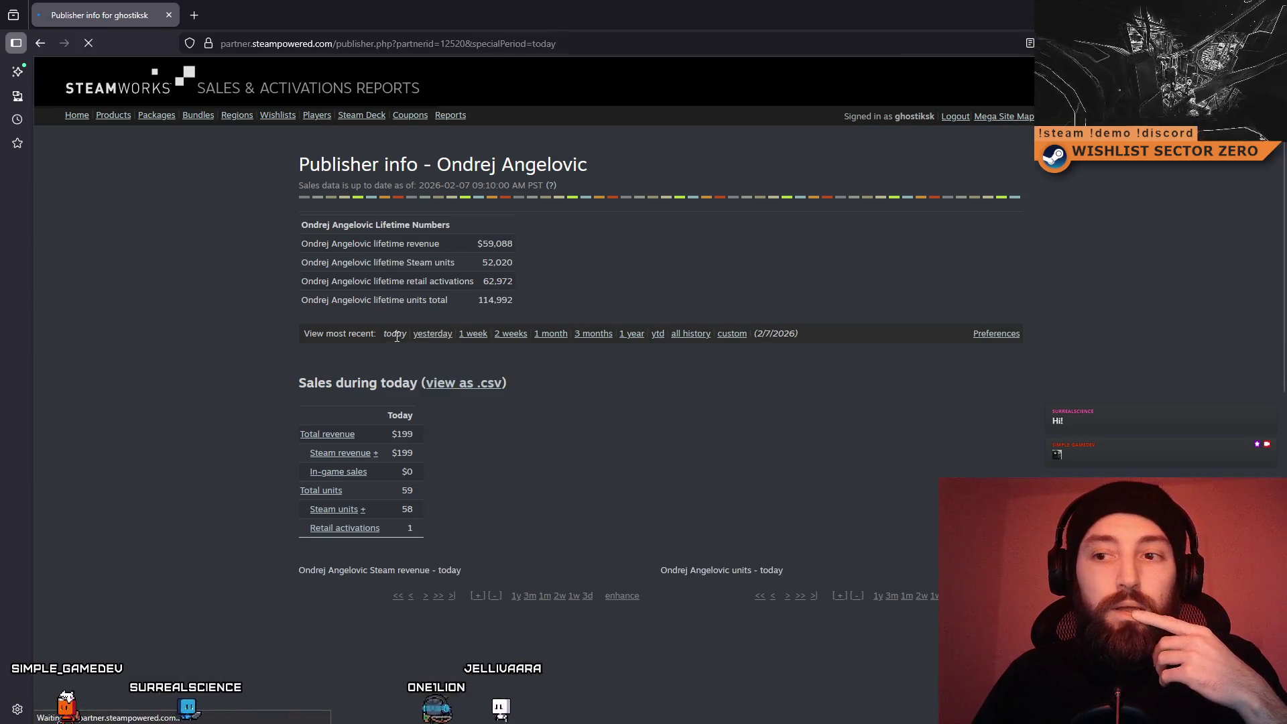
pyautogui.click(434, 334)
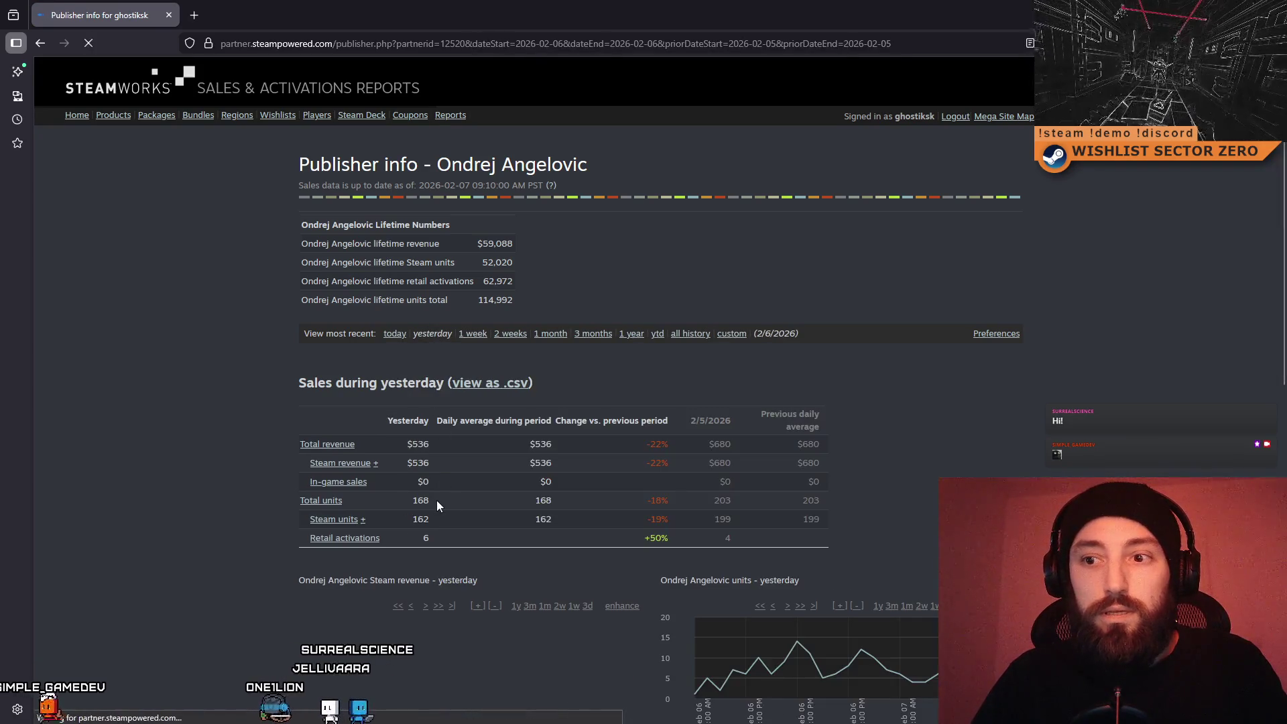
pyautogui.moveTo(448, 510); pyautogui.dragTo(377, 512)
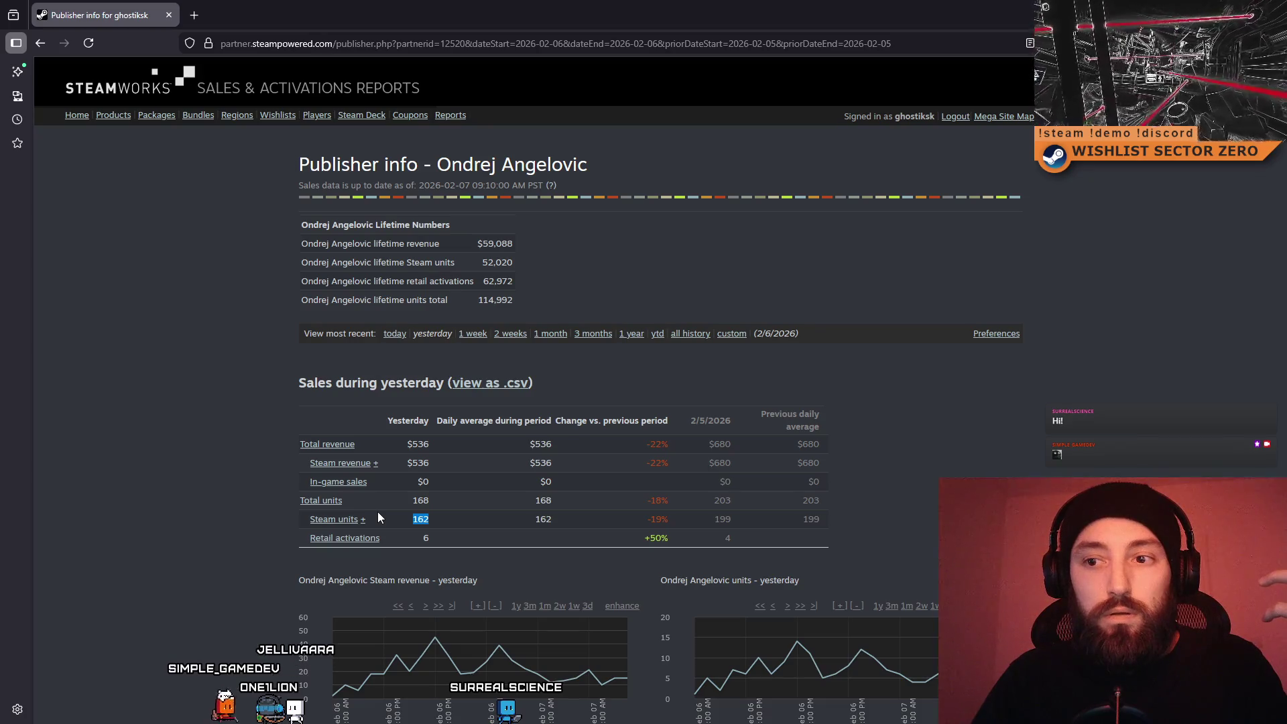
# Return to today's sales report and select the 58 Steam units value
pyautogui.click(395, 336)
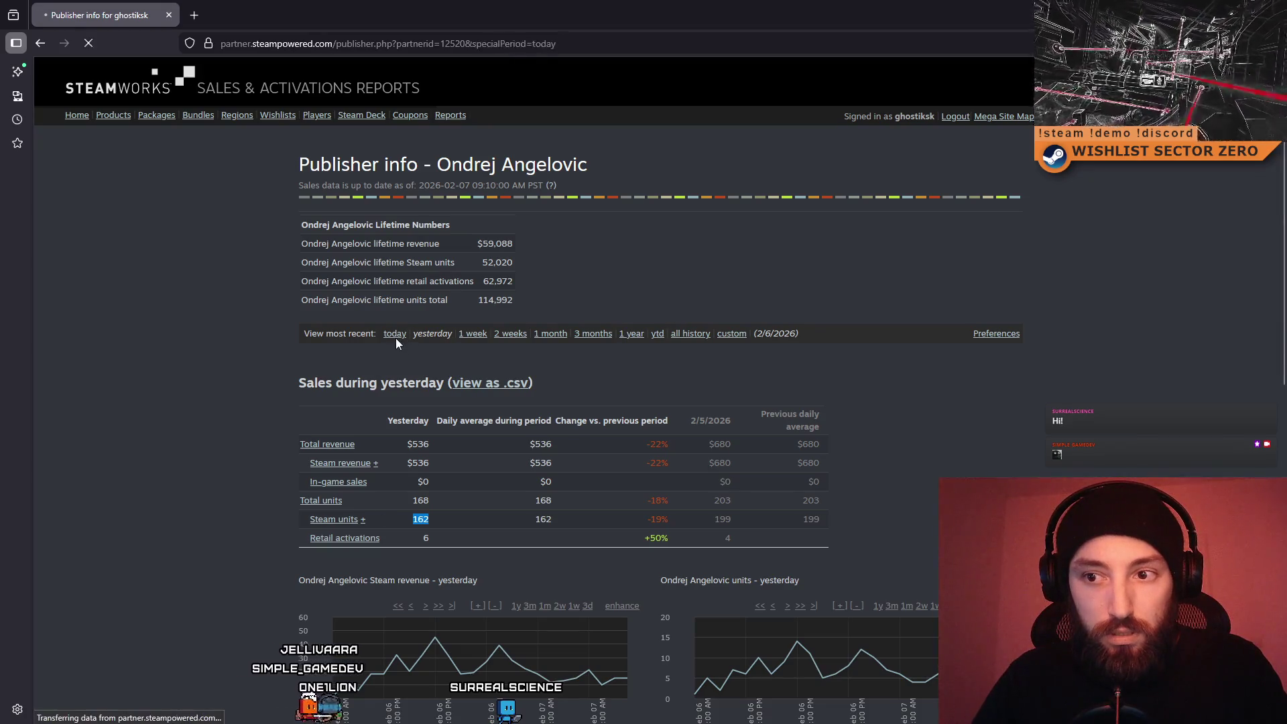
pyautogui.doubleClick(399, 513)
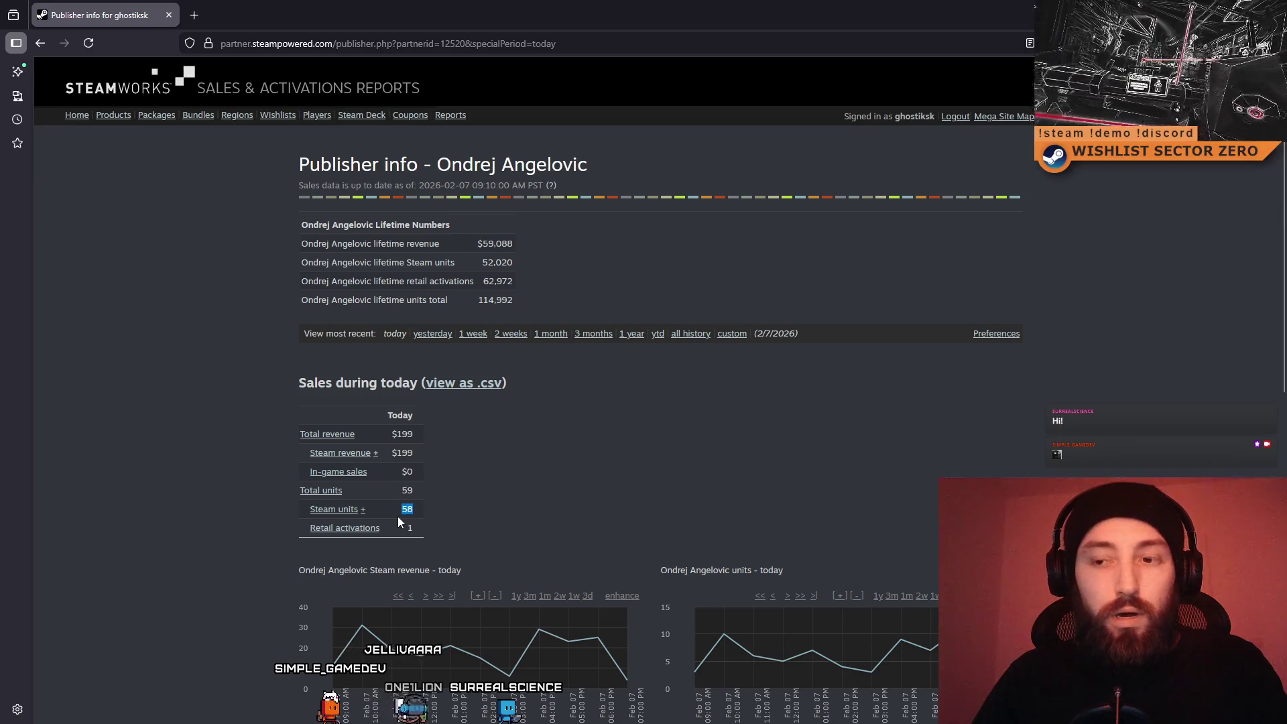
pyautogui.rightClick(70, 513)
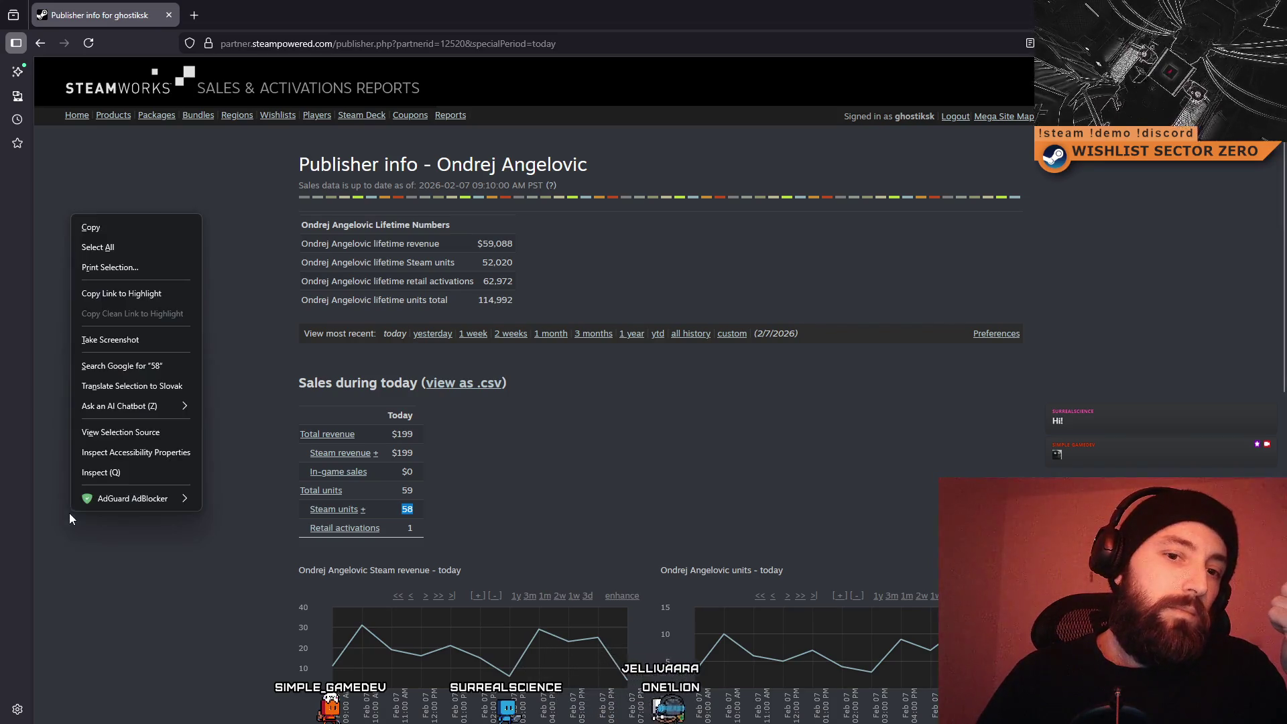
pyautogui.click(119, 618)
pyautogui.doubleClick(399, 515)
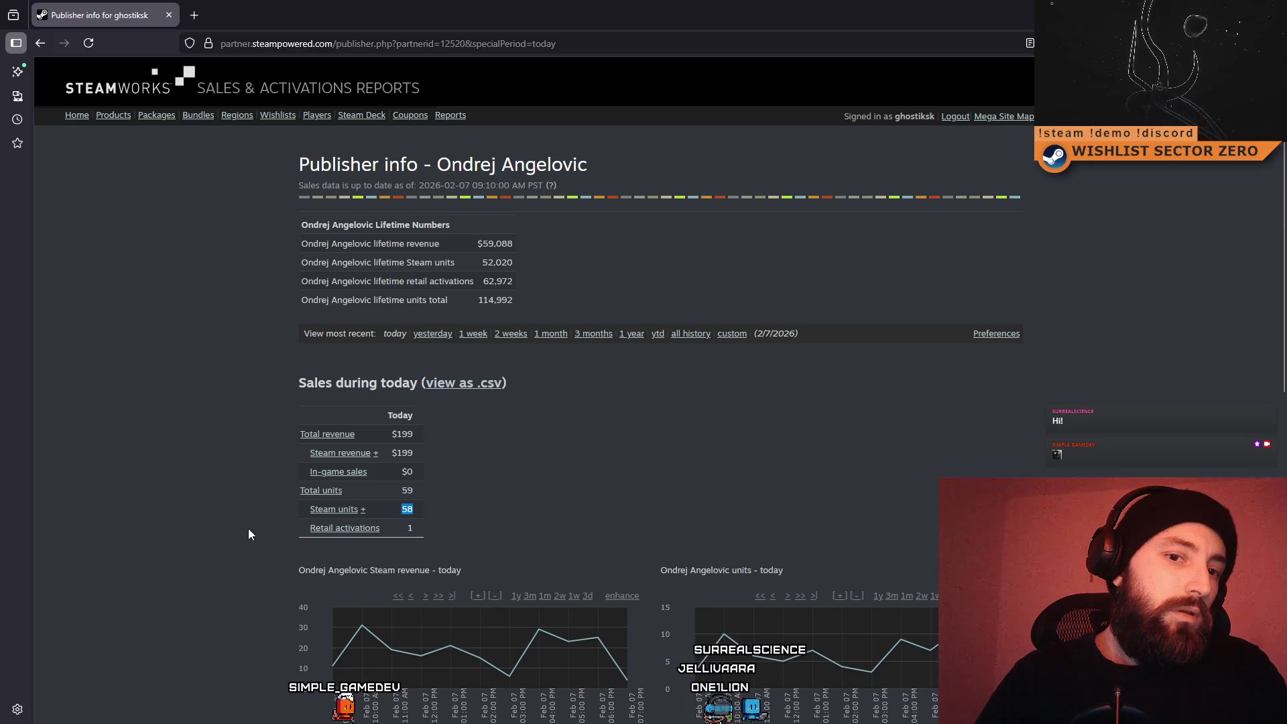
pyautogui.click(385, 526)
# Reselect the 58 value, then switch to yesterday's report and scroll toward the packages
pyautogui.doubleClick(398, 511)
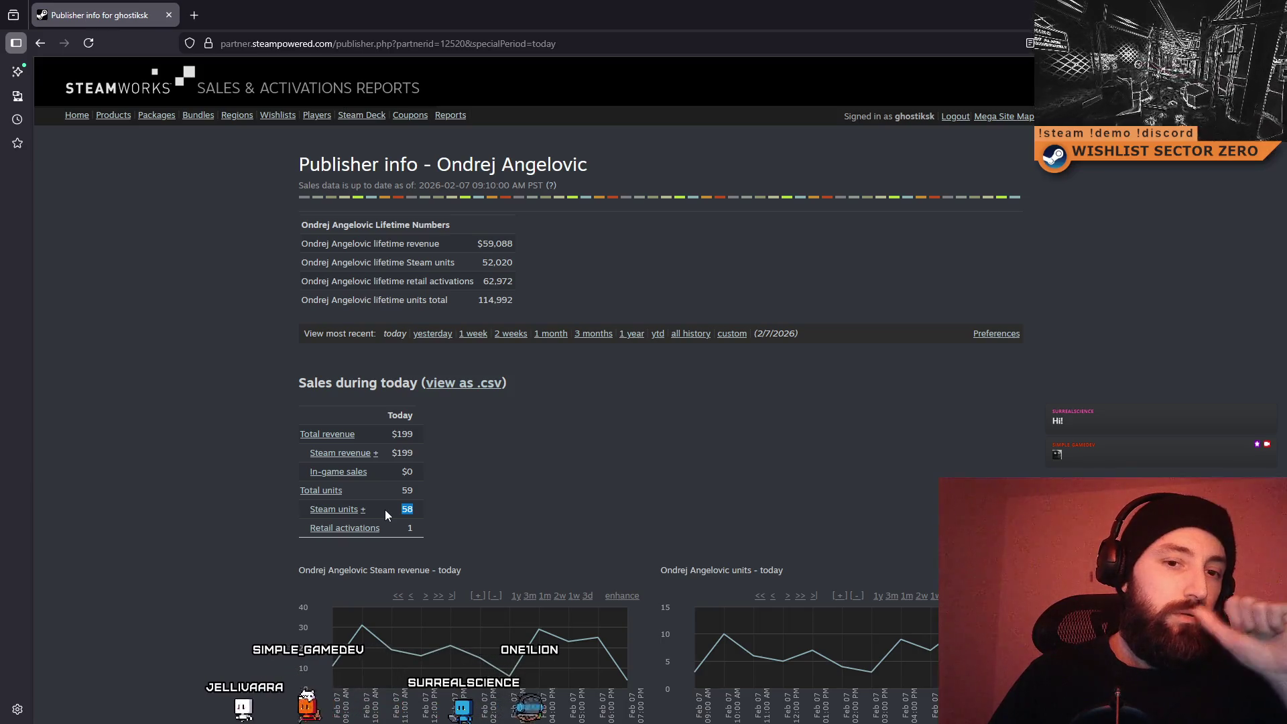
pyautogui.rightClick(385, 510)
pyautogui.click(218, 489)
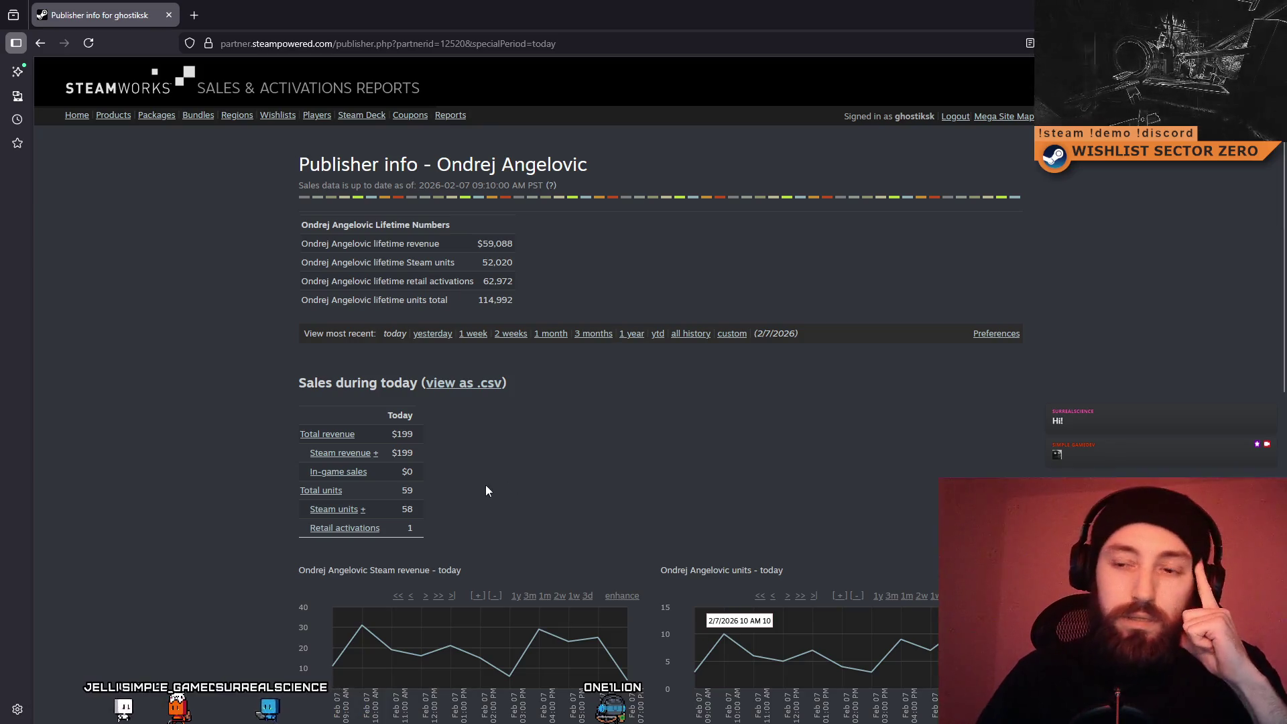
pyautogui.click(441, 337)
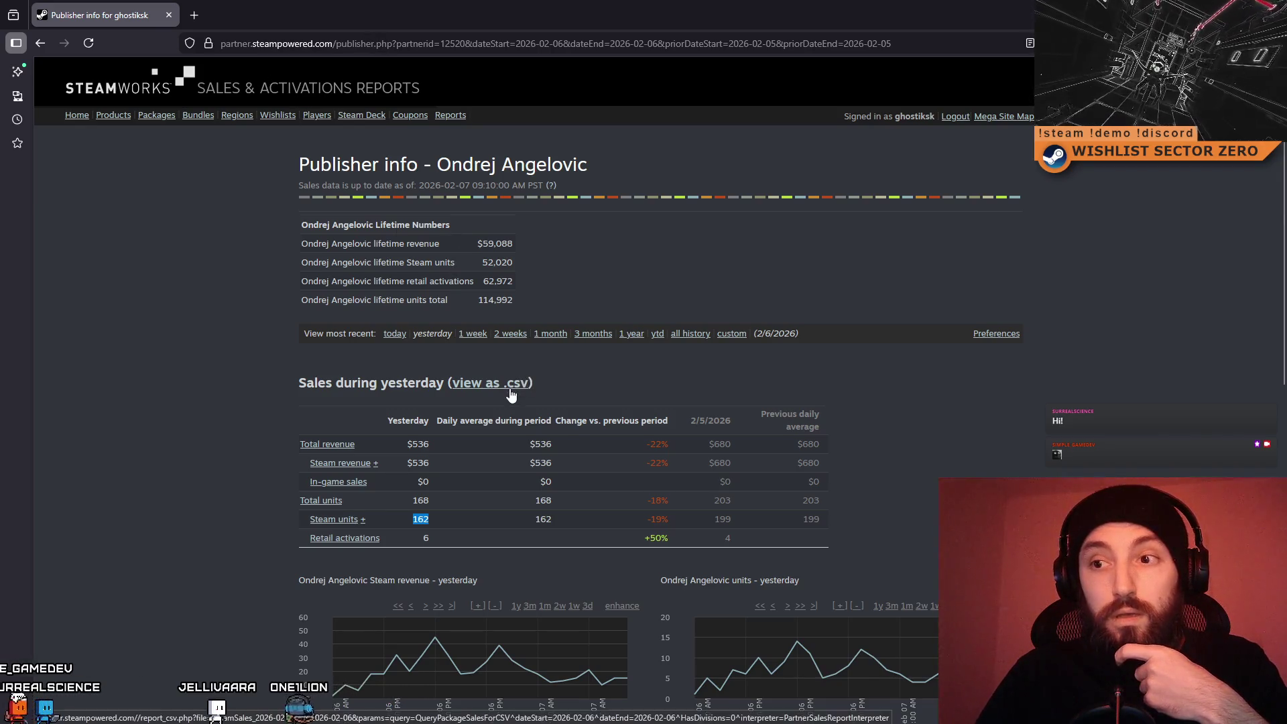
pyautogui.scroll(-5, 223, 293)
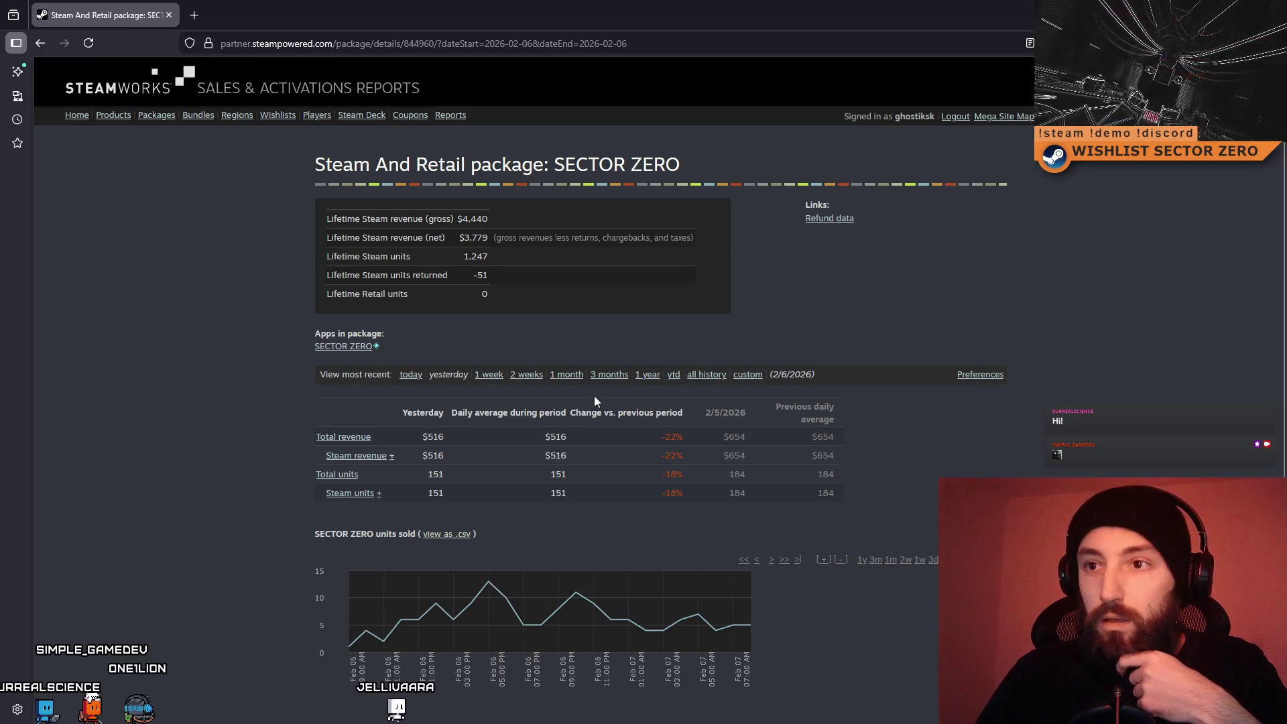
# Copy the lifetime units returned figure -51
pyautogui.scroll(-1, 594, 397)
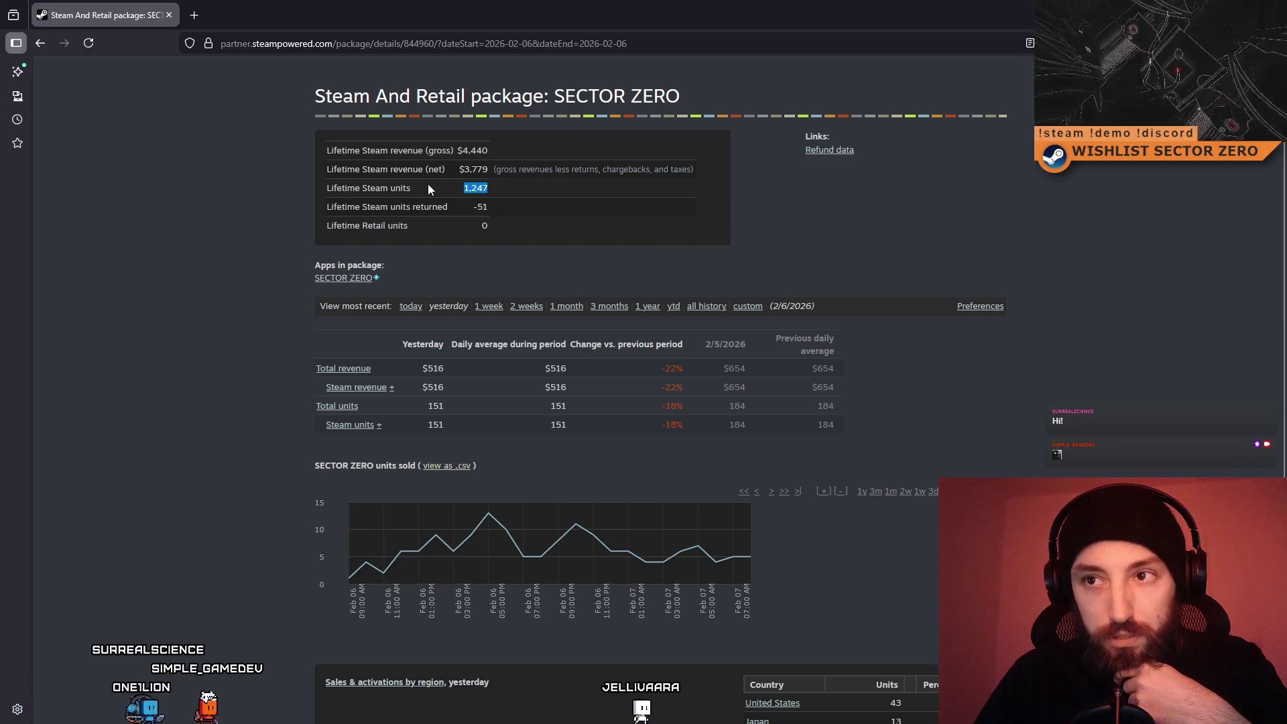
pyautogui.moveTo(496, 205); pyautogui.dragTo(464, 205)
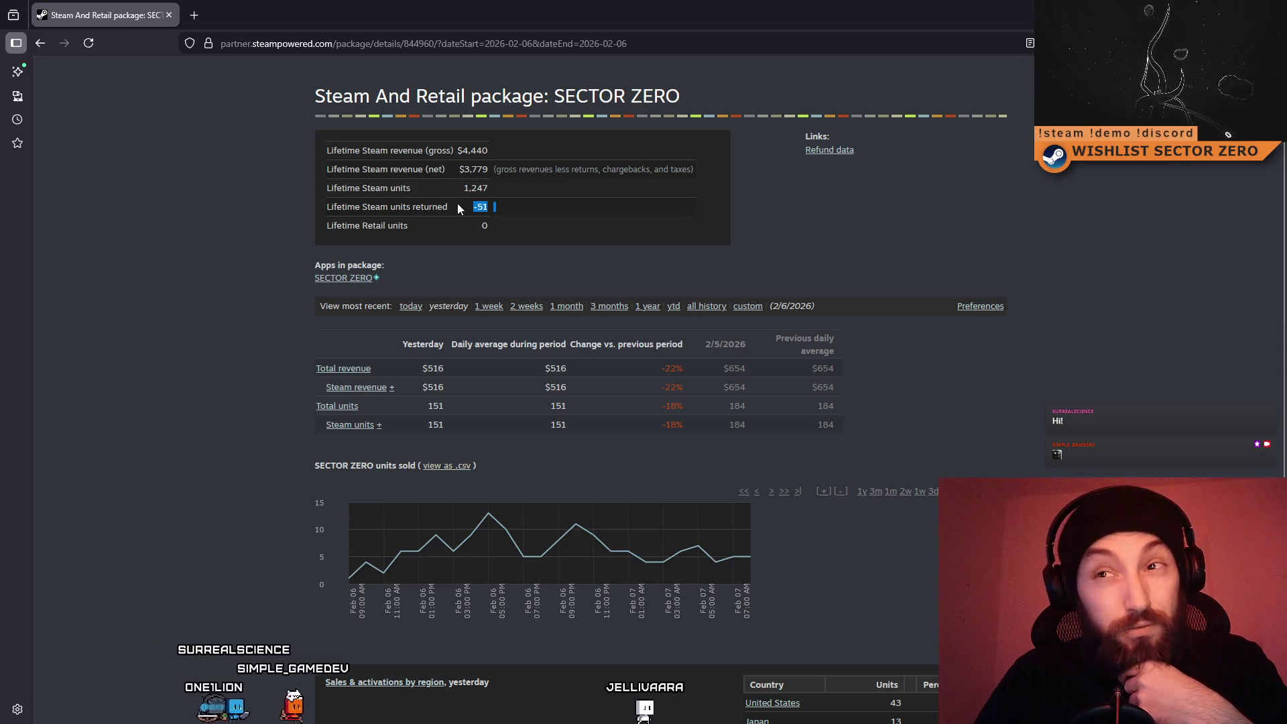
pyautogui.moveTo(411, 188); pyautogui.dragTo(364, 187)
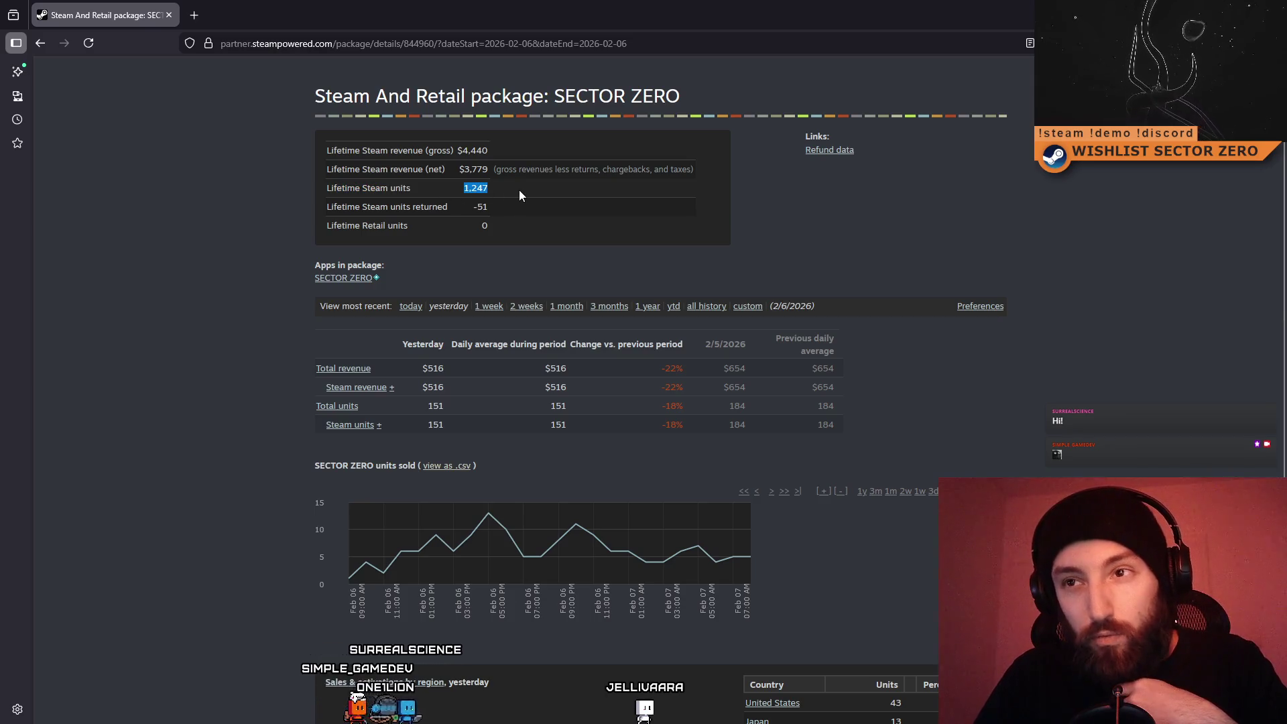
pyautogui.moveTo(497, 207); pyautogui.dragTo(467, 207)
pyautogui.rightClick(467, 208)
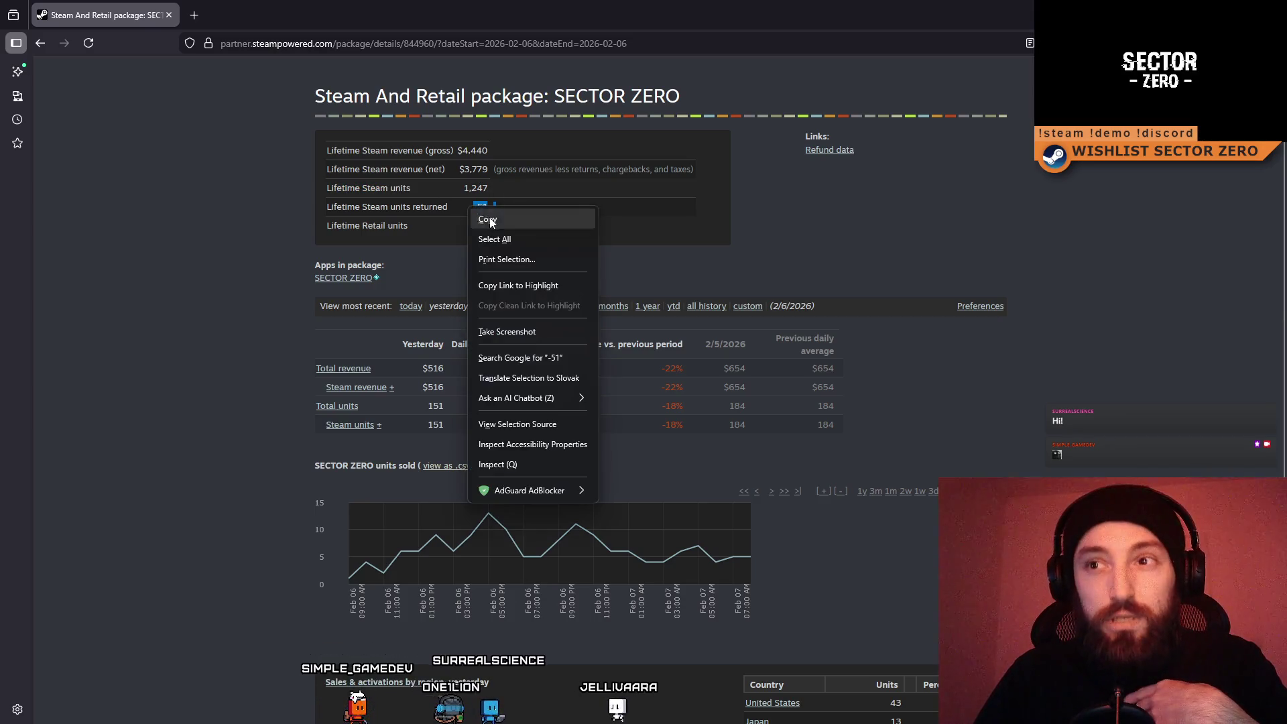
pyautogui.click(447, 202)
# Select the lifetime figures 1,247 units, $4,440 gross, and 3,779 net revenue
pyautogui.moveTo(463, 187)
pyautogui.mouseDown()
pyautogui.moveTo(456, 169)
pyautogui.moveTo(434, 185)
pyautogui.mouseUp()
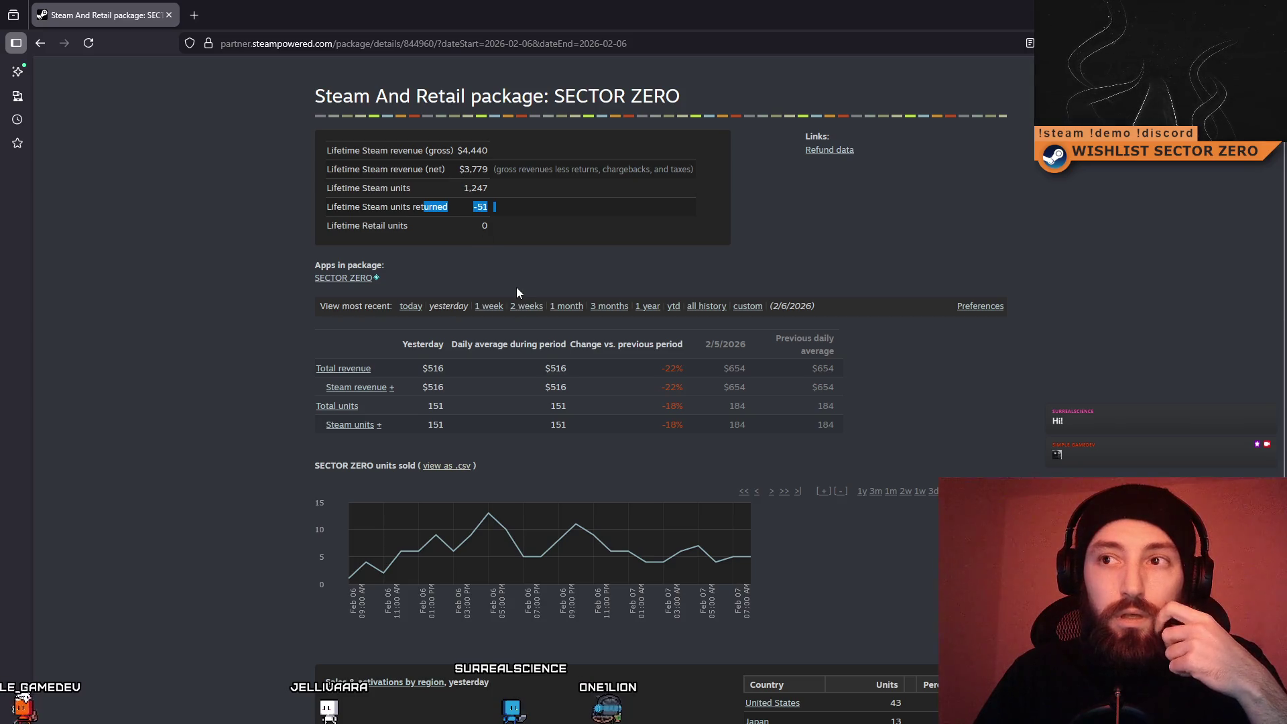
pyautogui.click(488, 245)
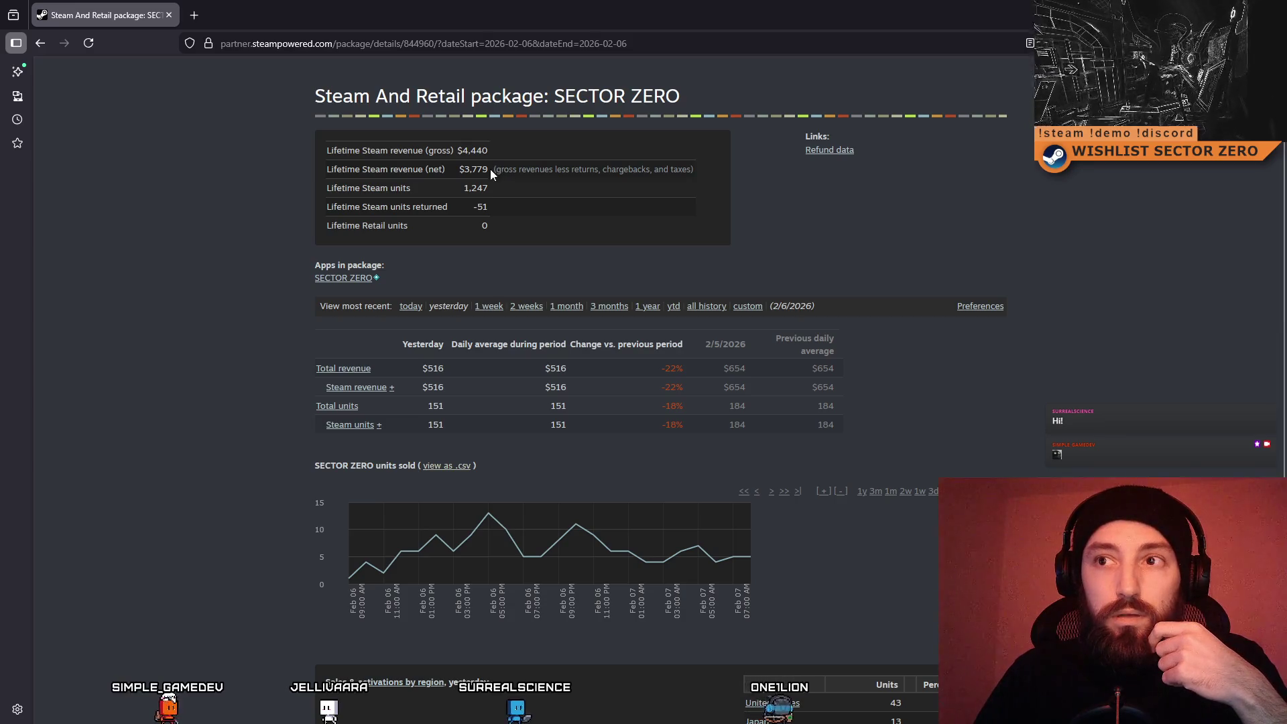
pyautogui.moveTo(494, 149)
pyautogui.mouseDown()
pyautogui.moveTo(459, 153)
pyautogui.moveTo(462, 172)
pyautogui.mouseUp()
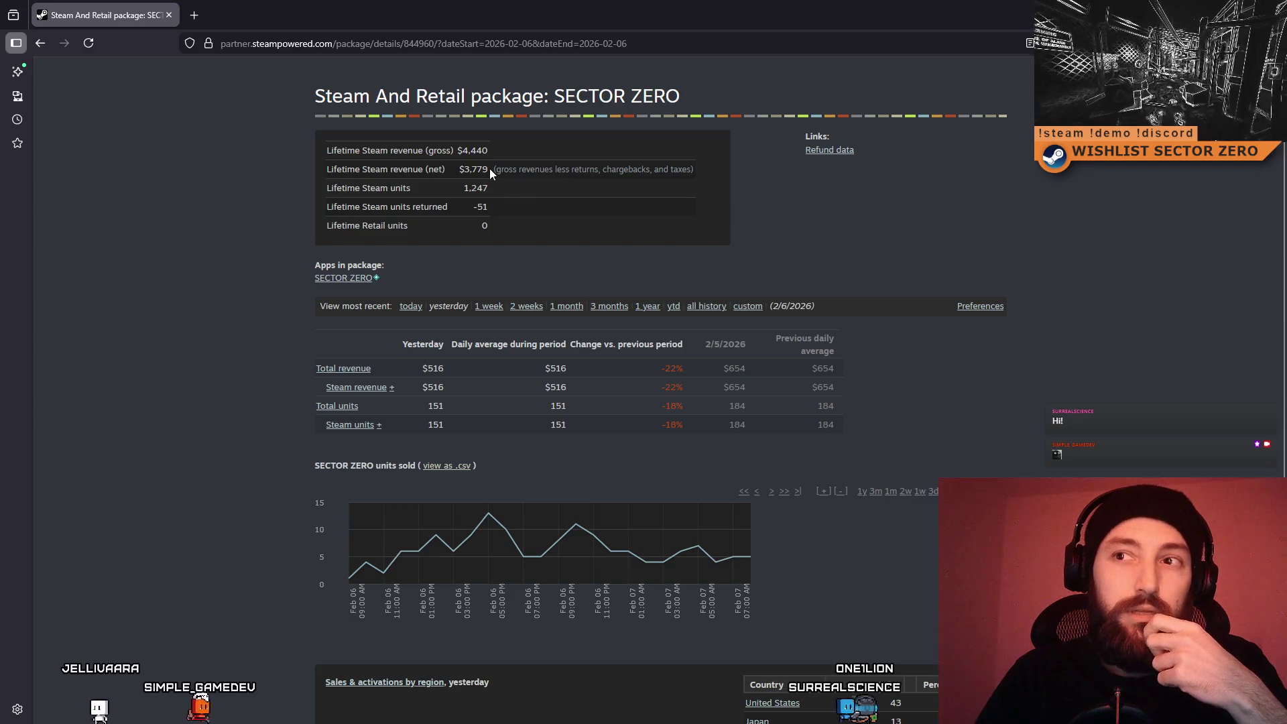
pyautogui.moveTo(489, 169); pyautogui.dragTo(466, 169)
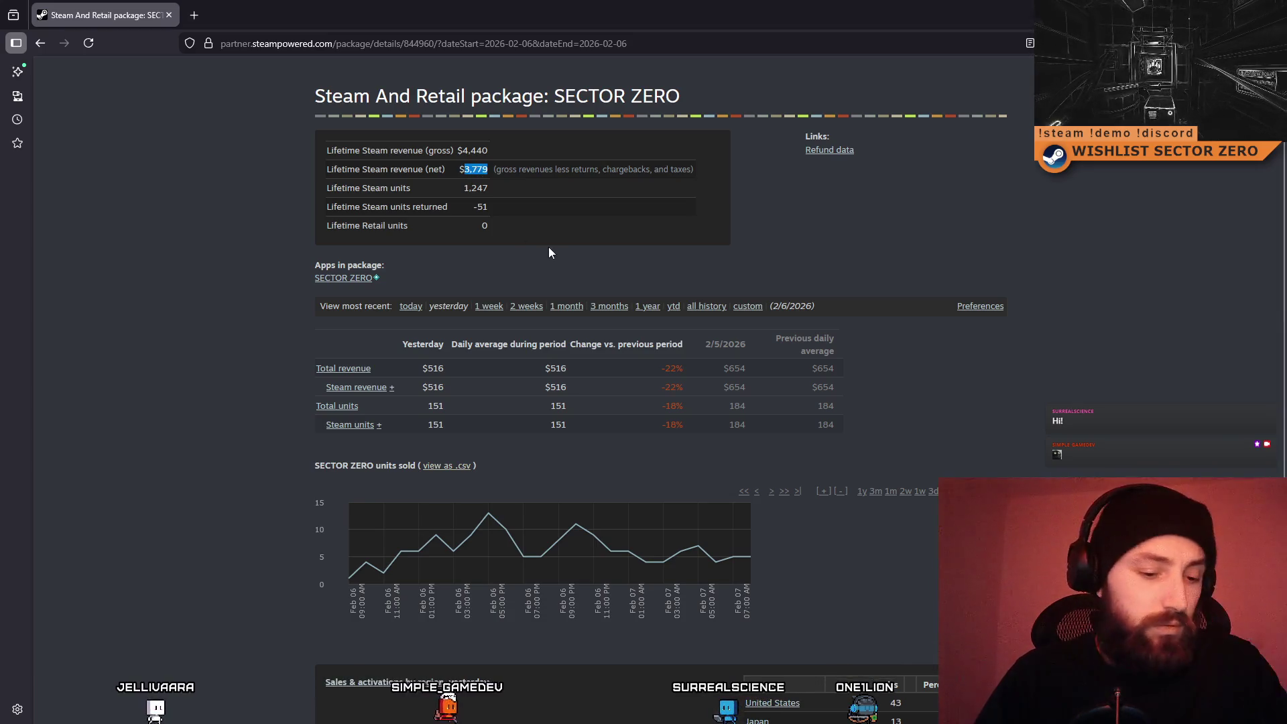
# In a new tab, calculate 3779/100*70 to get 2645.3
pyautogui.click(202, 20)
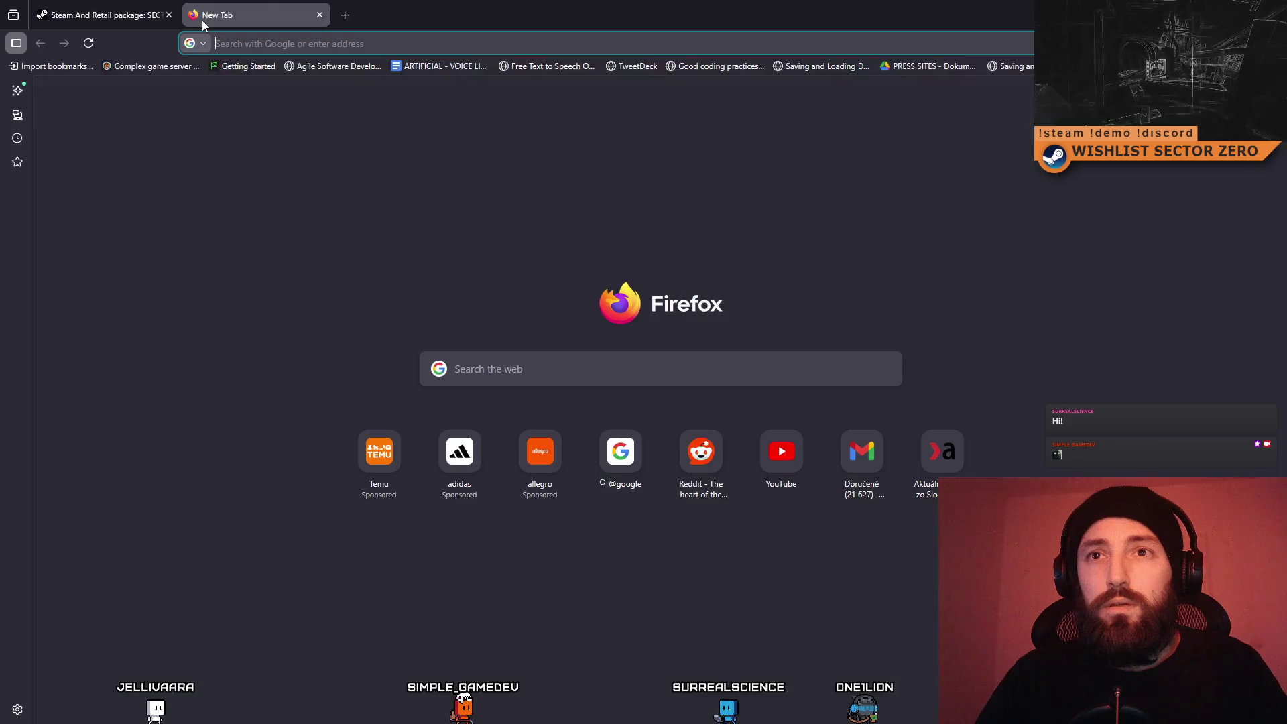
pyautogui.hotkey('ctrl', 'v')
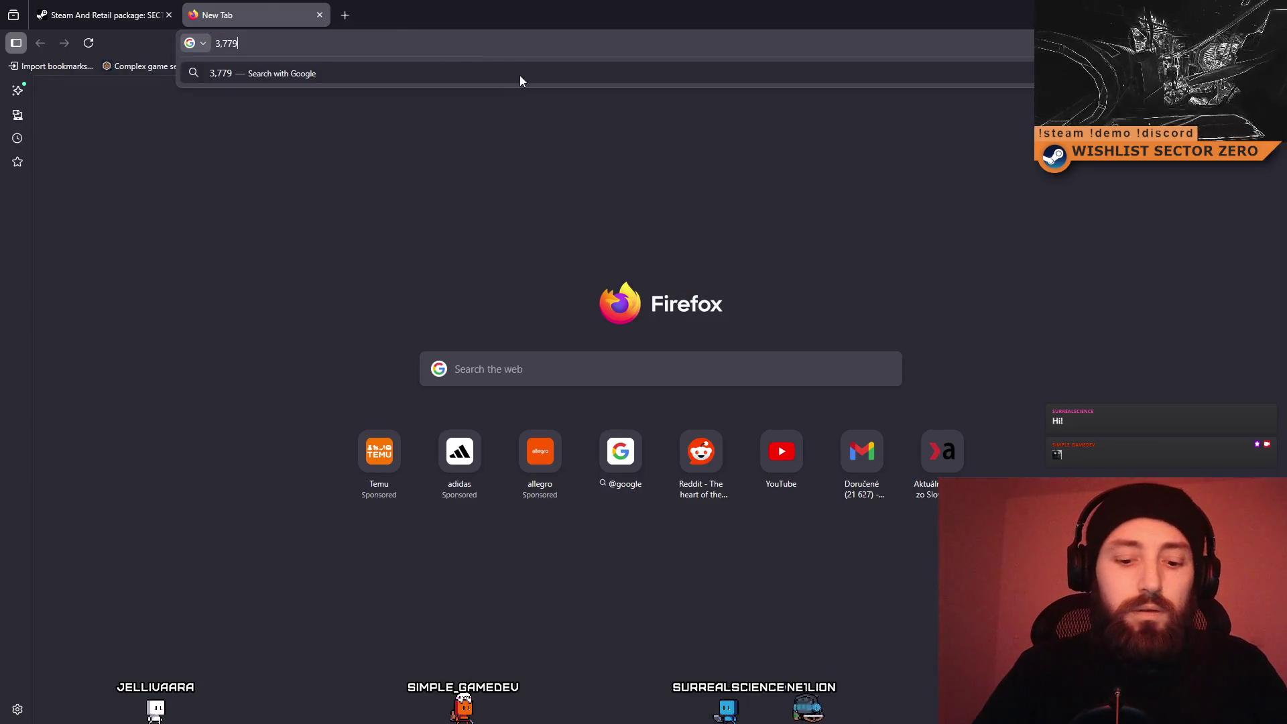
pyautogui.write('100*70')
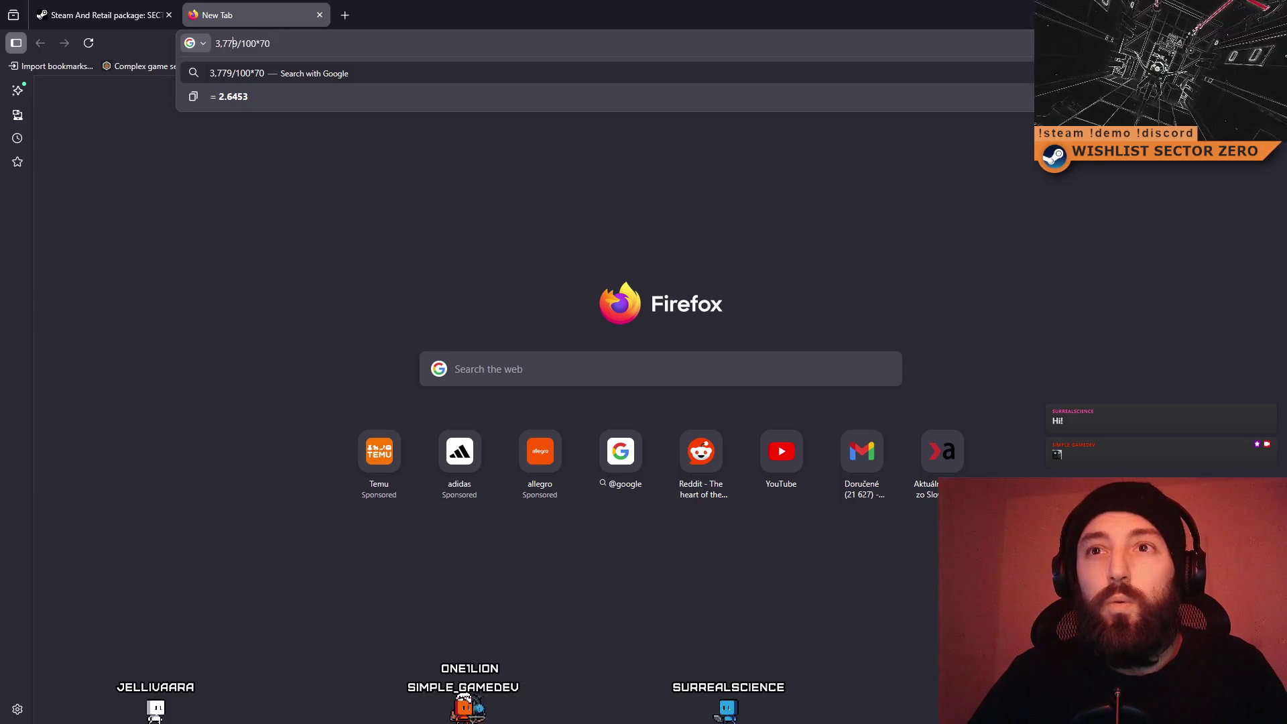
pyautogui.press('Return')
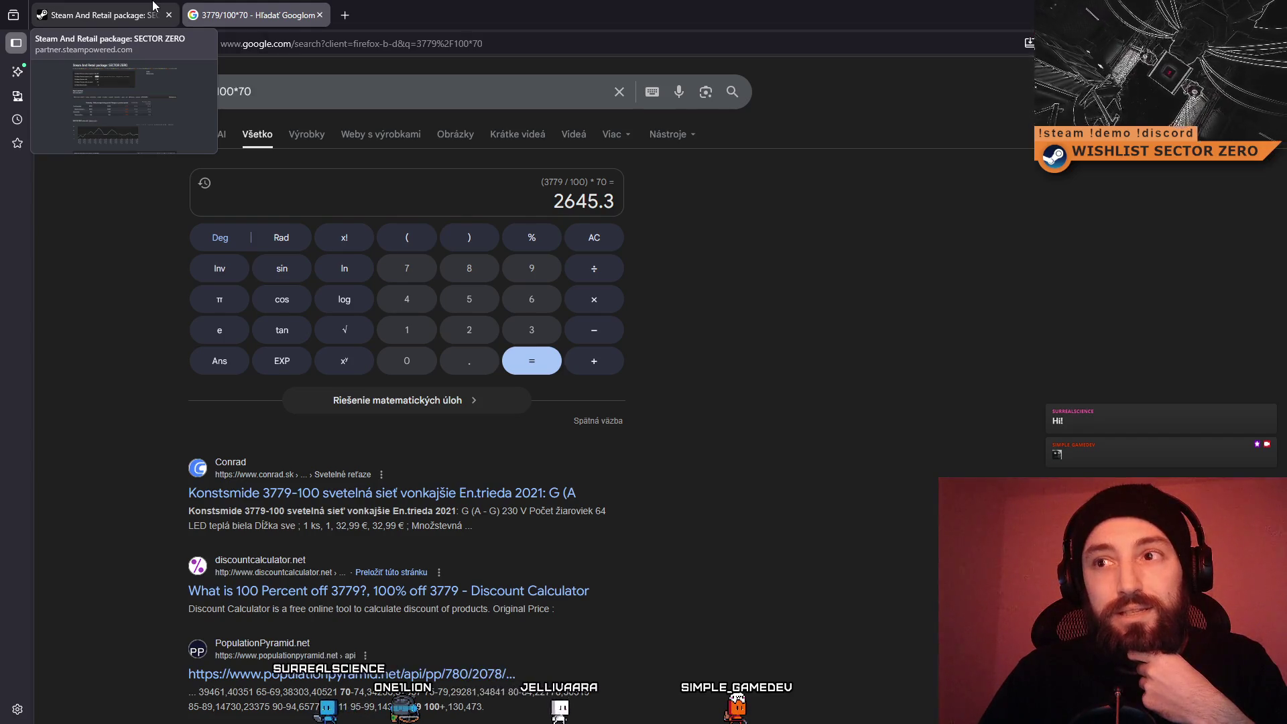
# Return to the SECTOR ZERO package sales tab and scroll through its figures and units chart
pyautogui.click(152, 8)
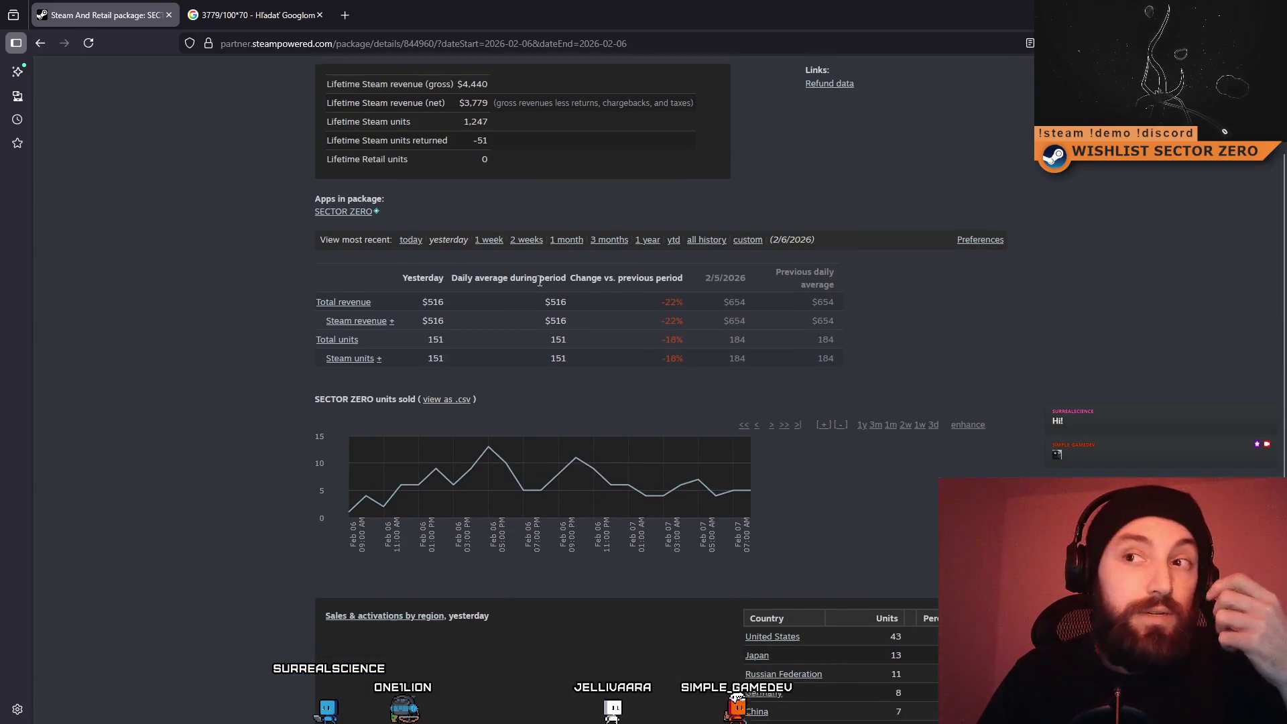
pyautogui.scroll(2, 582, 355)
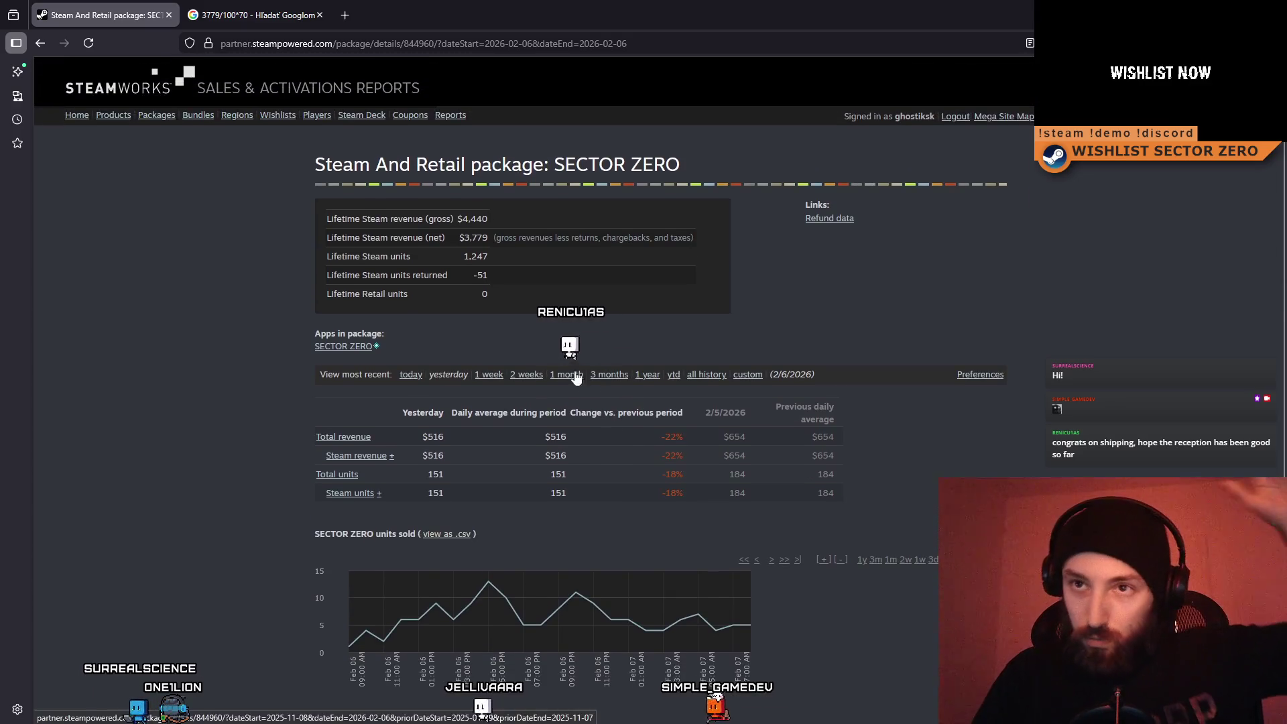
pyautogui.scroll(-1, 566, 348)
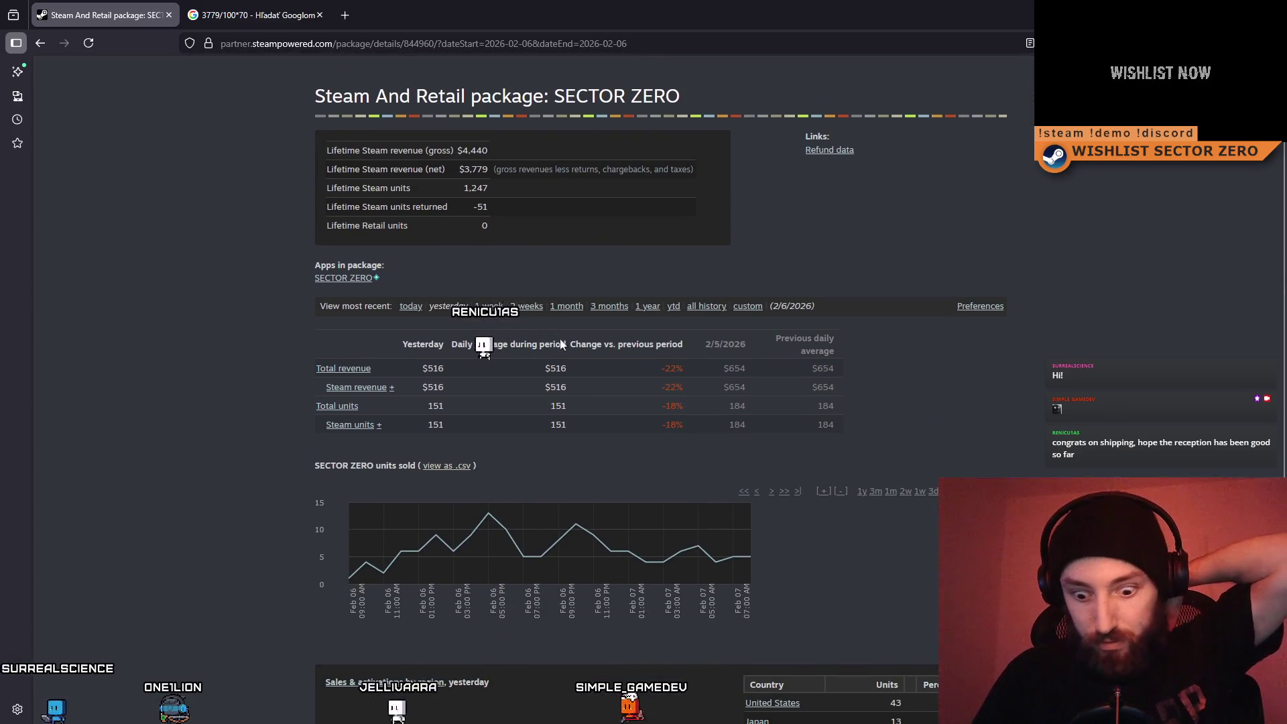
pyautogui.scroll(2, 567, 358)
pyautogui.scroll(-1, 649, 520)
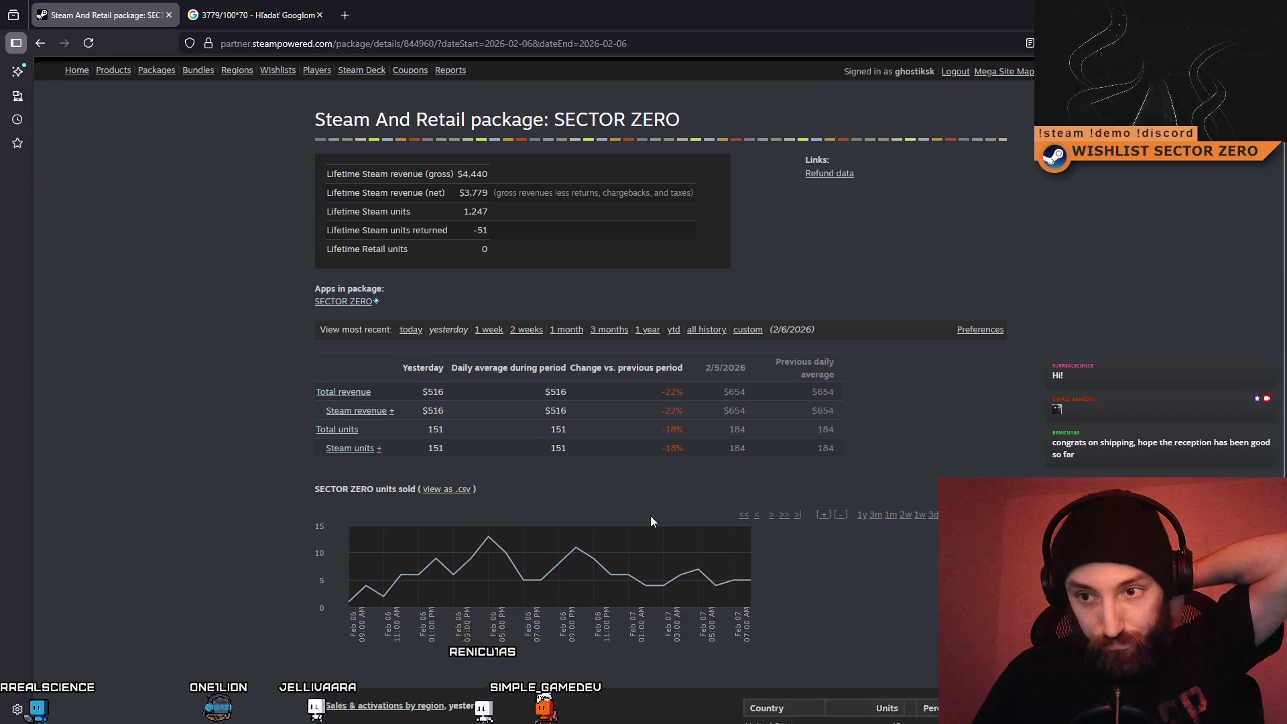
pyautogui.scroll(-4, 650, 521)
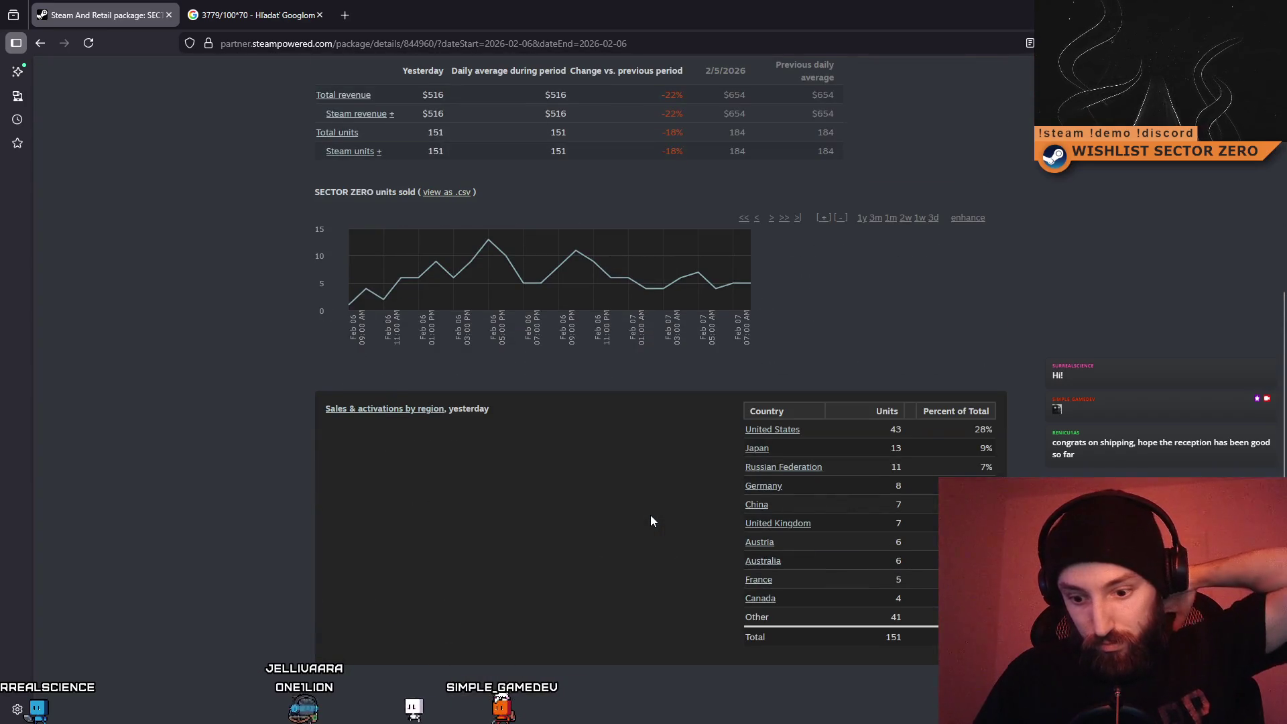
pyautogui.scroll(2, 650, 521)
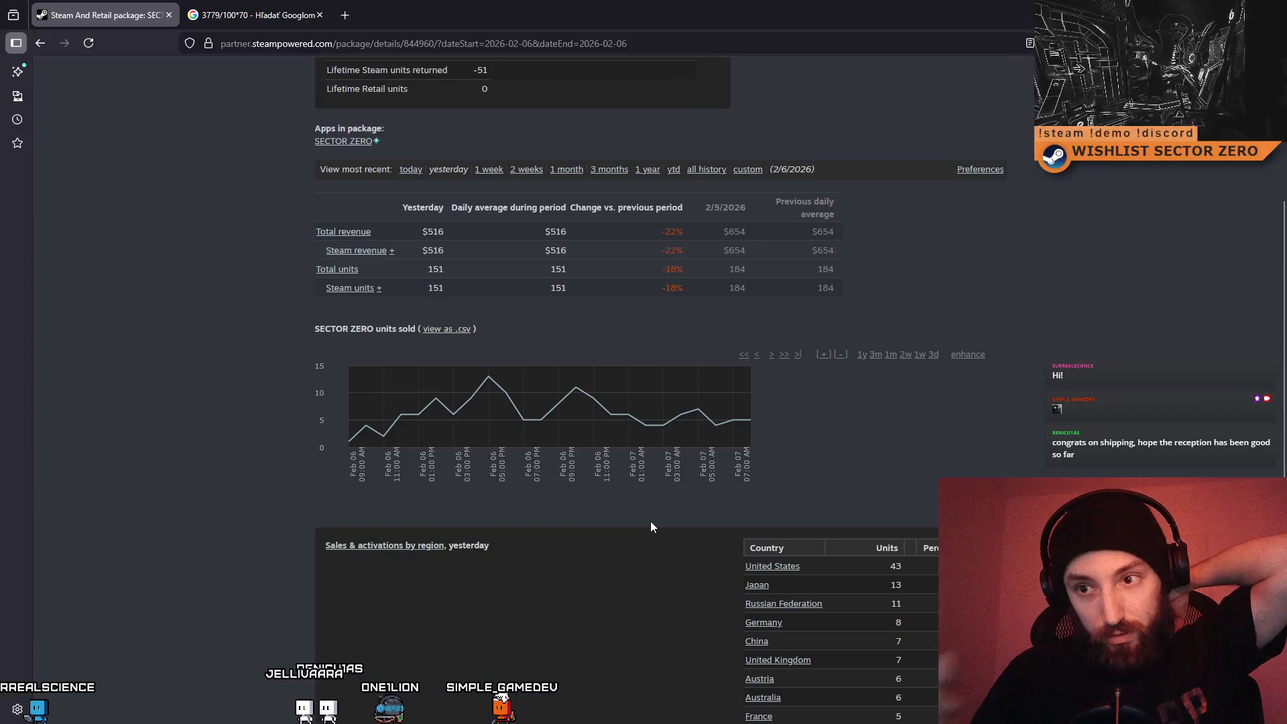
pyautogui.scroll(3, 650, 526)
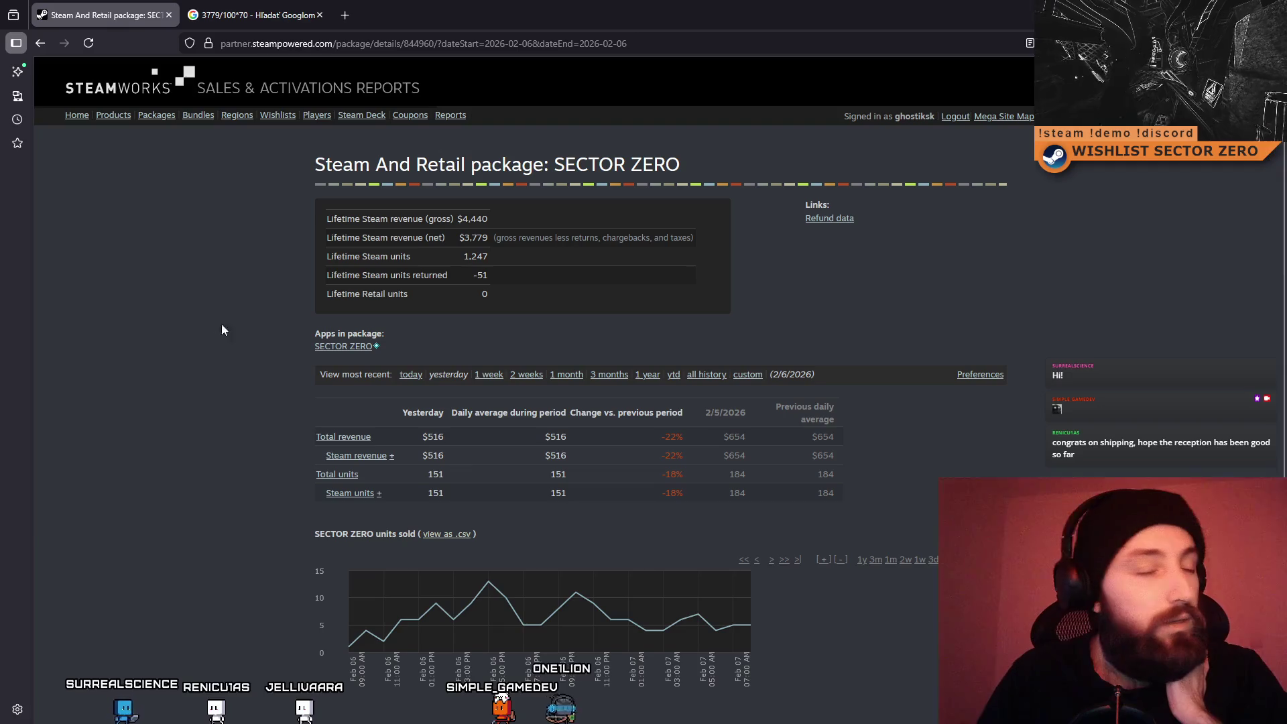
pyautogui.scroll(-5, 179, 325)
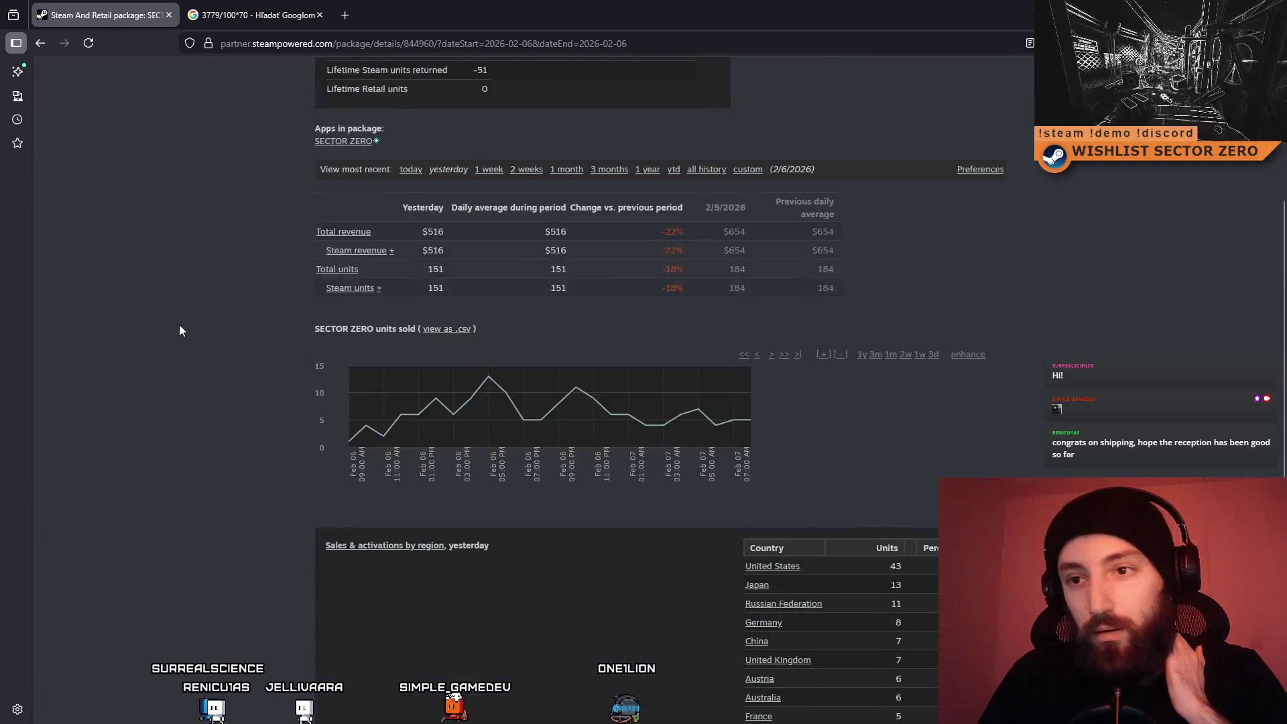
pyautogui.scroll(5, 254, 375)
pyautogui.scroll(-1, 261, 288)
pyautogui.scroll(1, 249, 192)
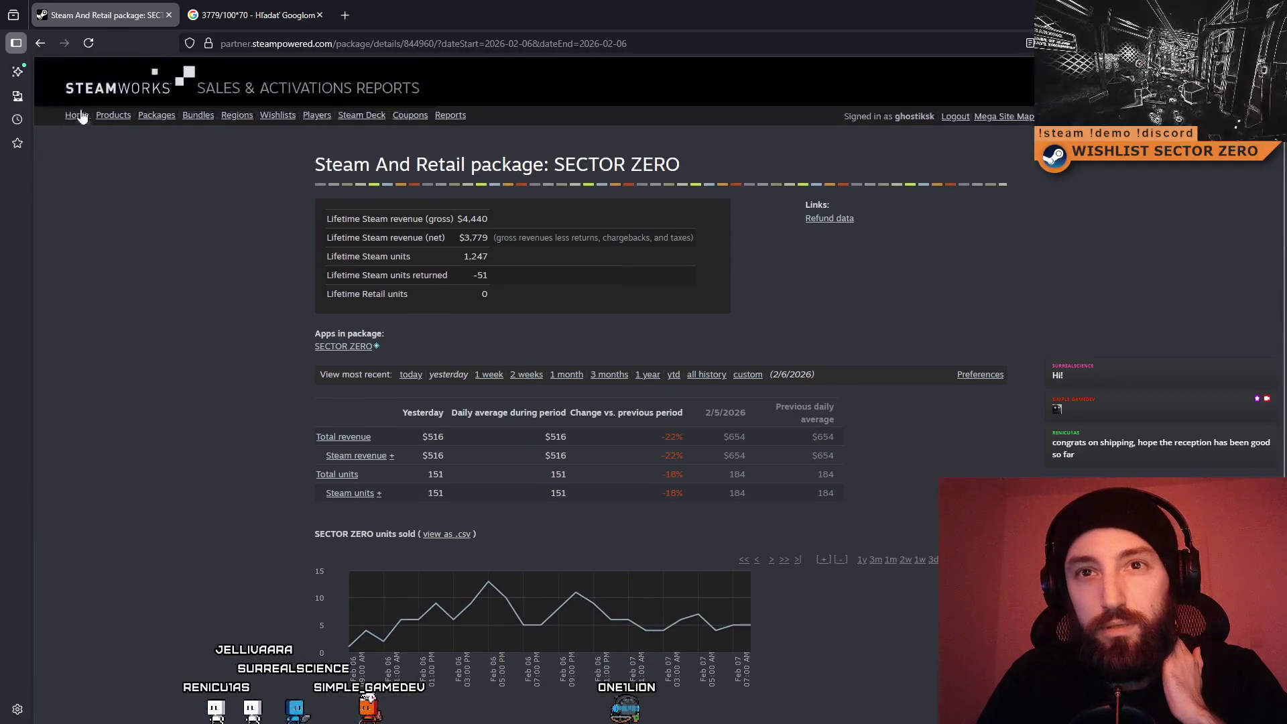
pyautogui.click(77, 114)
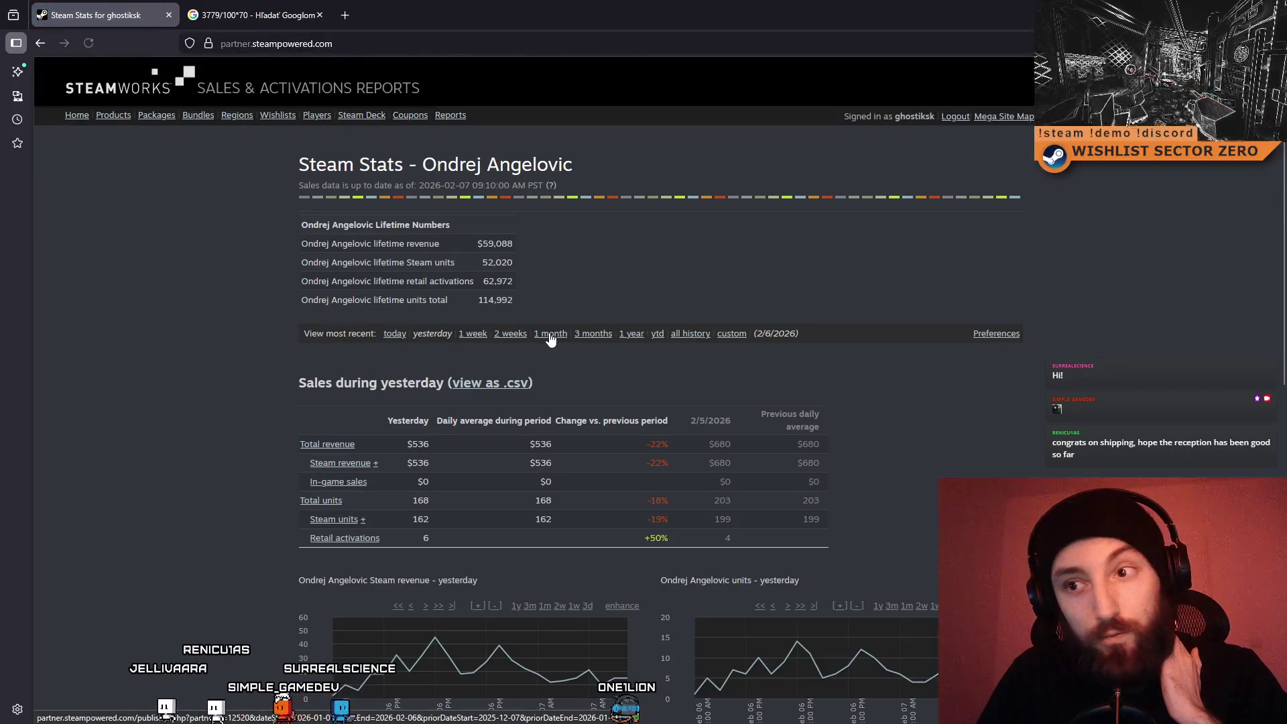
pyautogui.scroll(-10, 559, 358)
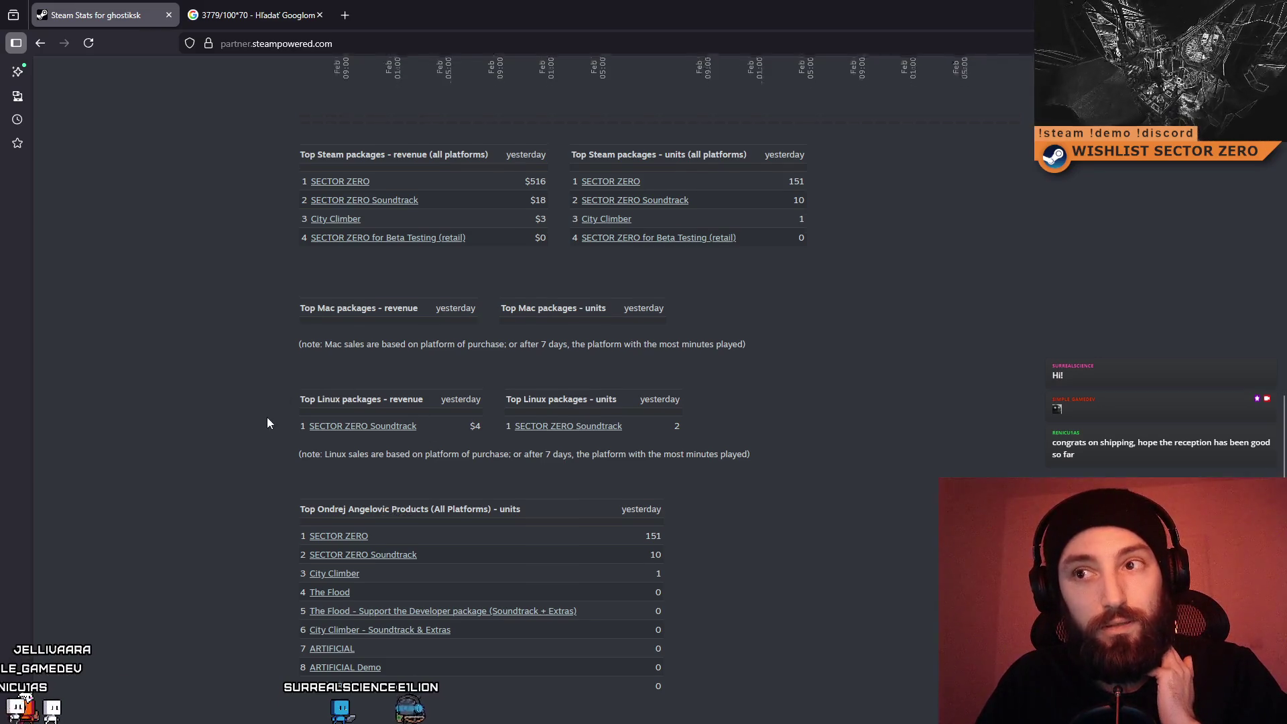
pyautogui.scroll(2, 267, 417)
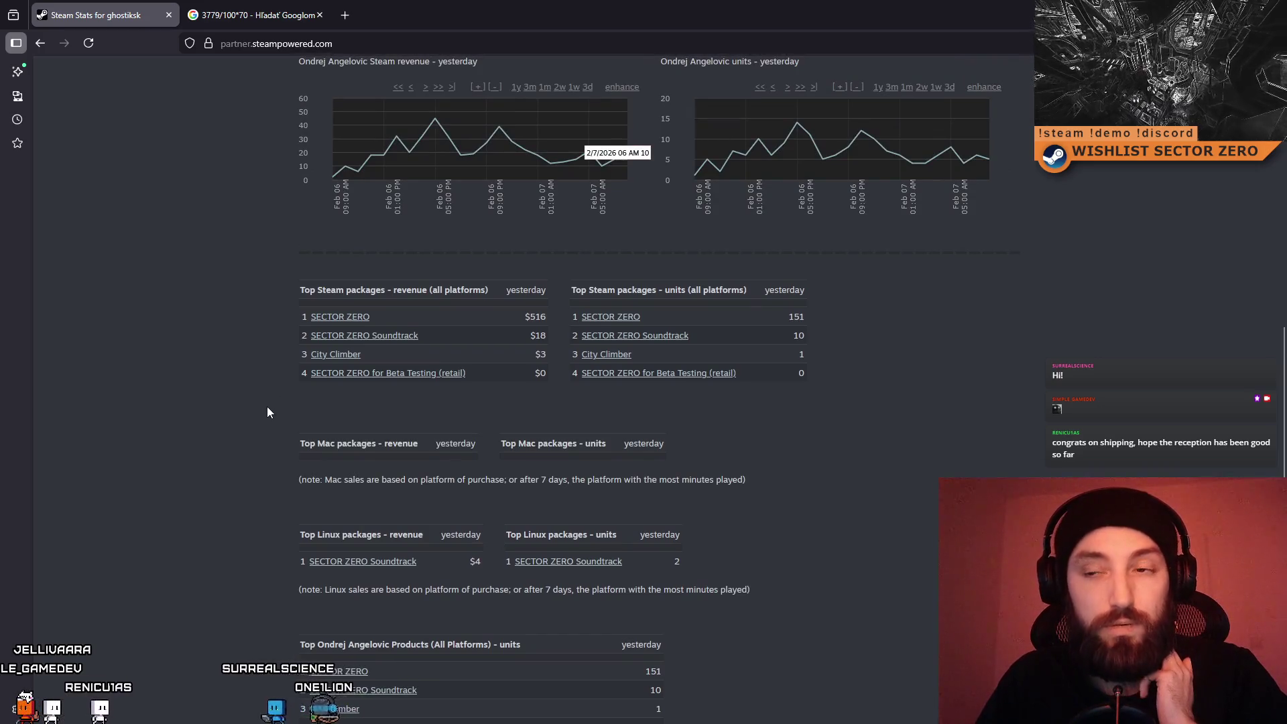
pyautogui.scroll(3, 248, 415)
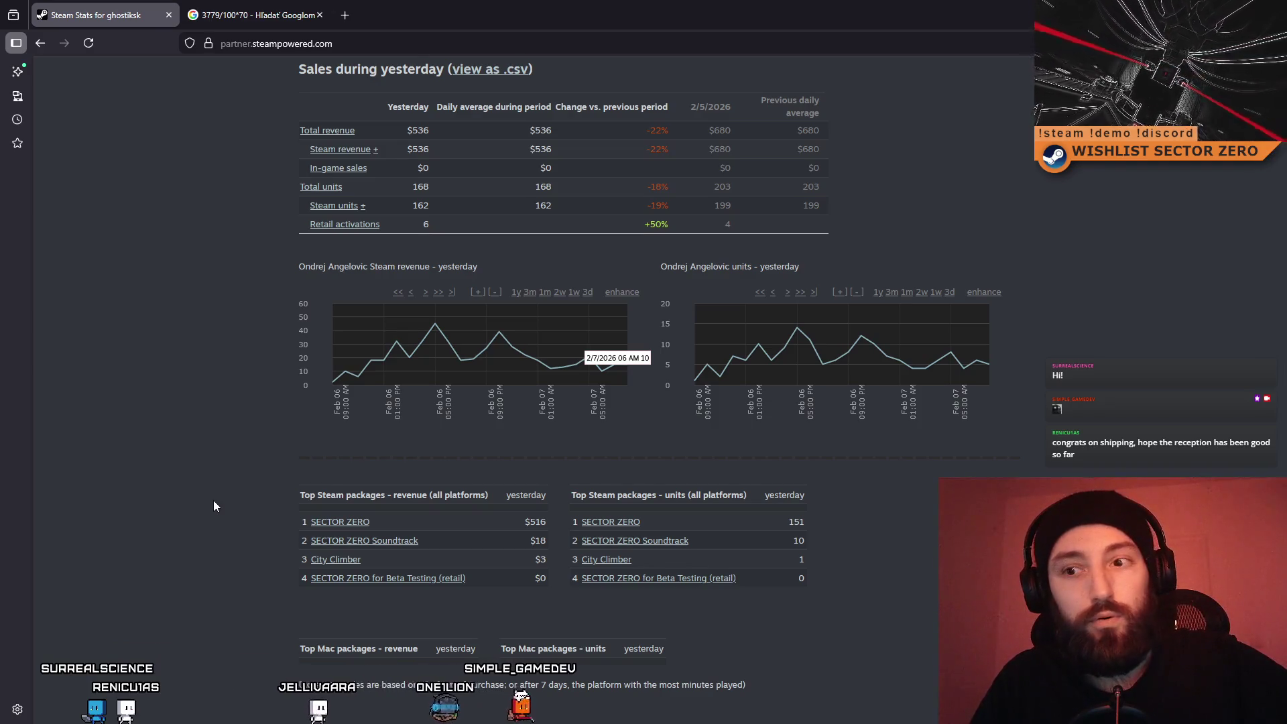
pyautogui.scroll(-1, 324, 504)
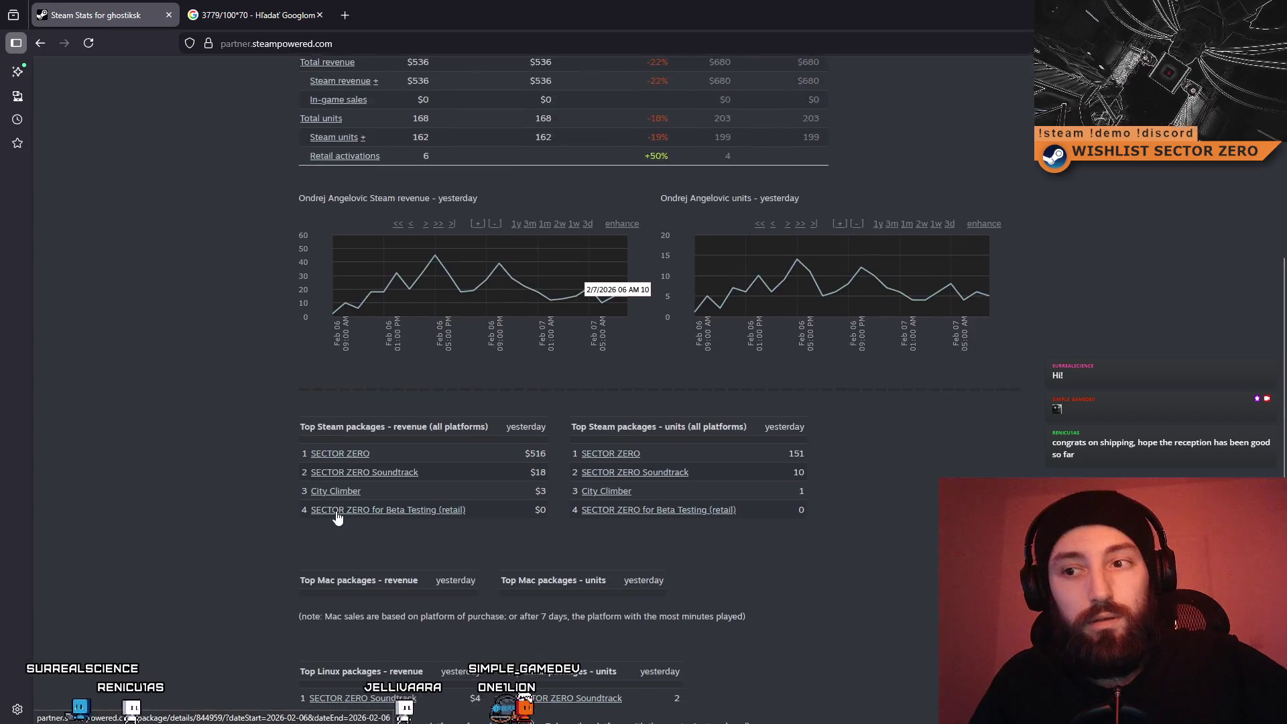
pyautogui.scroll(5, 336, 511)
pyautogui.scroll(-6, 337, 513)
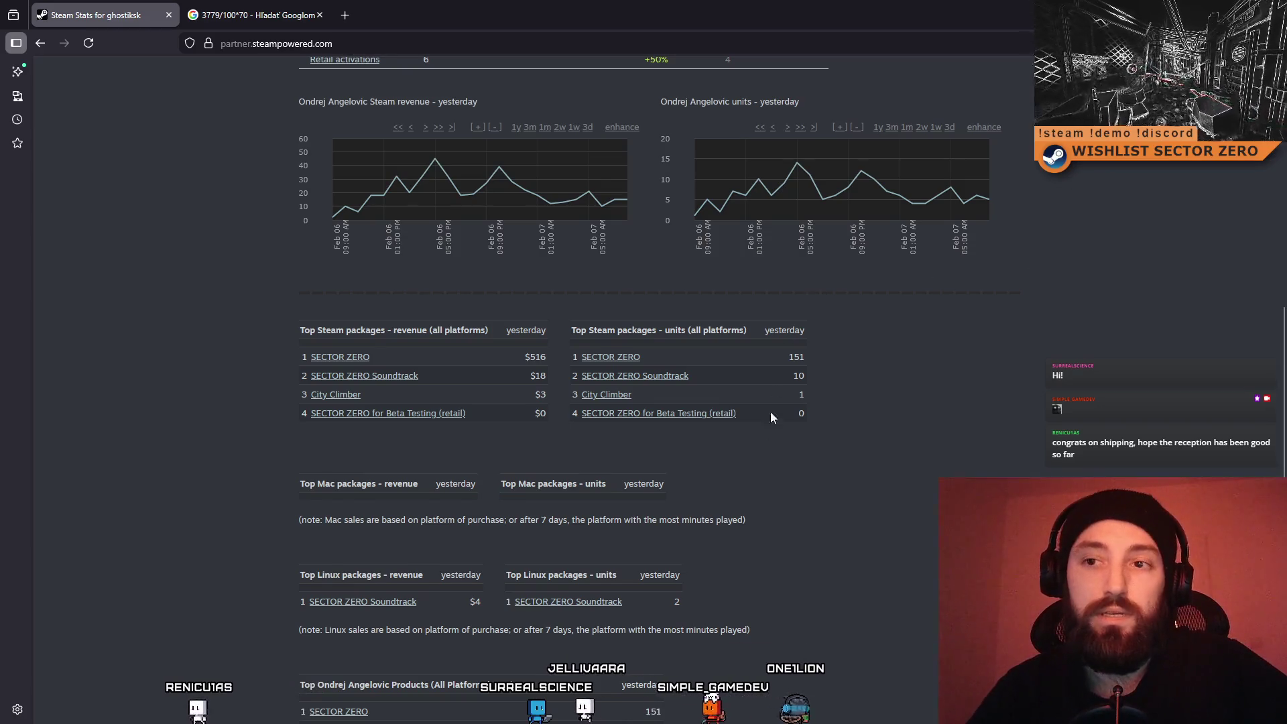
pyautogui.scroll(3, 788, 503)
pyautogui.scroll(2, 867, 533)
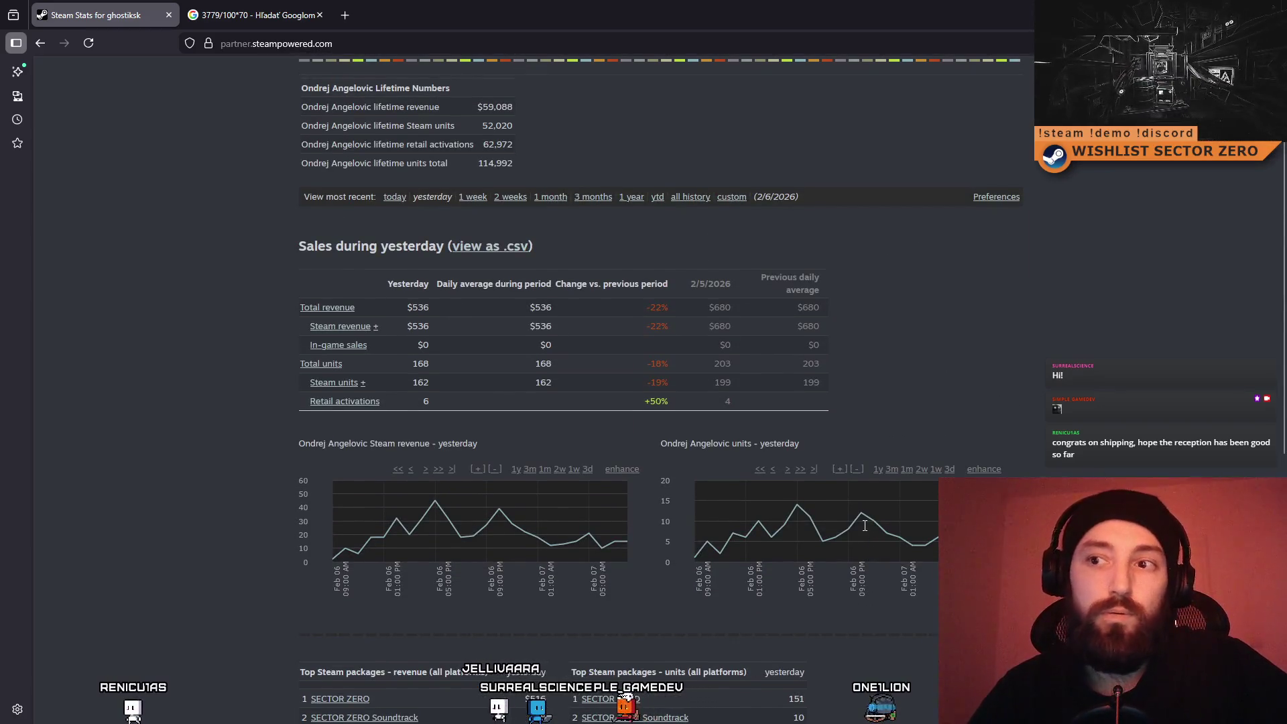
pyautogui.scroll(2, 778, 539)
pyautogui.scroll(-3, 790, 529)
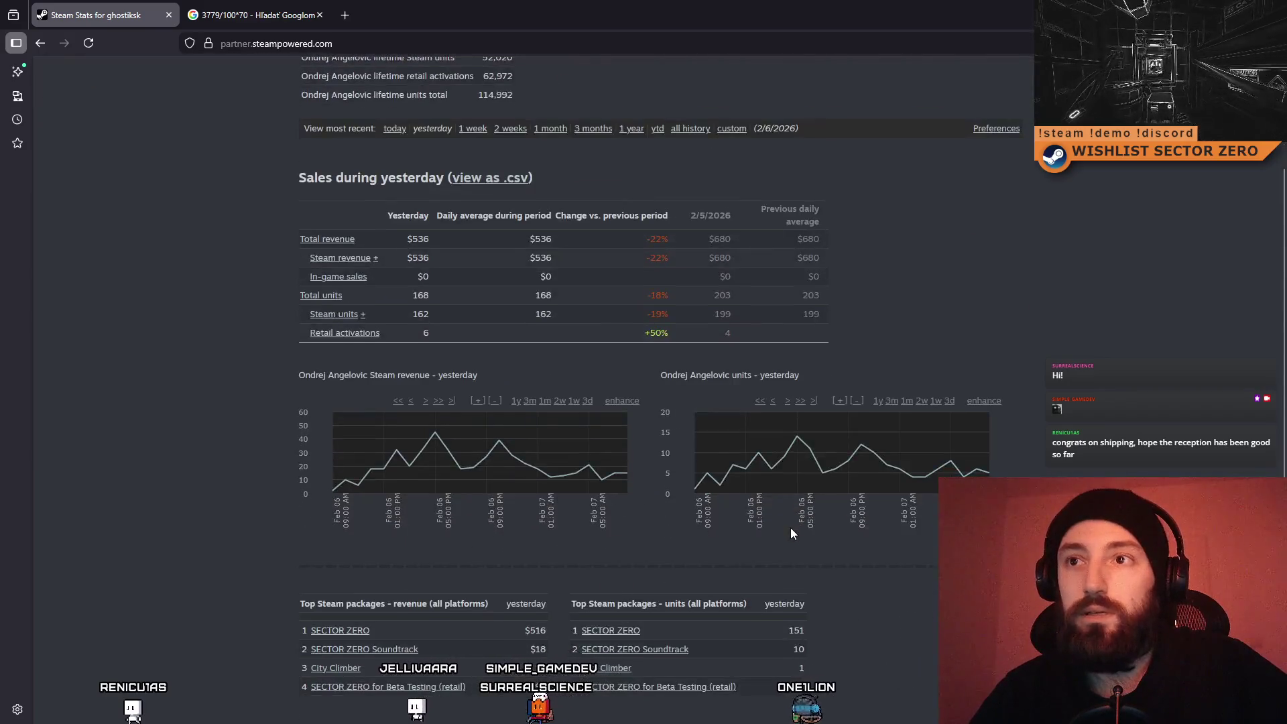
pyautogui.scroll(3, 790, 528)
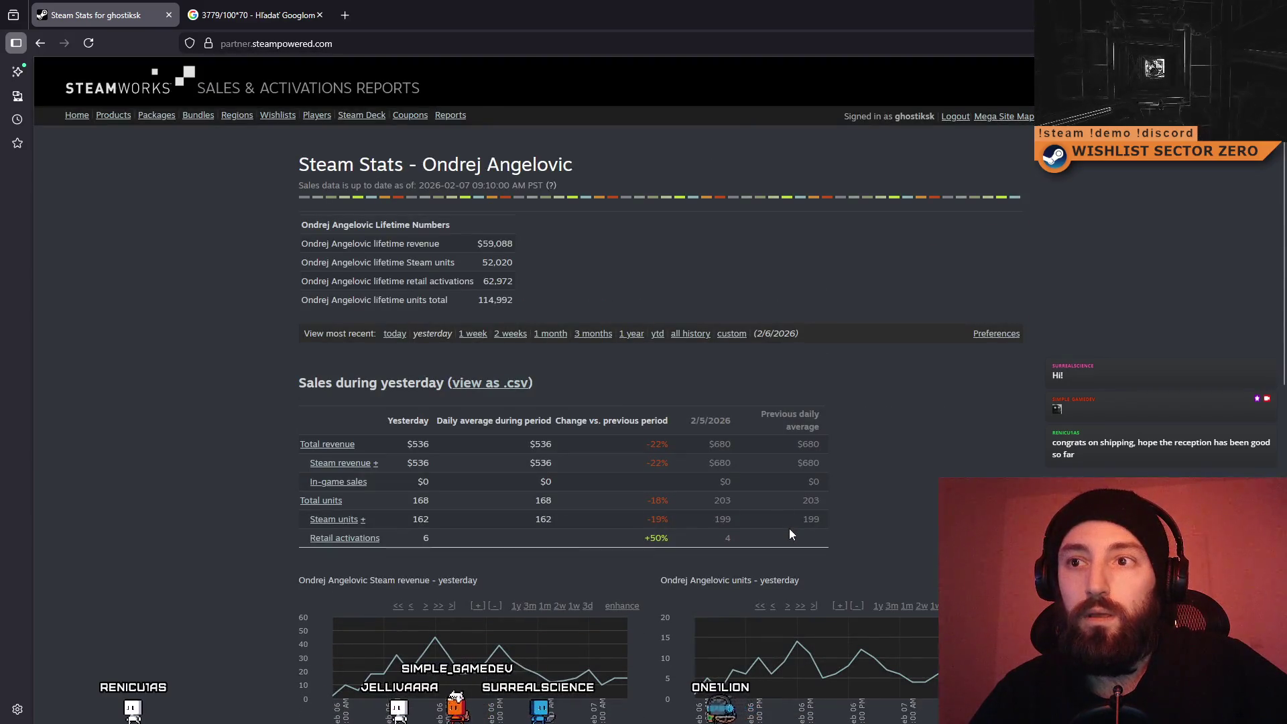
pyautogui.scroll(-5, 789, 528)
pyautogui.scroll(-5, 790, 529)
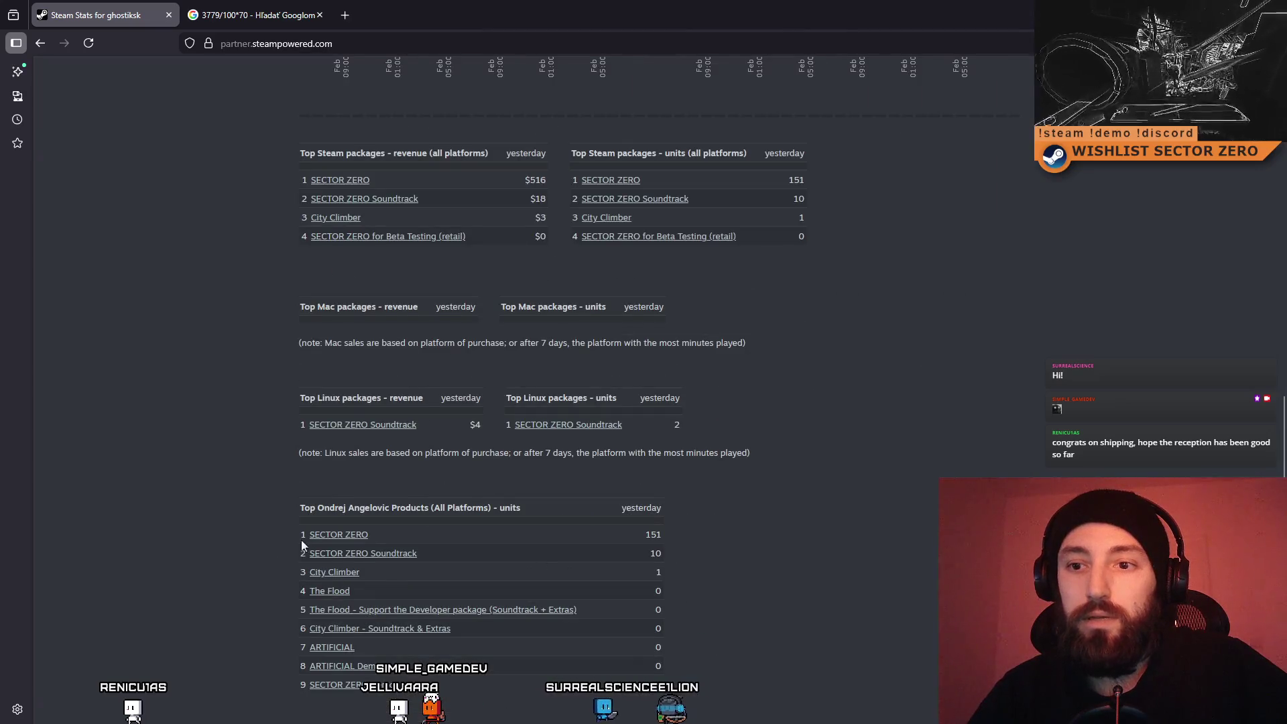
pyautogui.scroll(8, 353, 574)
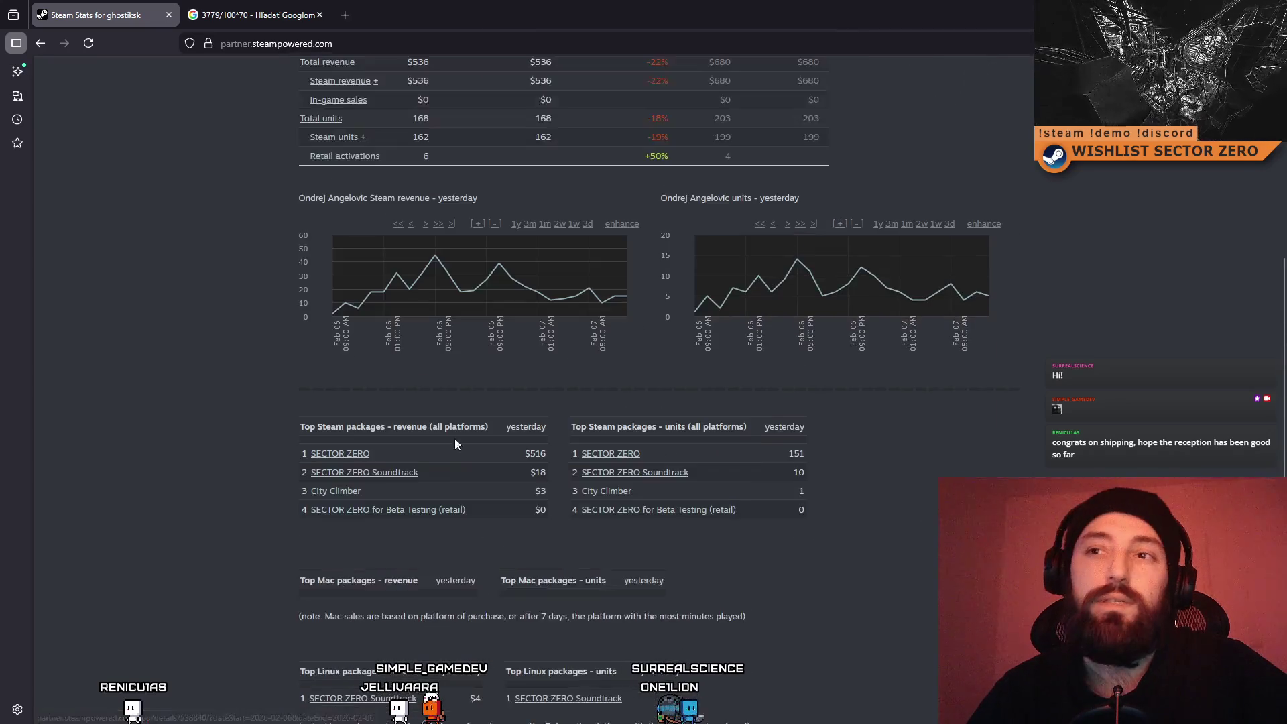
pyautogui.scroll(2, 616, 306)
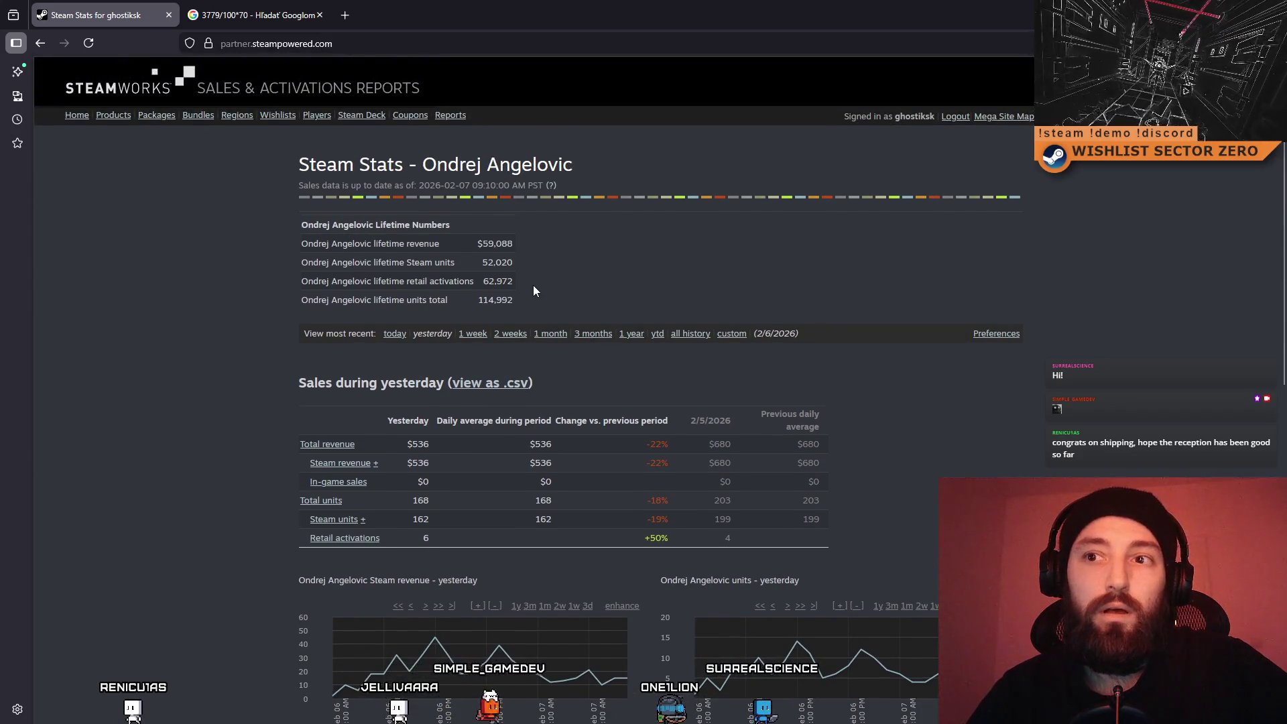
pyautogui.scroll(-10, 516, 287)
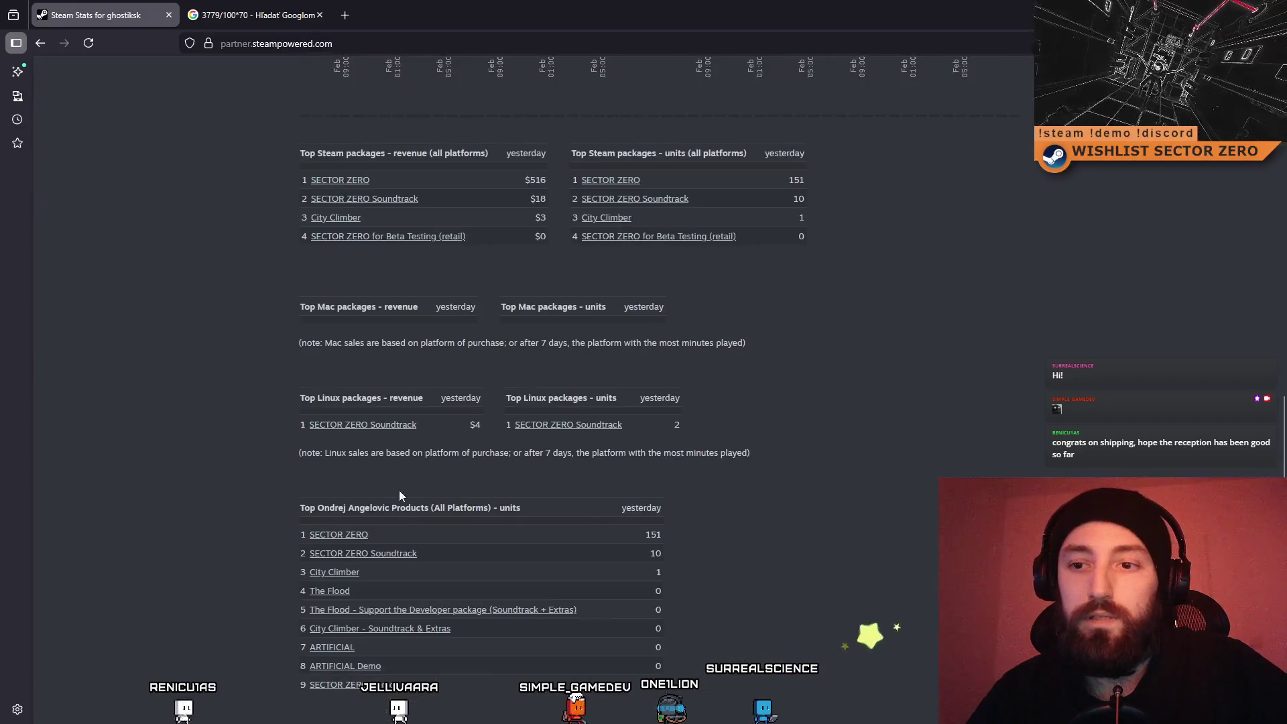
# Open City Climber's sales details page and highlight its lifetime revenue figures
pyautogui.click(339, 568)
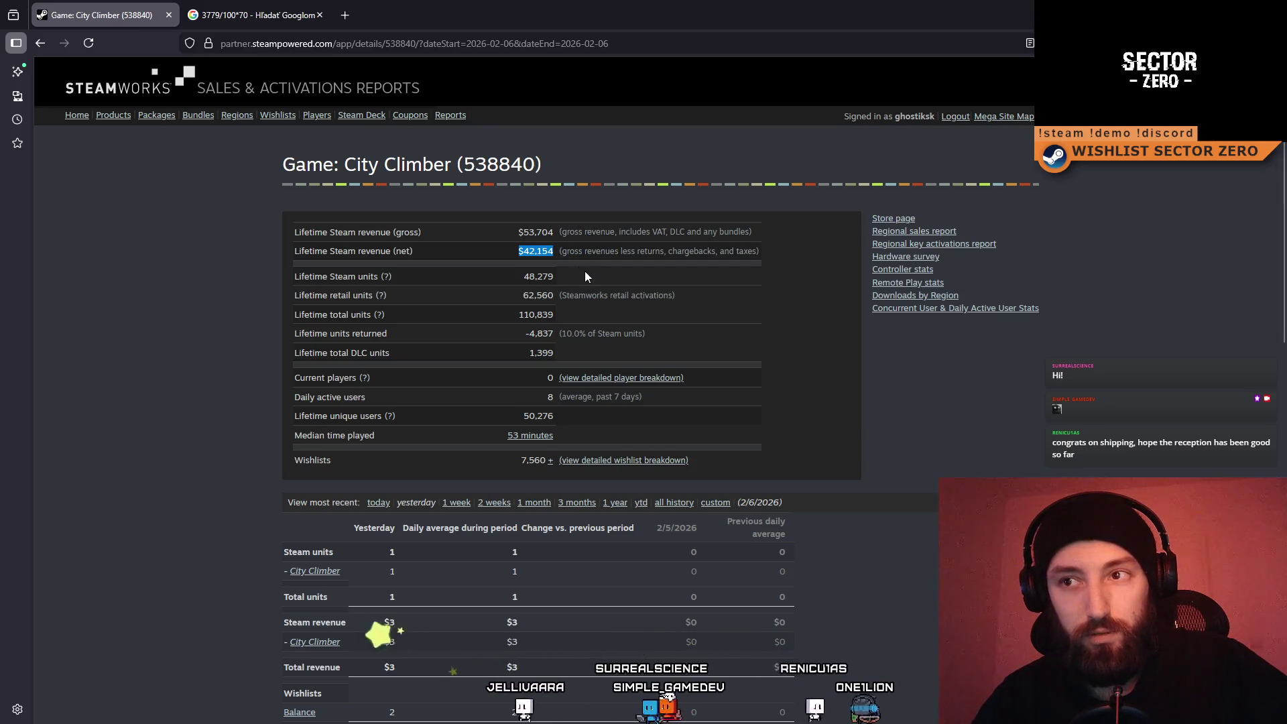
pyautogui.click(590, 264)
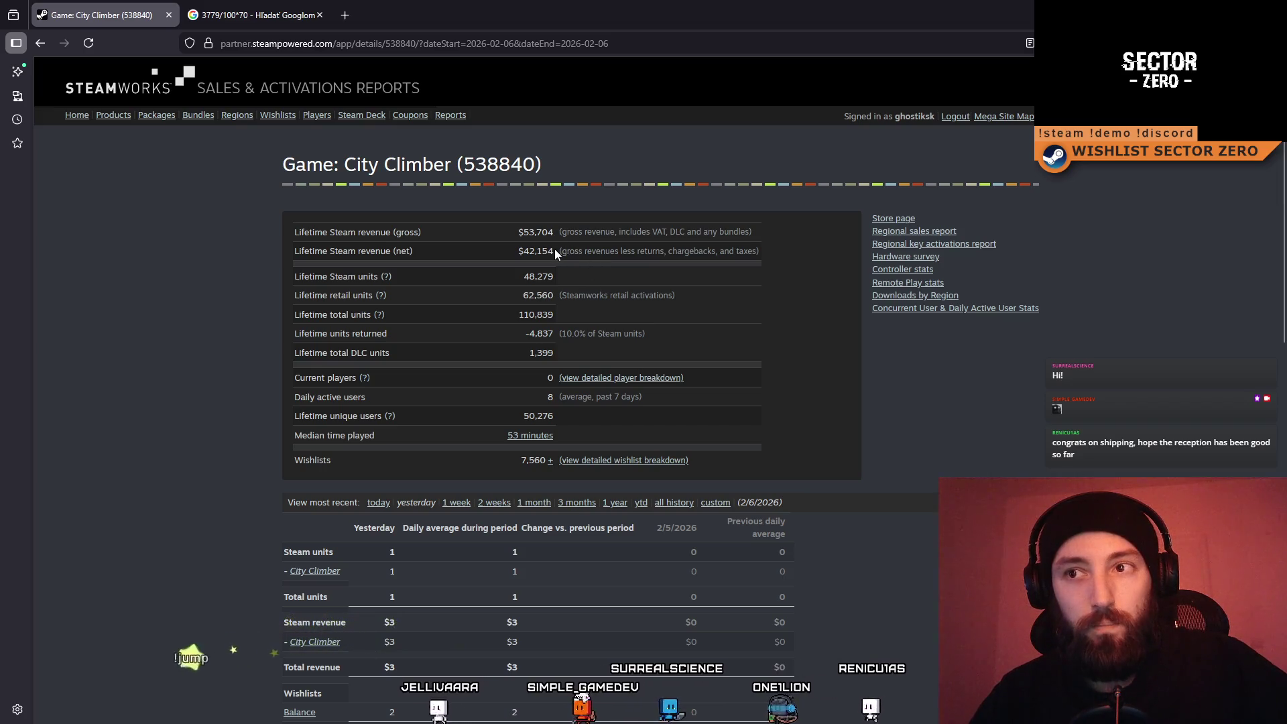
pyautogui.moveTo(554, 248); pyautogui.dragTo(484, 248)
pyautogui.click(596, 275)
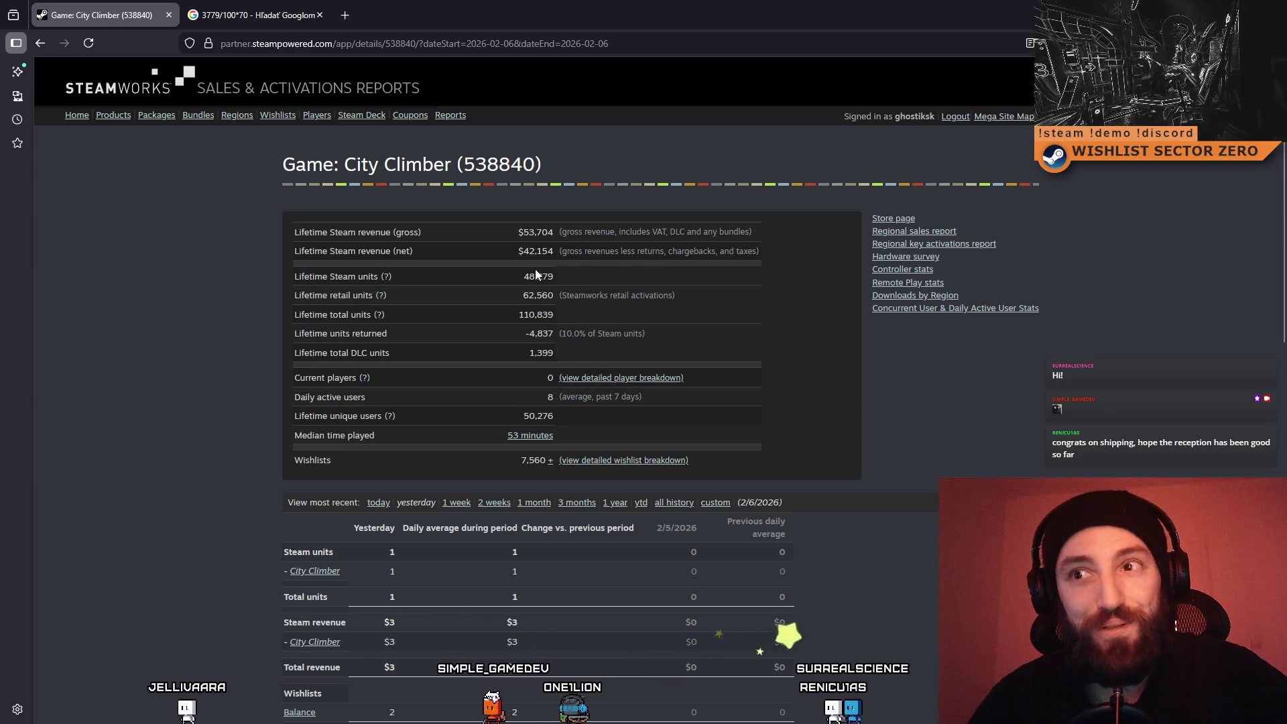
pyautogui.scroll(-1, 576, 302)
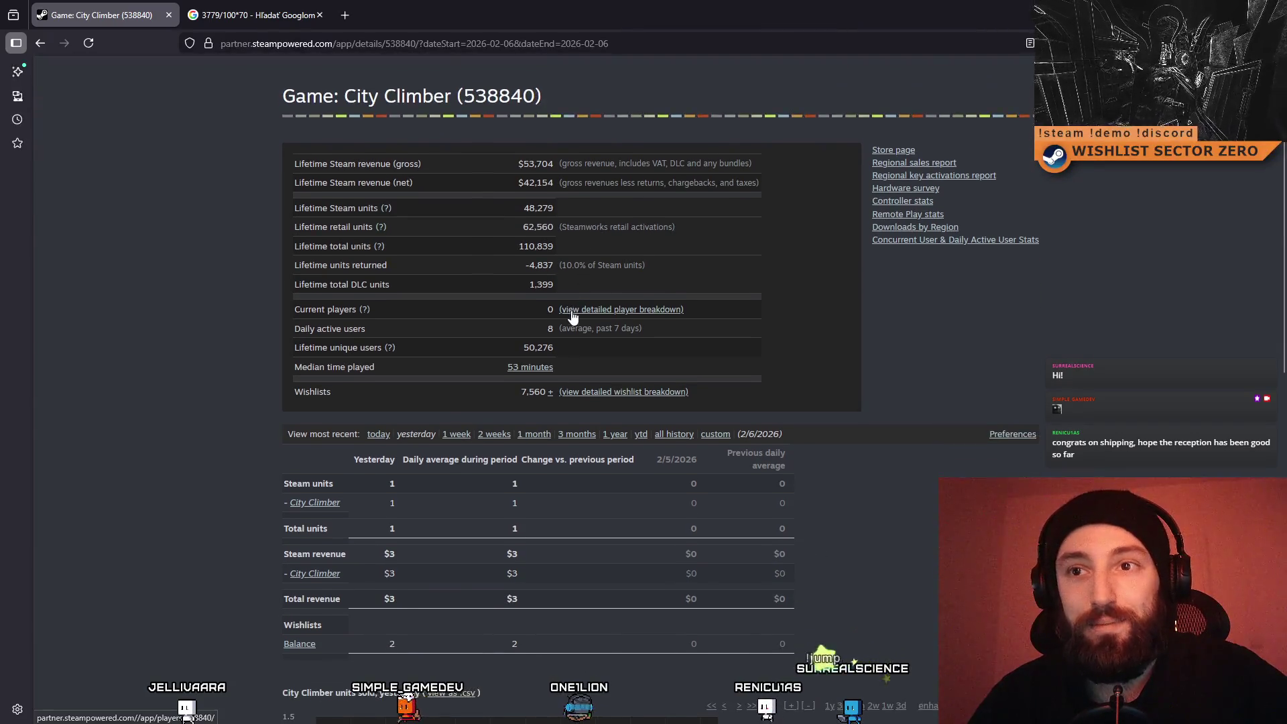
pyautogui.scroll(1, 572, 317)
pyautogui.moveTo(477, 223)
pyautogui.mouseDown()
pyautogui.moveTo(555, 231)
pyautogui.moveTo(572, 265)
pyautogui.moveTo(523, 252)
pyautogui.mouseUp()
pyautogui.click(594, 271)
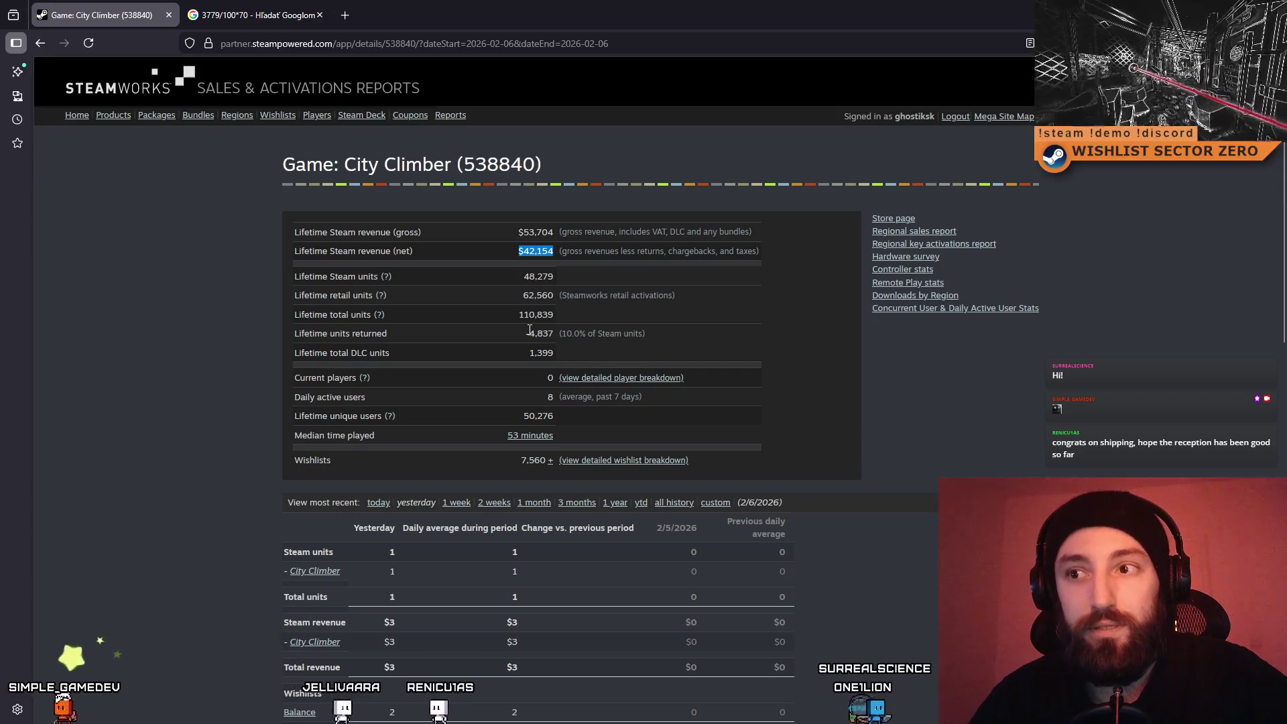
# Highlight the lifetime DLC units, units returned and $42,154 net revenue, then scroll the page
pyautogui.moveTo(295, 352); pyautogui.dragTo(520, 352)
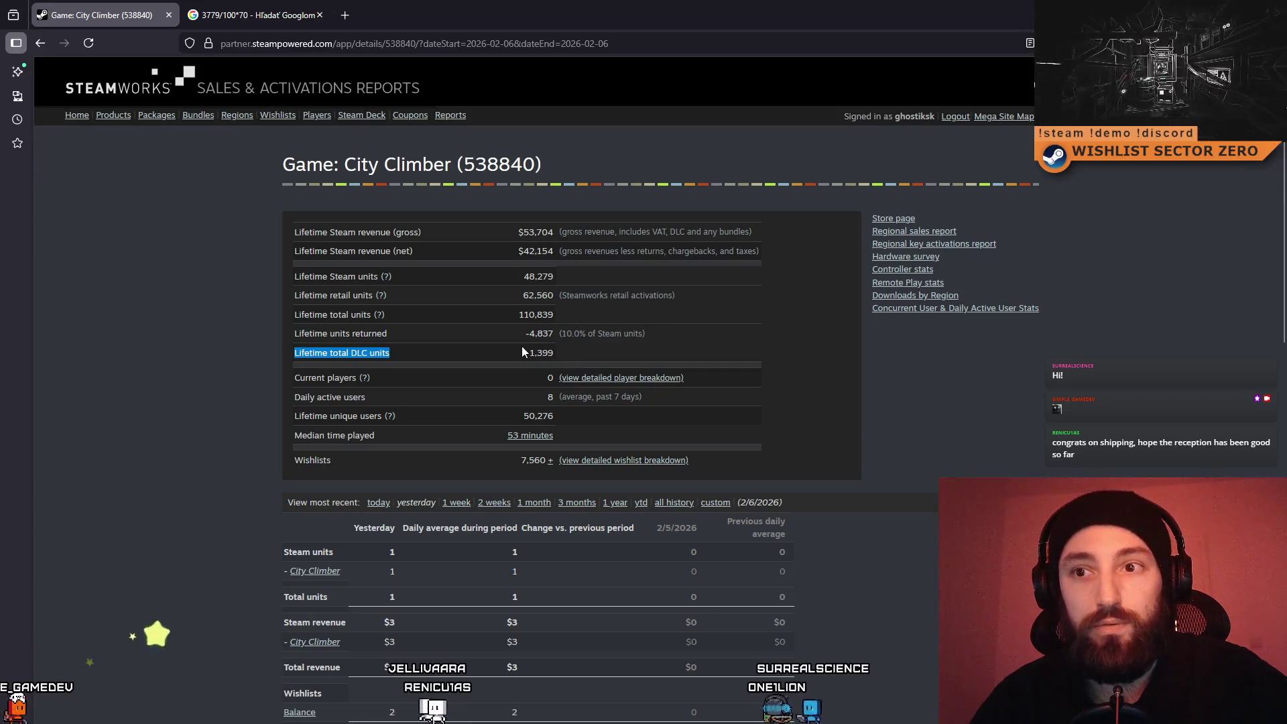
pyautogui.tripleClick(521, 336)
pyautogui.click(520, 336)
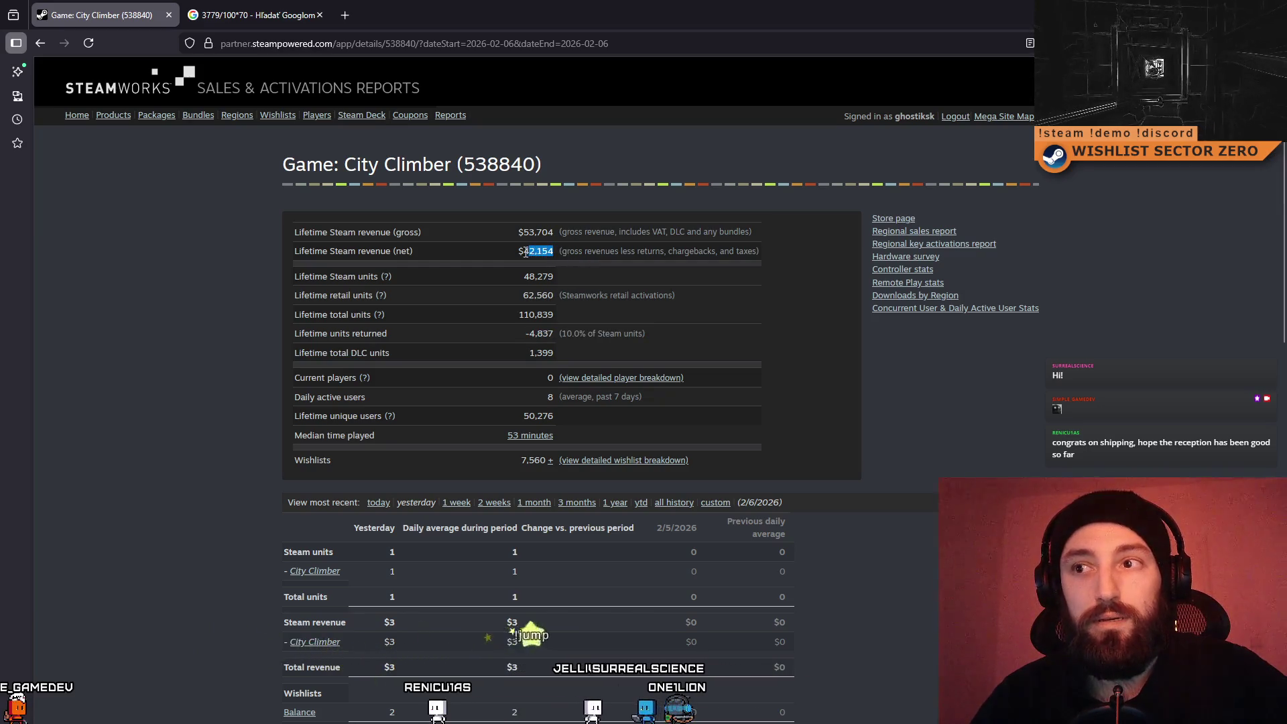
pyautogui.click(490, 258)
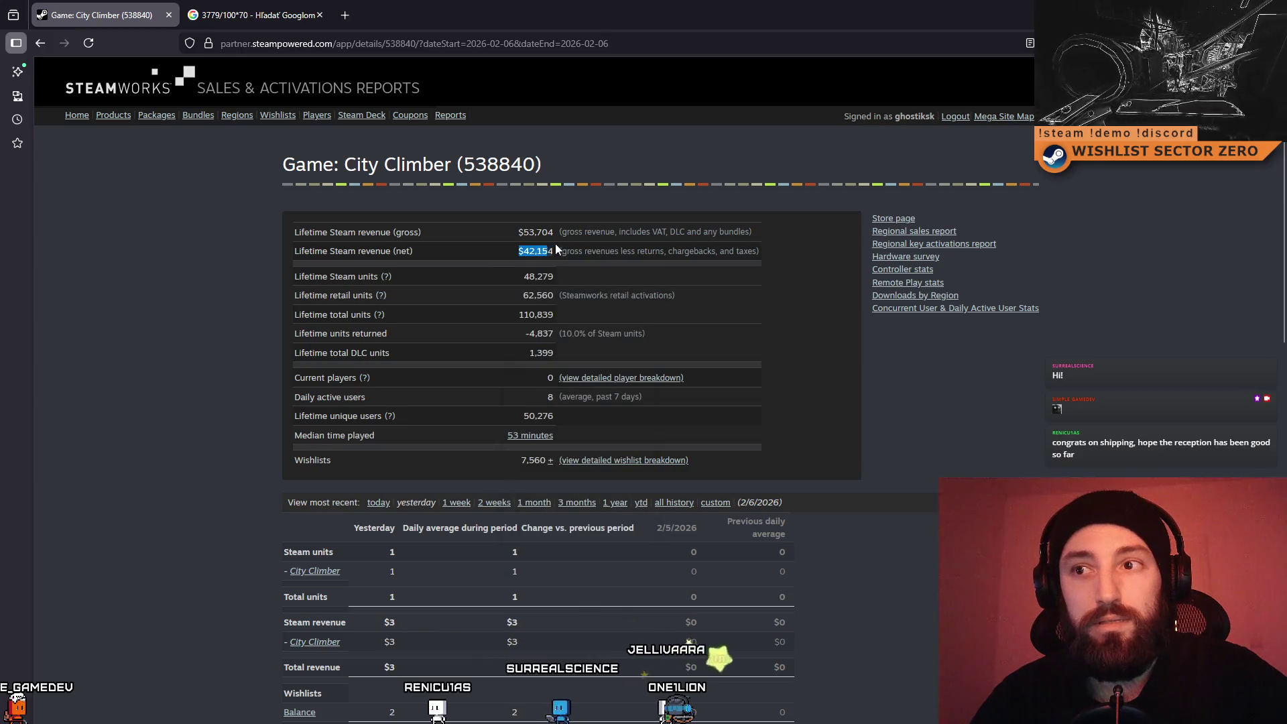
pyautogui.moveTo(555, 244); pyautogui.dragTo(556, 245)
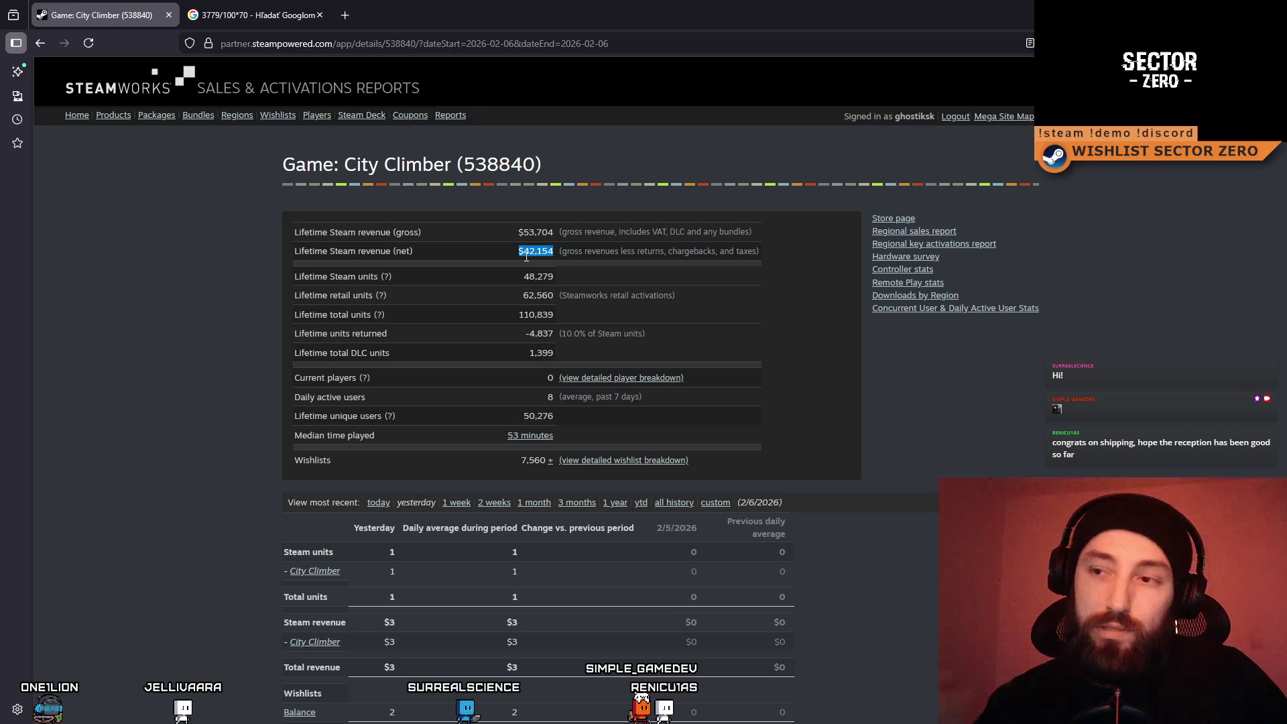
pyautogui.scroll(-4, 725, 313)
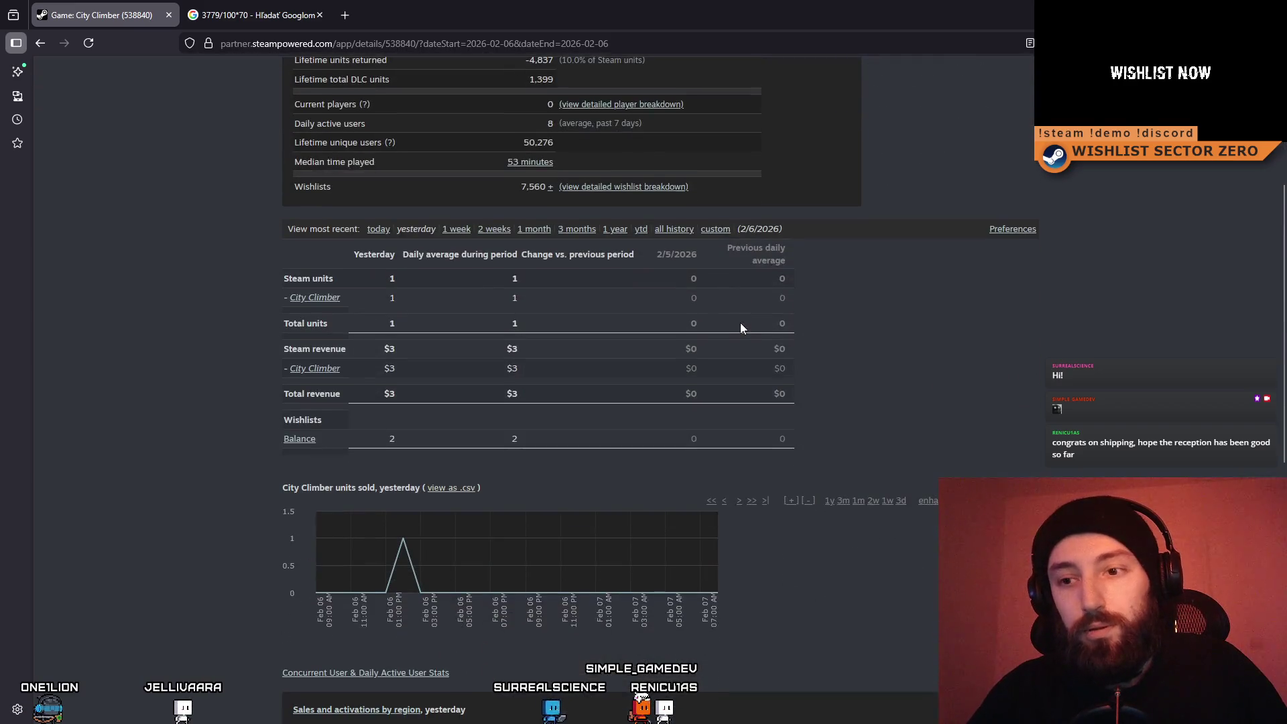
pyautogui.scroll(4, 750, 330)
pyautogui.scroll(-2, 703, 516)
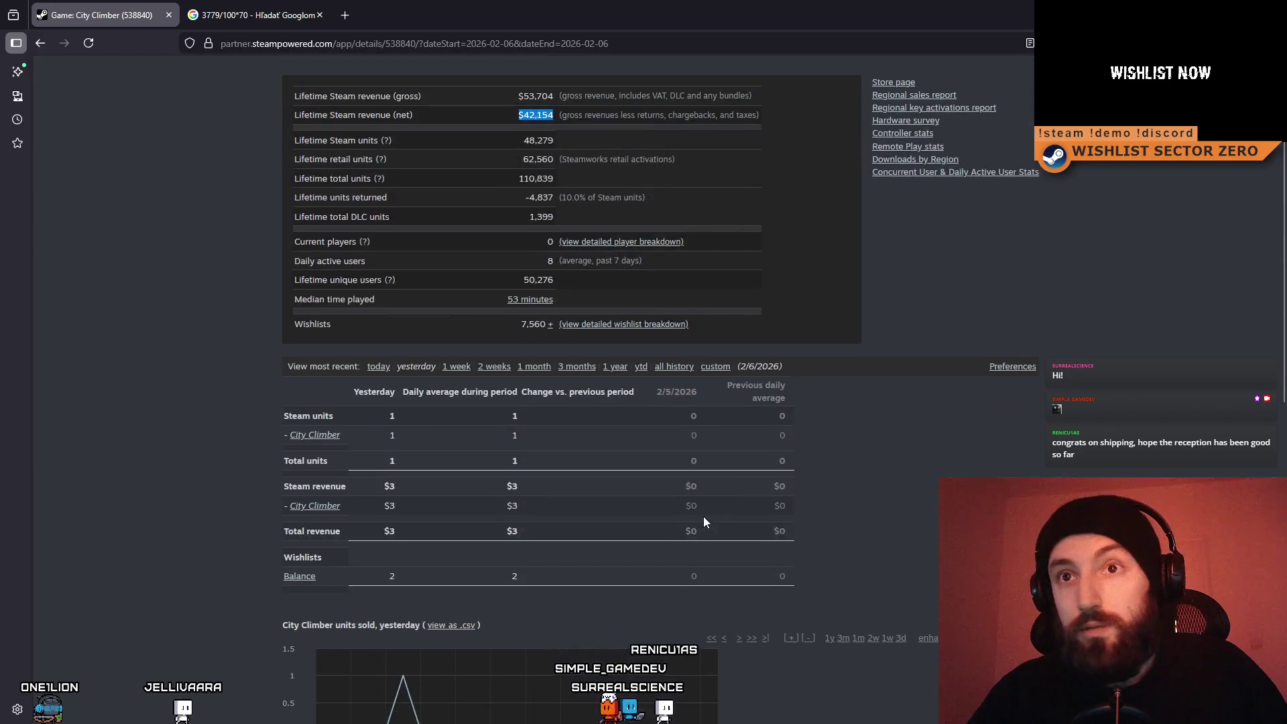
pyautogui.scroll(-2, 671, 503)
pyautogui.scroll(3, 667, 503)
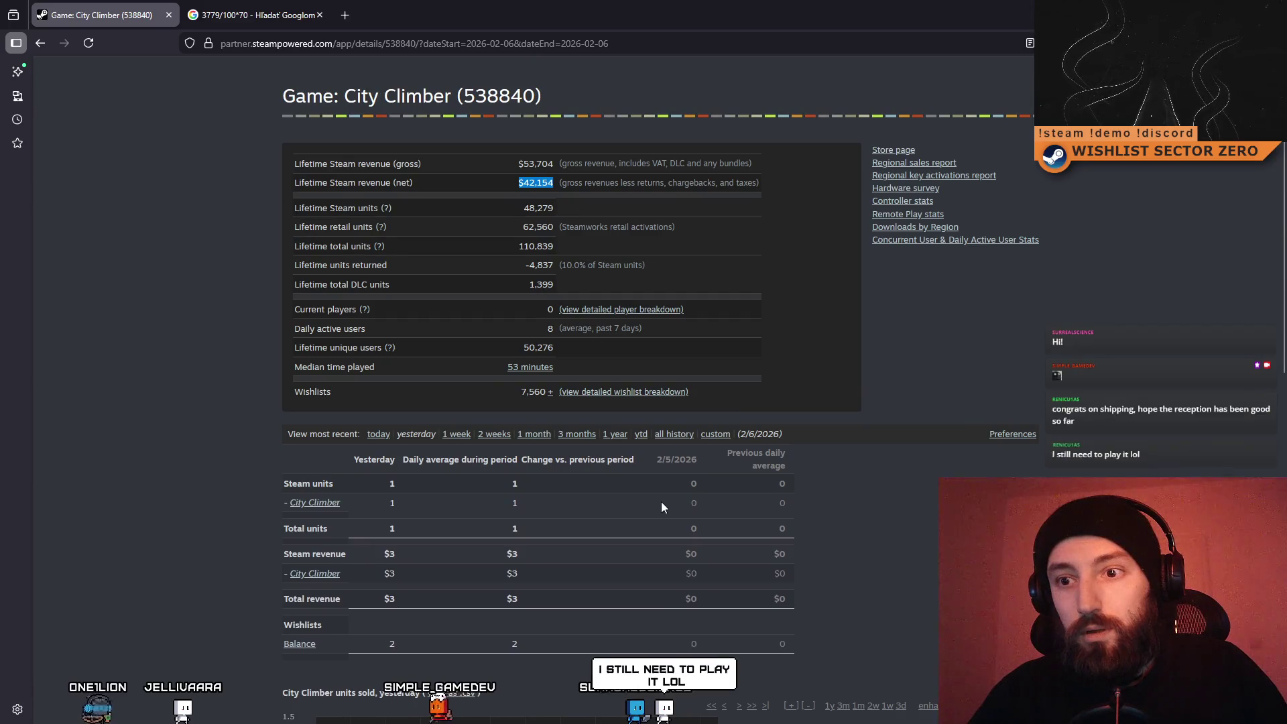
pyautogui.scroll(-2, 661, 503)
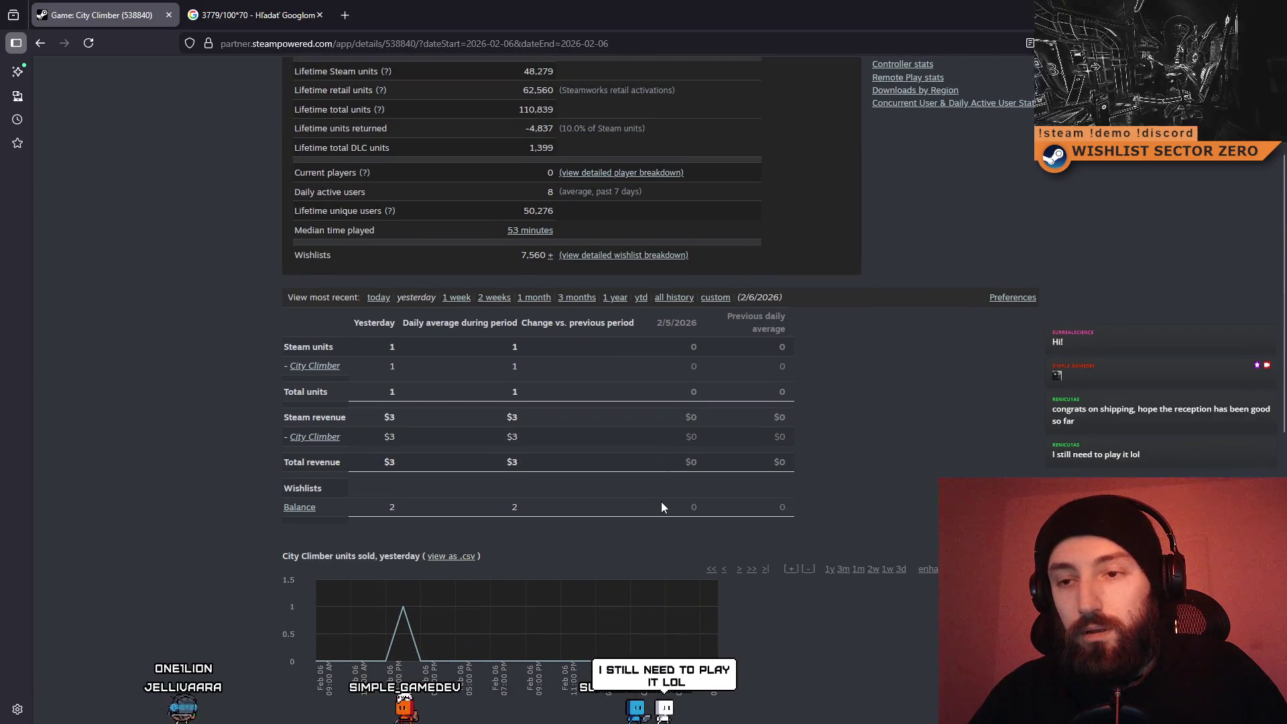
pyautogui.scroll(2, 661, 504)
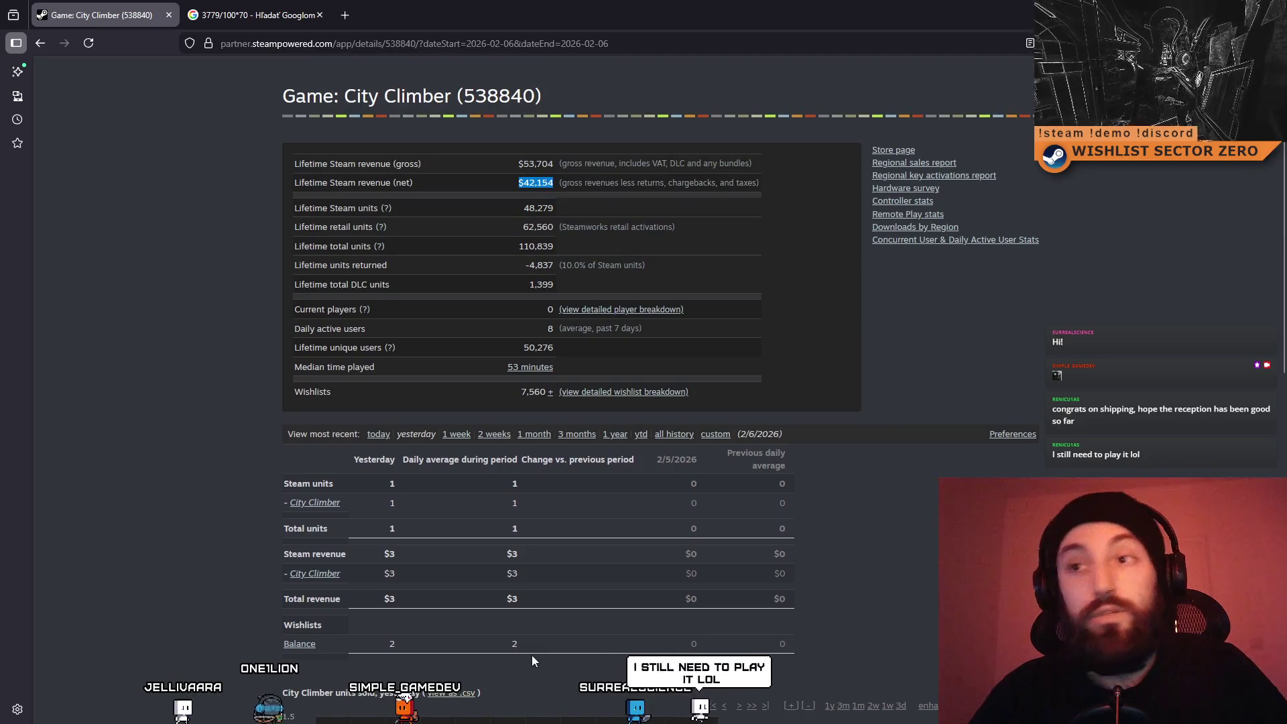
pyautogui.scroll(1, 493, 248)
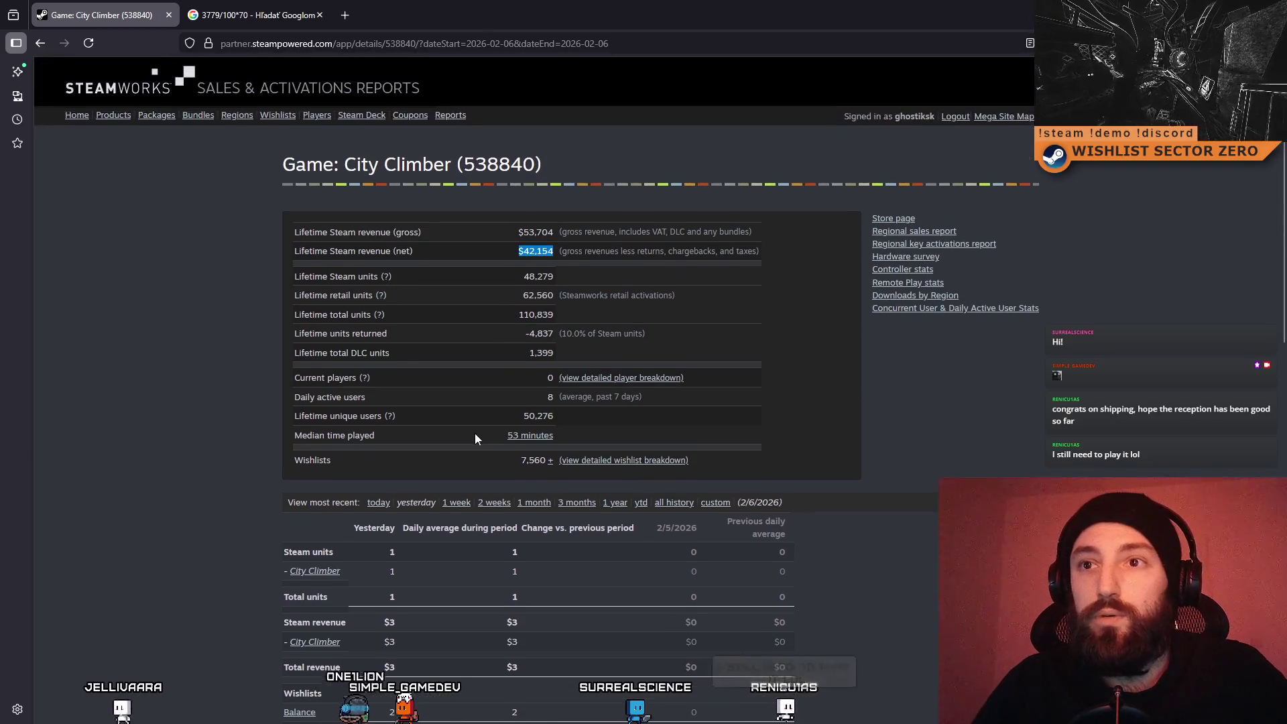
pyautogui.scroll(-2, 663, 254)
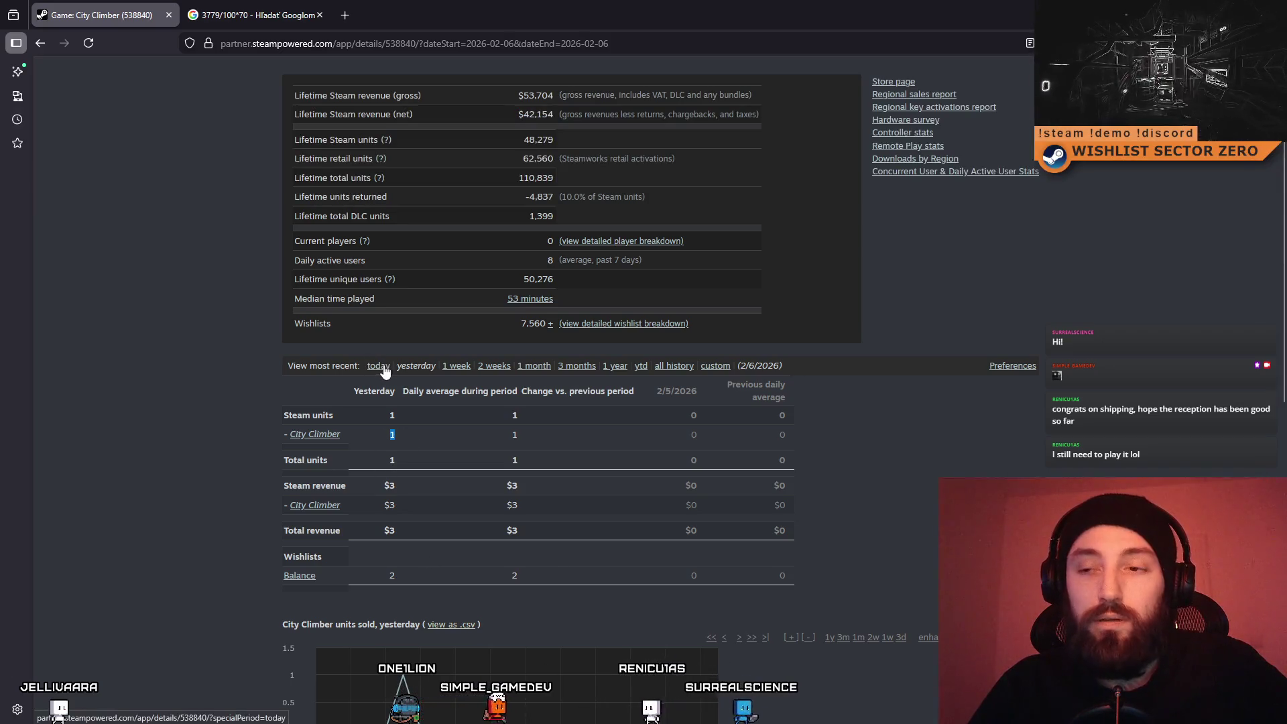
# Show City Climber's most recent week (1/31–2/6/2026) and un-maximize the browser window
pyautogui.click(457, 365)
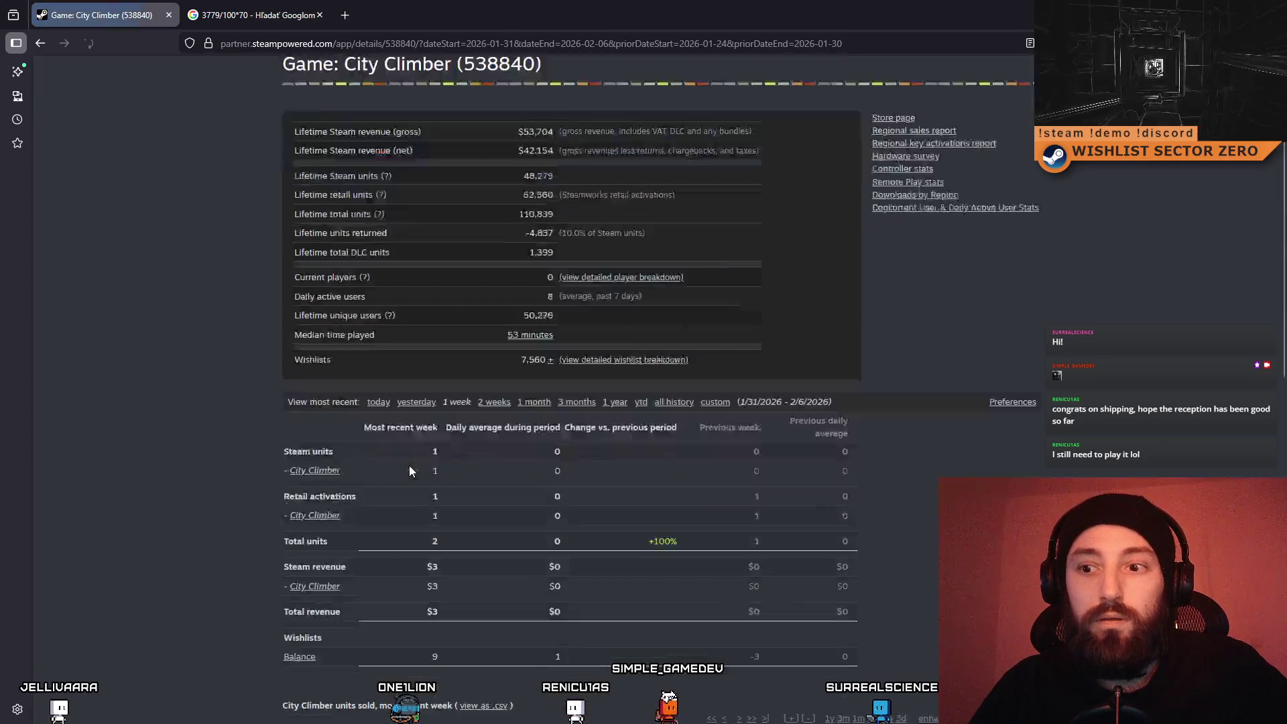
pyautogui.scroll(-5, 457, 376)
pyautogui.scroll(2, 459, 415)
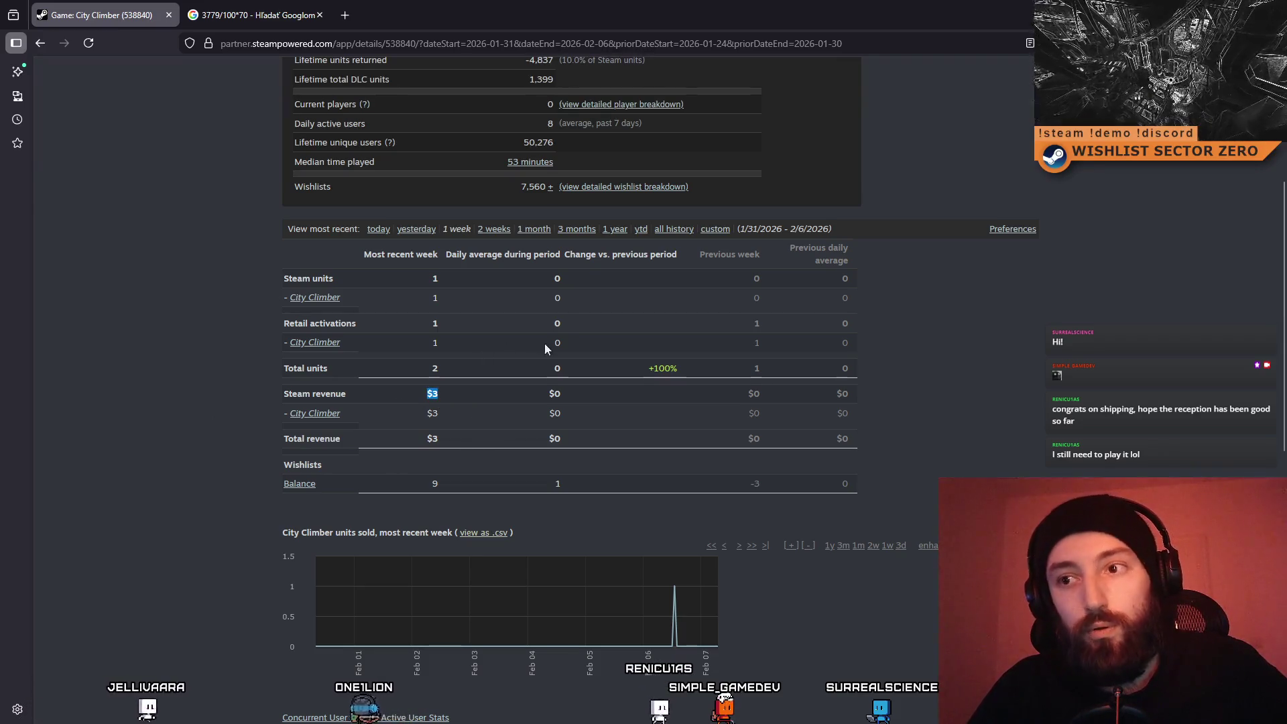
pyautogui.scroll(5, 495, 449)
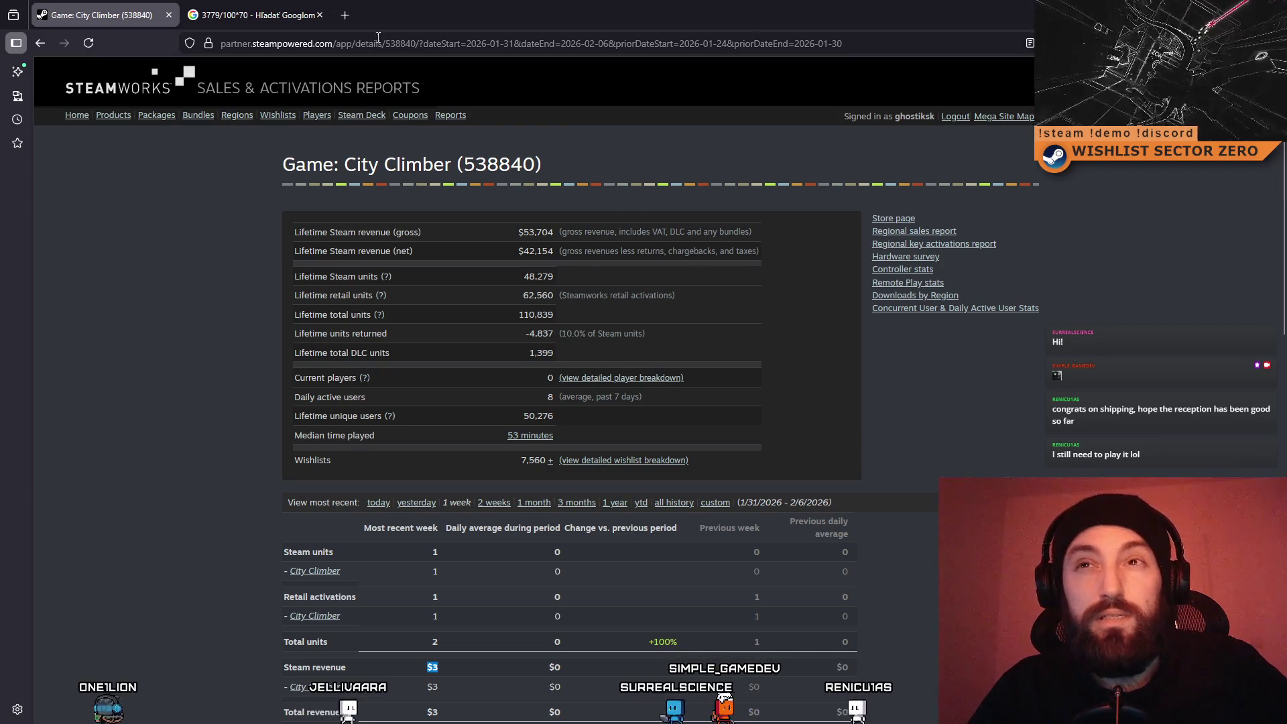
pyautogui.moveTo(537, 12)
pyautogui.mouseDown()
pyautogui.moveTo(550, 11)
pyautogui.moveTo(332, 150)
pyautogui.mouseUp()
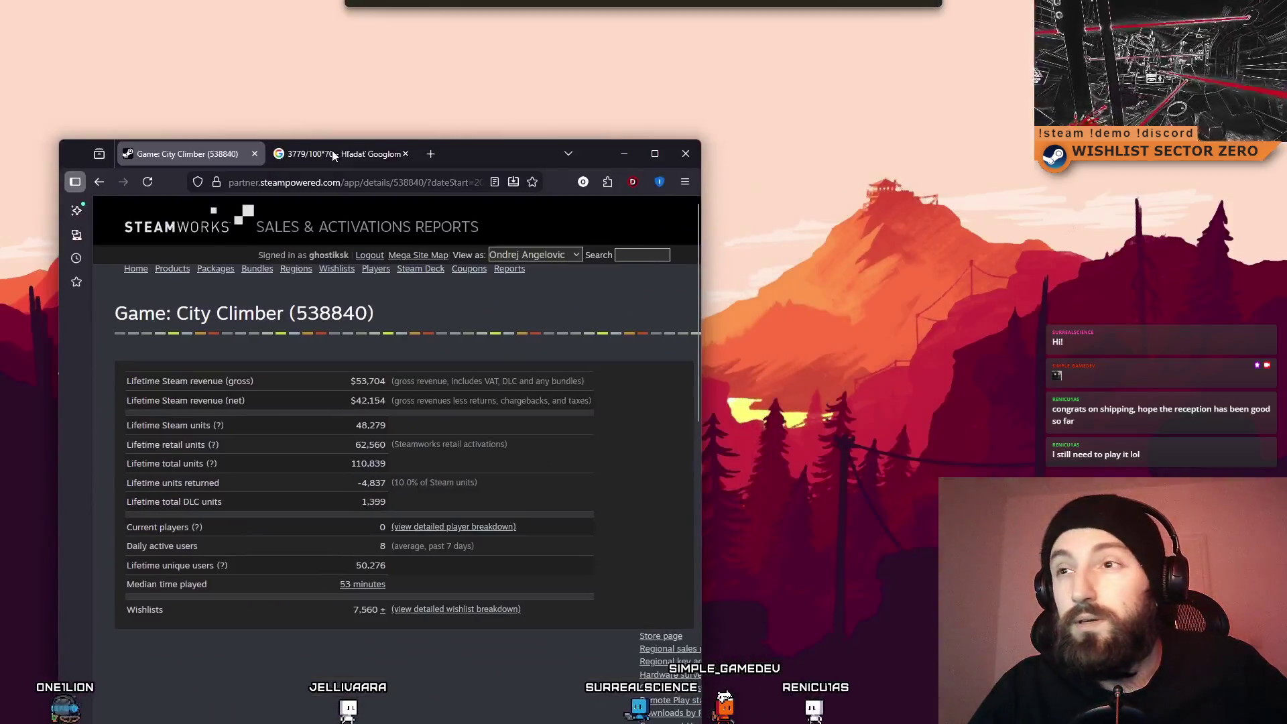
# Close the browser, clear the Unity Console warnings, and orbit the Scene view around the fan
pyautogui.click(686, 161)
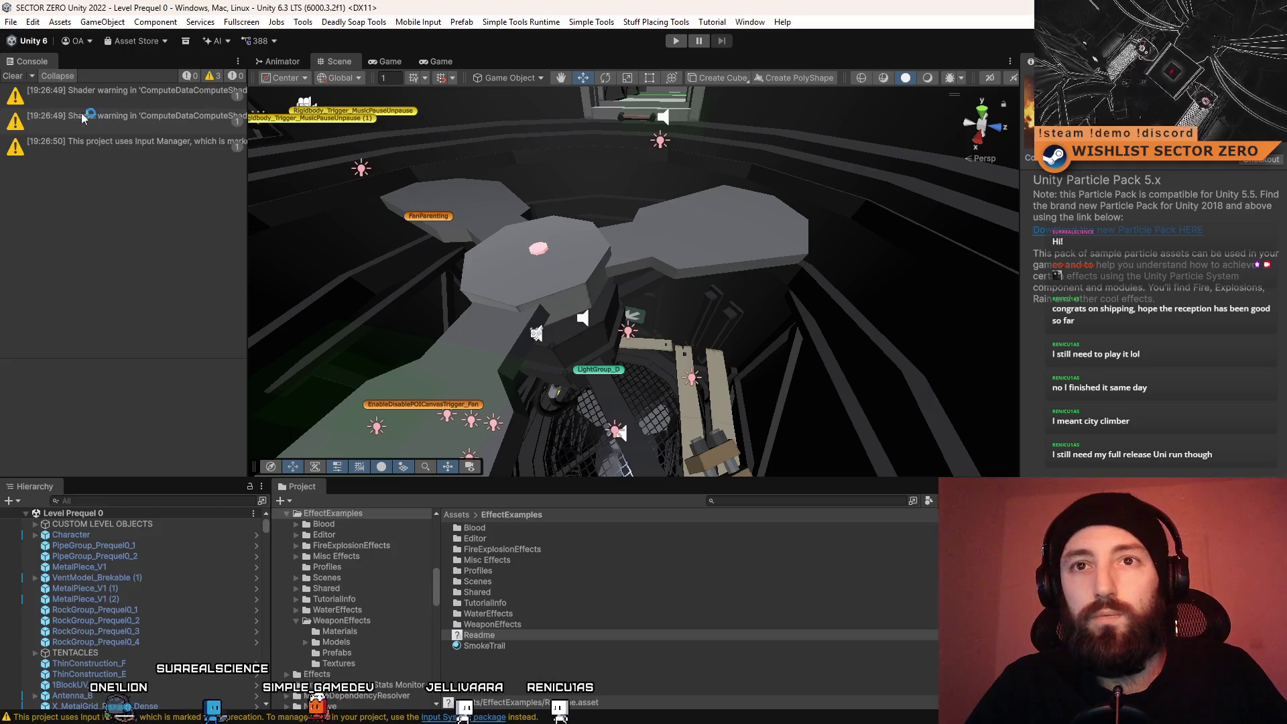
pyautogui.click(18, 78)
pyautogui.moveTo(664, 282)
pyautogui.mouseDown()
pyautogui.moveTo(677, 478)
pyautogui.moveTo(744, 590)
pyautogui.moveTo(758, 494)
pyautogui.mouseUp()
pyautogui.moveTo(787, 354)
pyautogui.mouseDown()
pyautogui.moveTo(885, 373)
pyautogui.moveTo(876, 321)
pyautogui.mouseUp()
pyautogui.moveTo(665, 315)
pyautogui.mouseDown()
pyautogui.moveTo(318, 204)
pyautogui.moveTo(643, 285)
pyautogui.mouseUp()
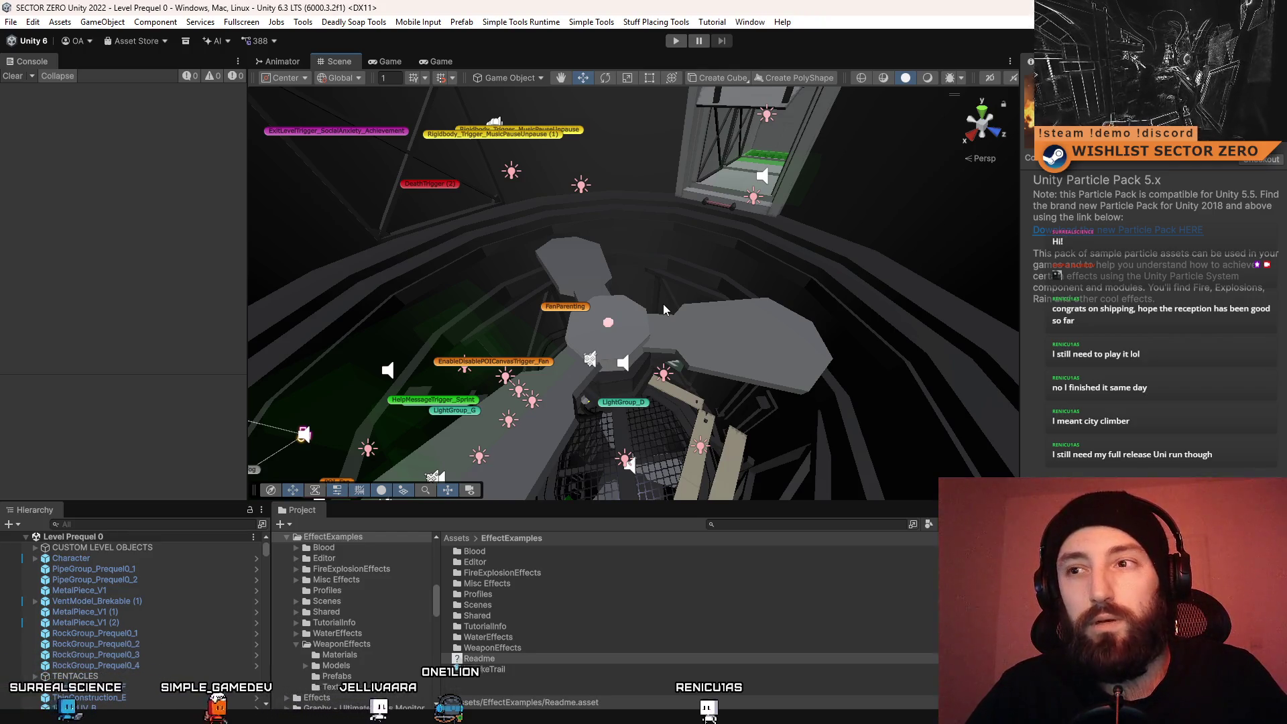
pyautogui.moveTo(663, 310)
pyautogui.mouseDown()
pyautogui.moveTo(816, 430)
pyautogui.moveTo(769, 360)
pyautogui.moveTo(676, 360)
pyautogui.mouseUp()
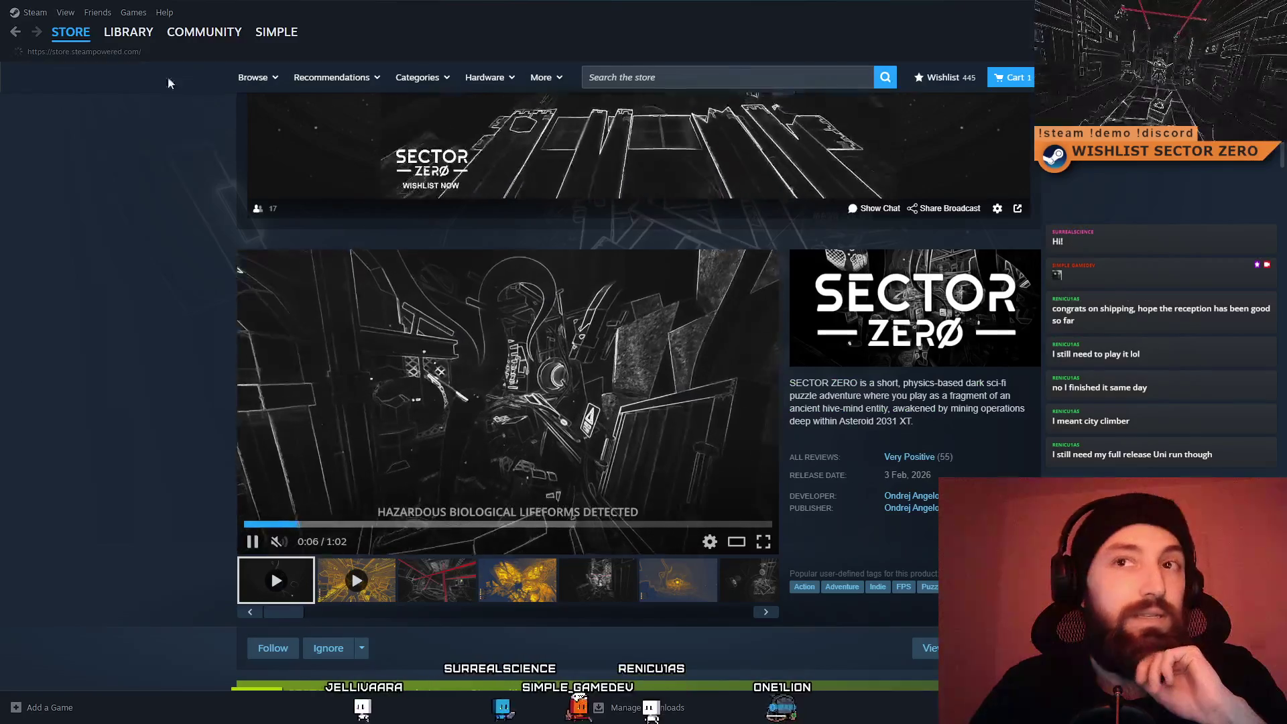
# Go from the Steam library to City Climber's store page
pyautogui.moveTo(71, 31)
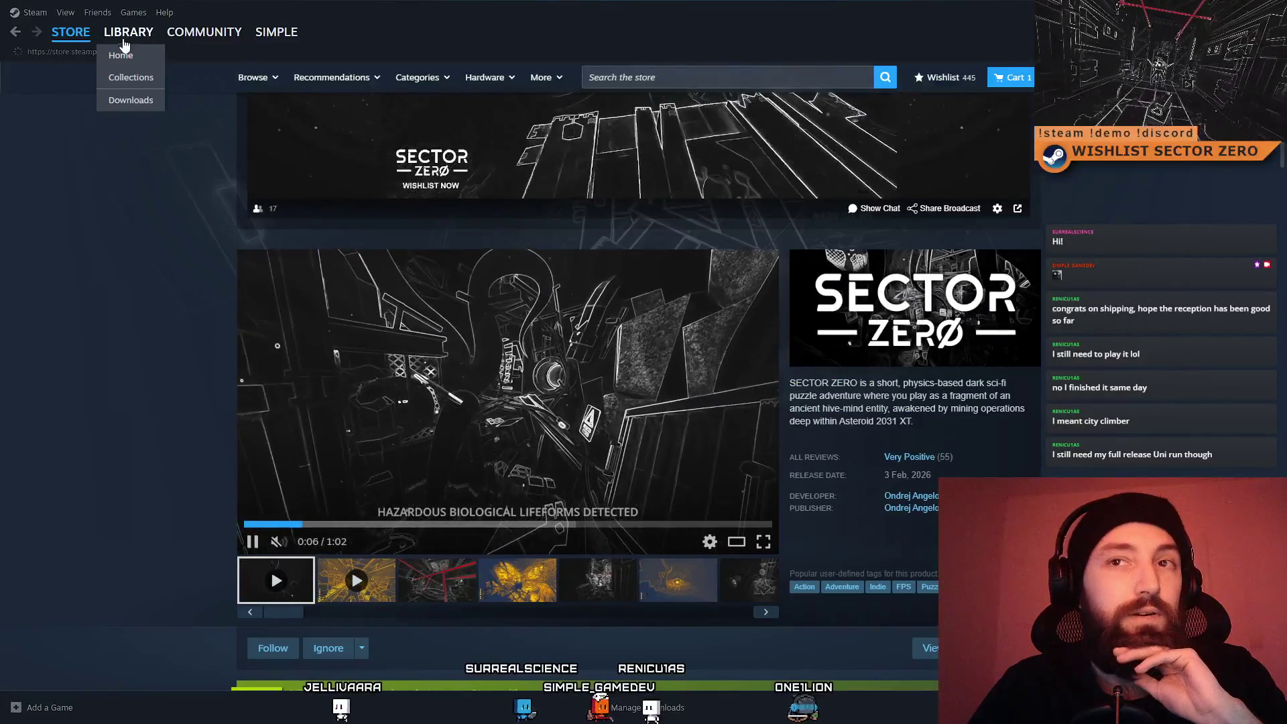
pyautogui.click(120, 55)
pyautogui.click(121, 57)
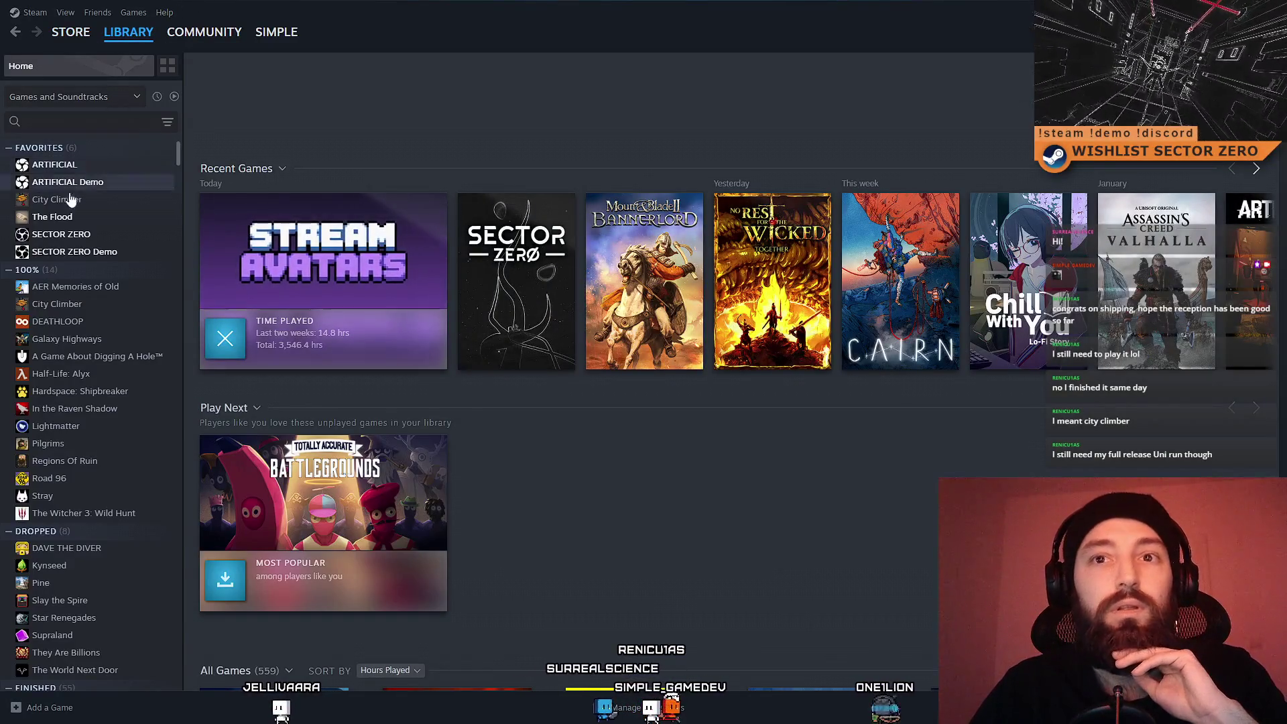
pyautogui.click(89, 203)
pyautogui.click(224, 329)
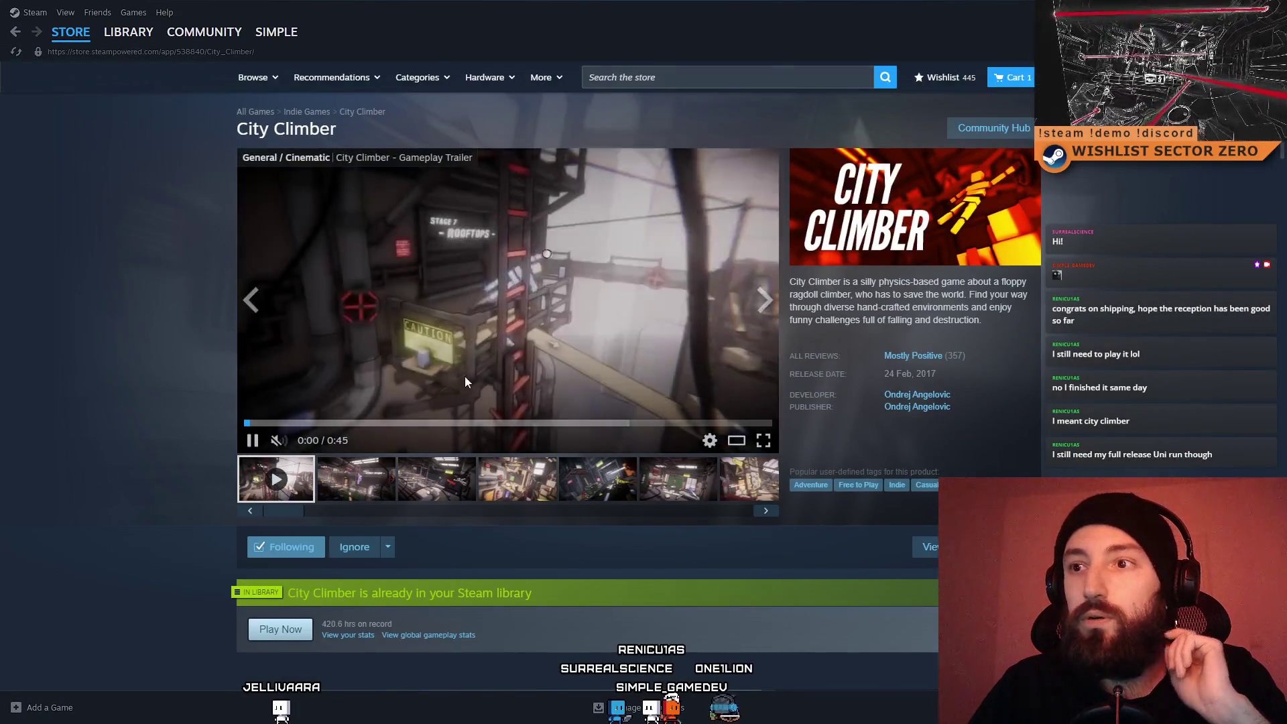
# Show City Climber's third screenshot in the main viewer
pyautogui.scroll(-4, 469, 356)
pyautogui.click(436, 208)
pyautogui.scroll(2, 590, 469)
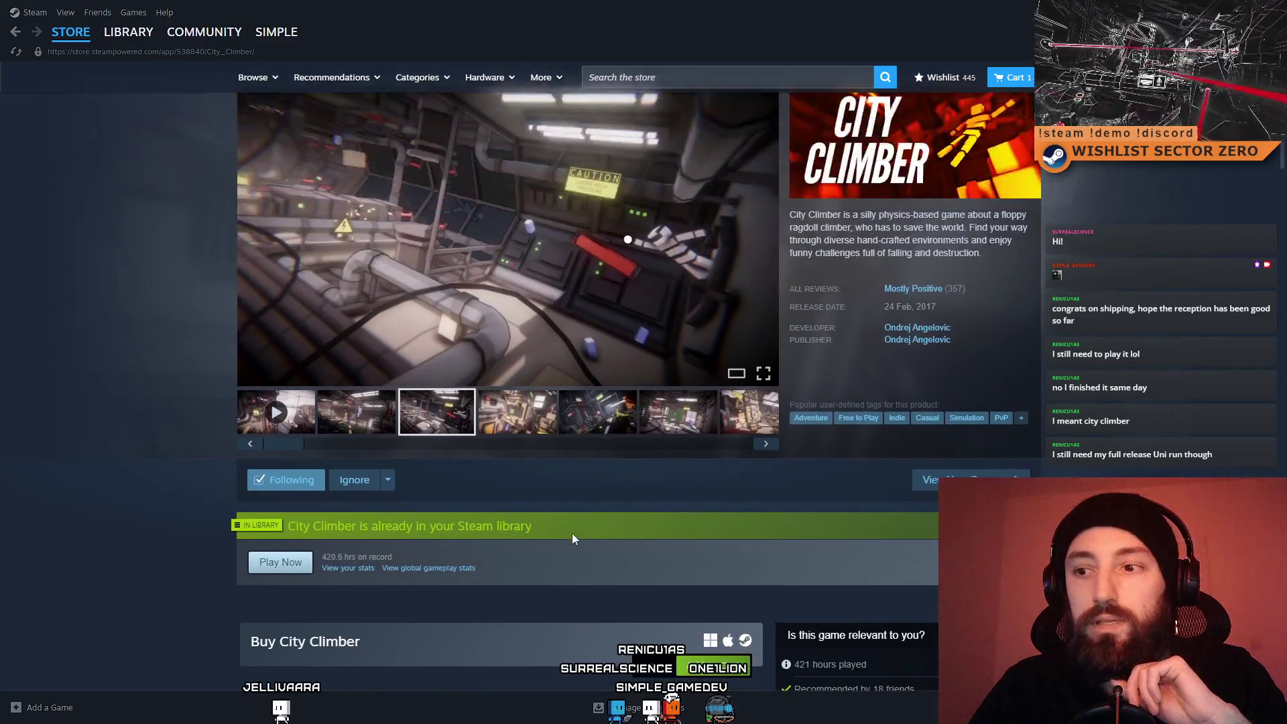
pyautogui.scroll(-2, 574, 463)
pyautogui.scroll(3, 582, 507)
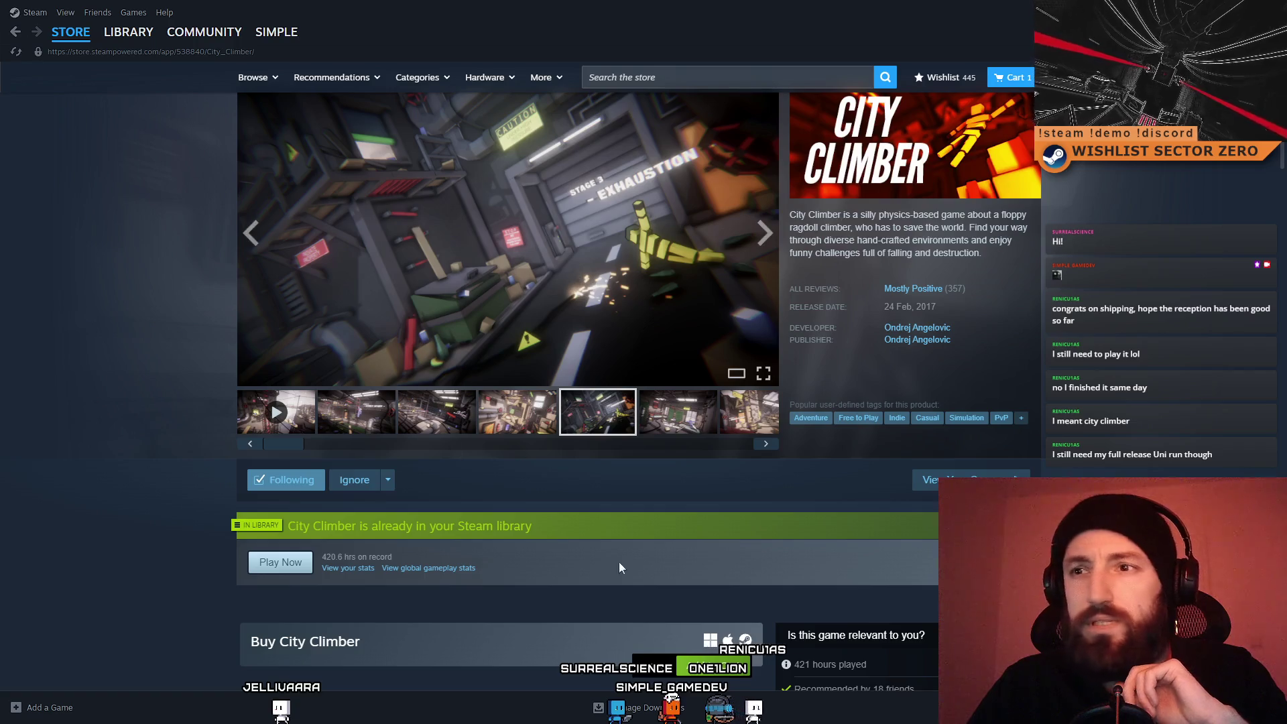
pyautogui.scroll(1, 854, 556)
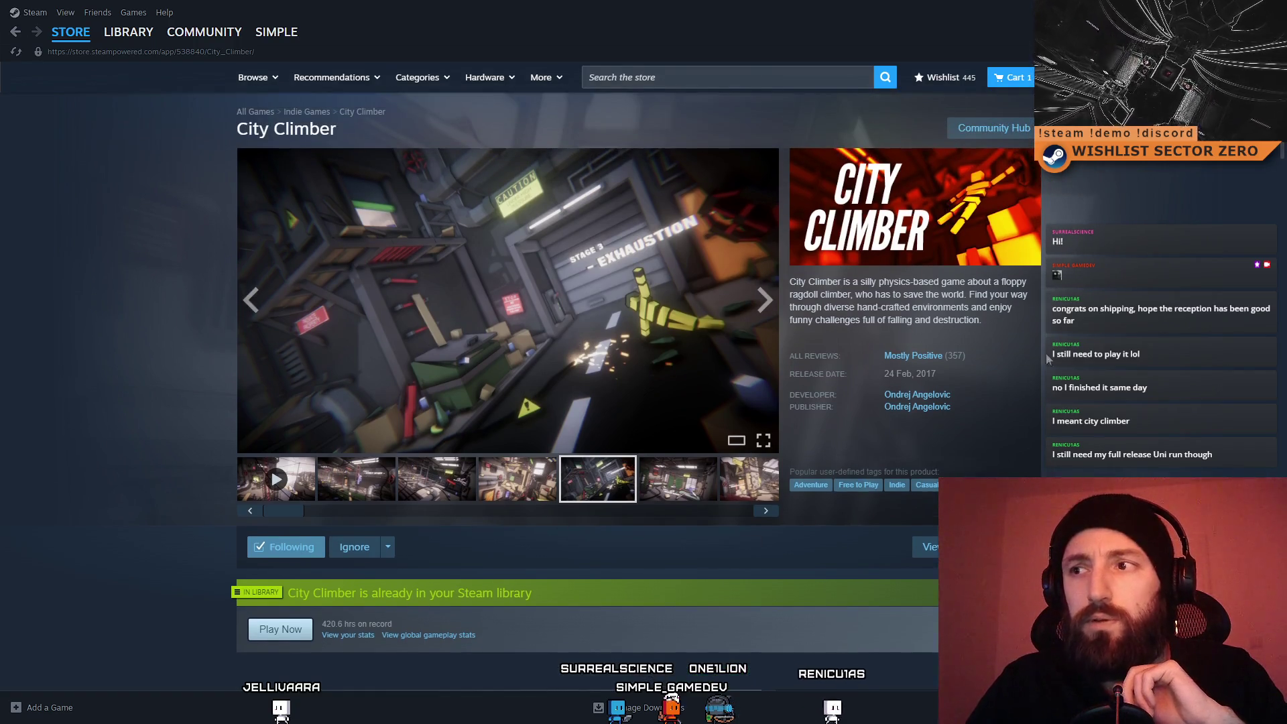
# Bring up and dismiss the Mostly Positive reviews link options, then show the fourth screenshot
pyautogui.moveTo(898, 362)
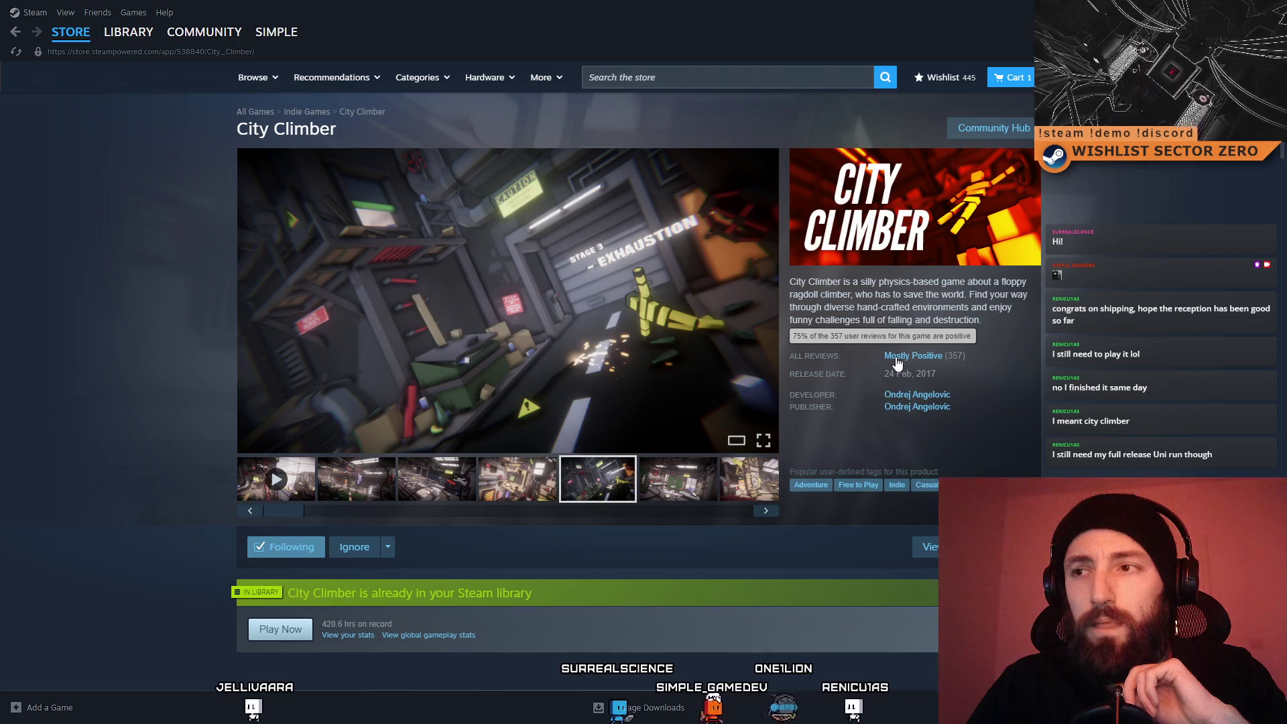
pyautogui.rightClick(898, 363)
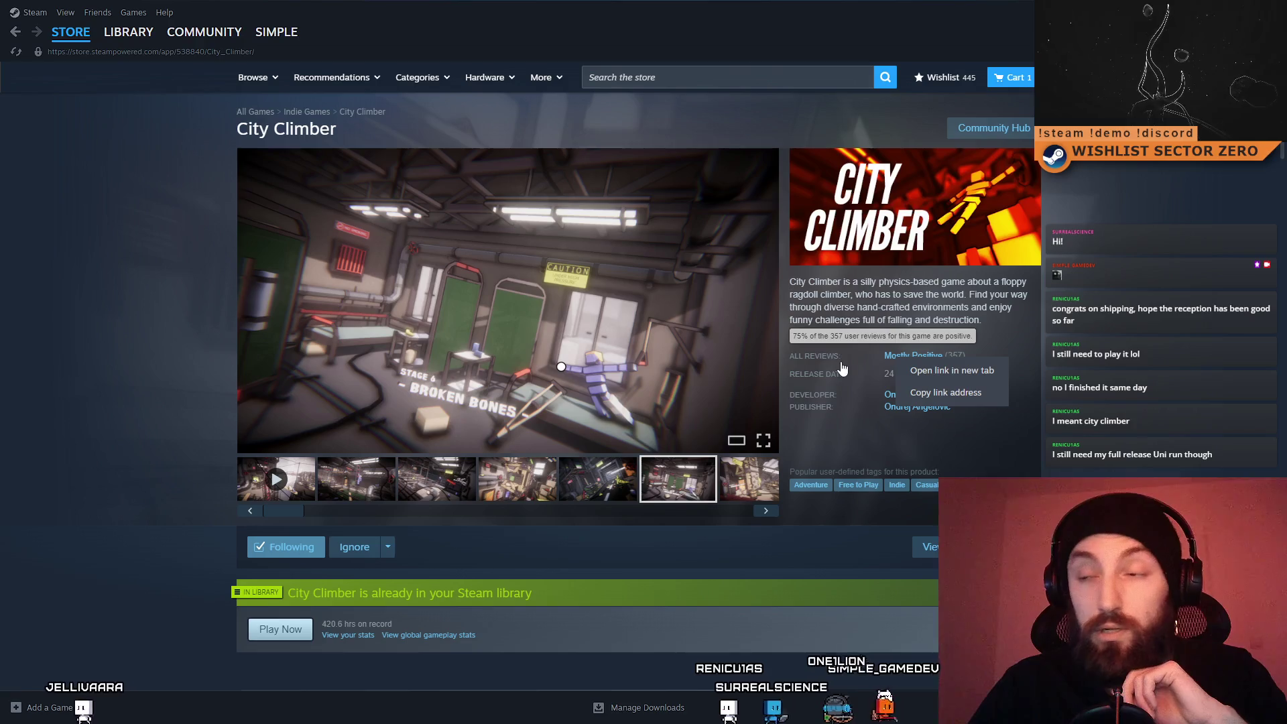
pyautogui.click(604, 477)
pyautogui.click(509, 482)
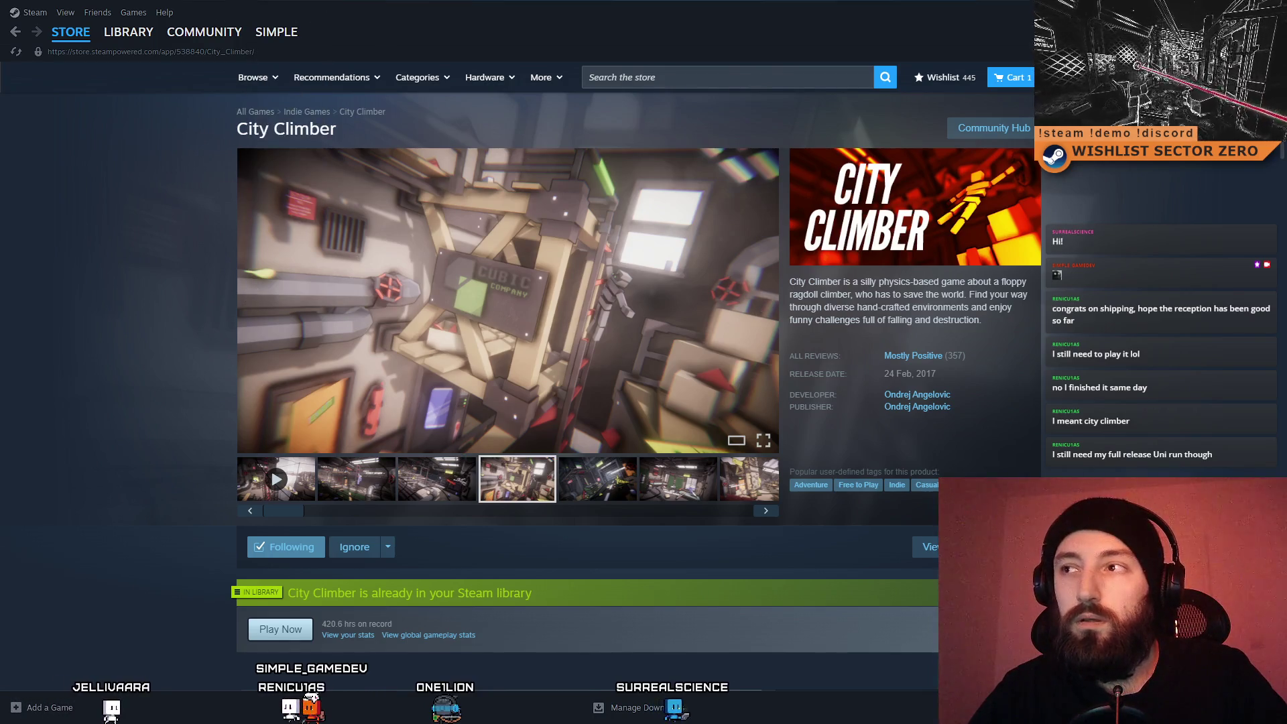
# Minimize Steam and fly the Scene view past the fan and red beams through the tunnel
pyautogui.moveTo(826, 5); pyautogui.dragTo(848, 151)
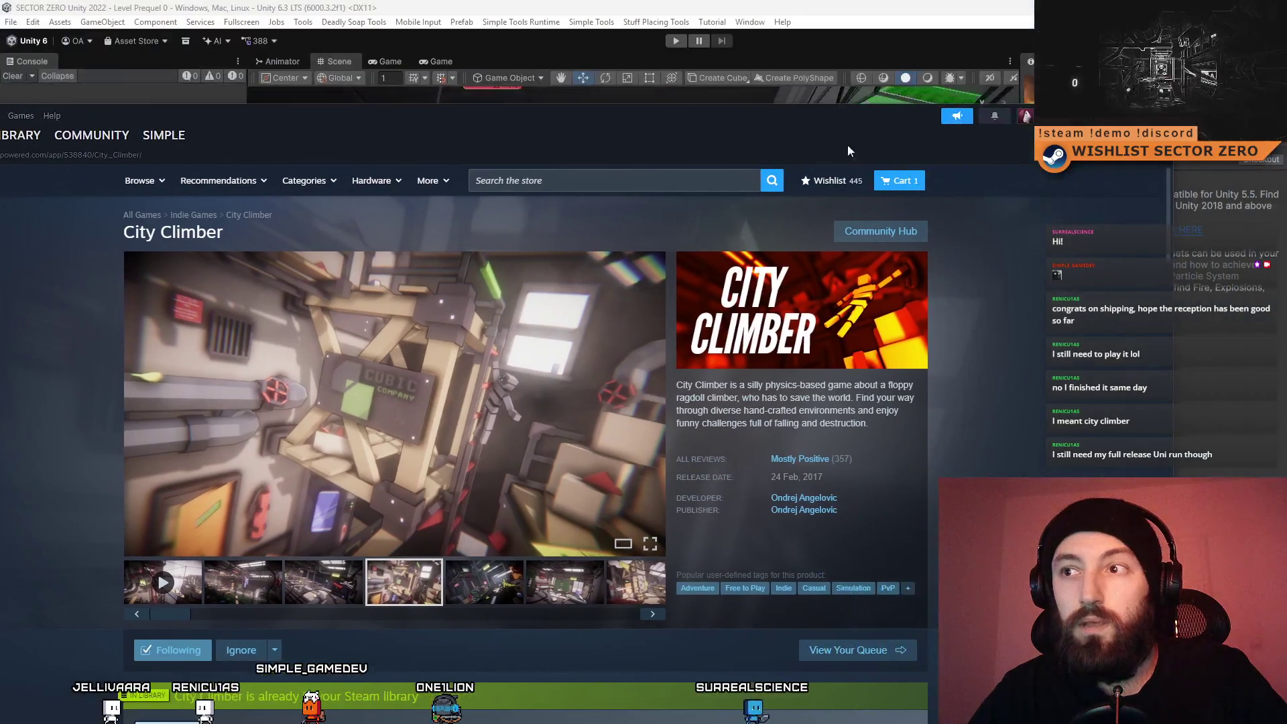
pyautogui.press('super+Down')
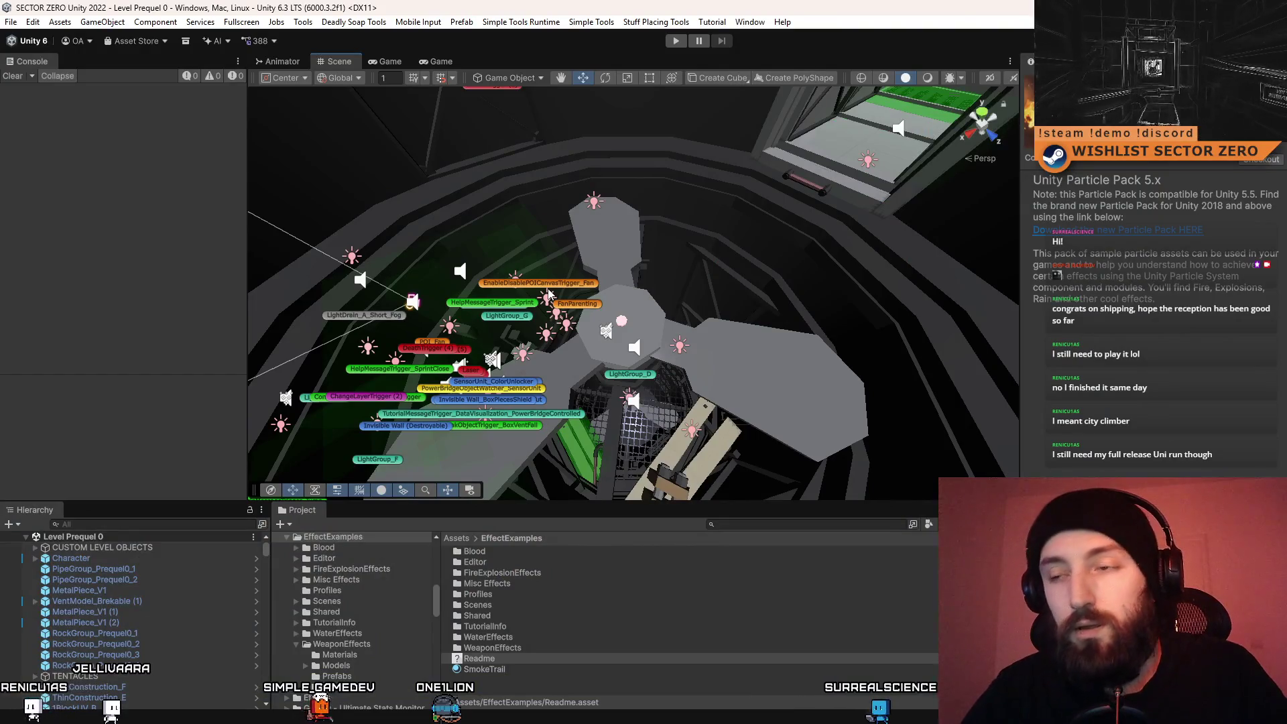
pyautogui.moveTo(548, 295)
pyautogui.mouseDown()
pyautogui.moveTo(641, 315)
pyautogui.moveTo(494, 281)
pyautogui.moveTo(835, 102)
pyautogui.moveTo(854, 287)
pyautogui.moveTo(860, 260)
pyautogui.mouseUp()
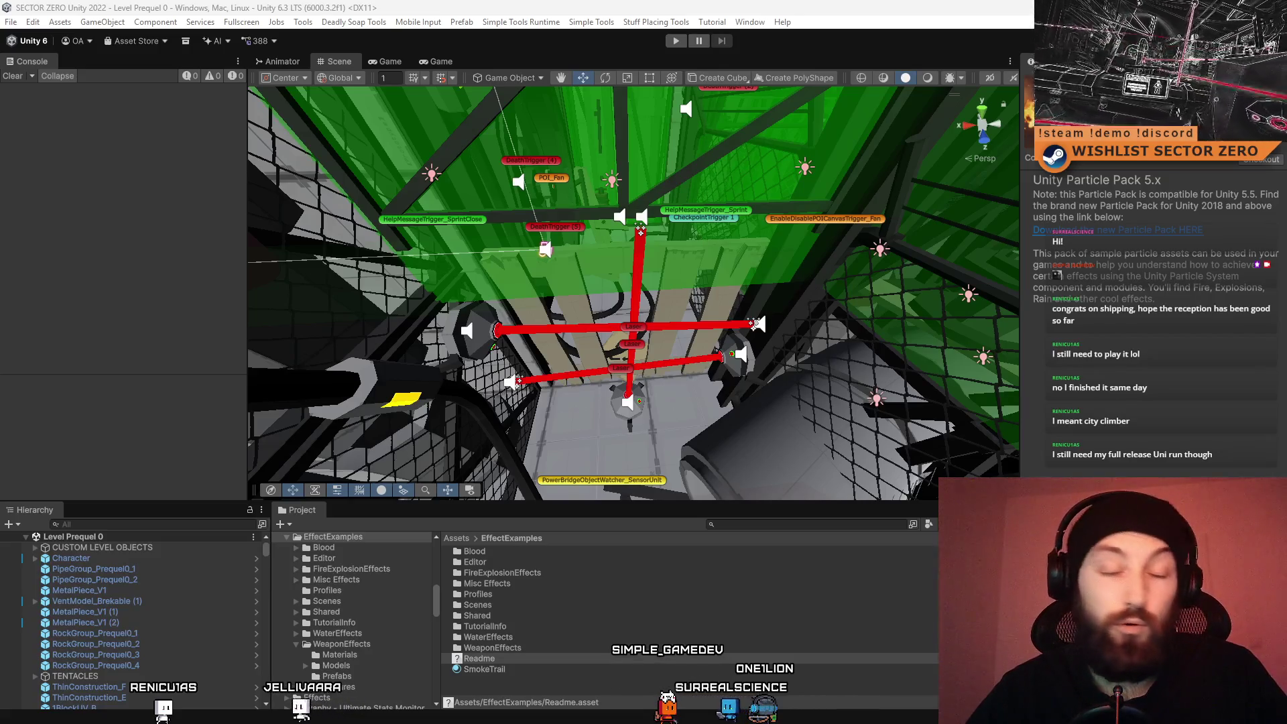
pyautogui.moveTo(690, 277)
pyautogui.mouseDown()
pyautogui.moveTo(345, 136)
pyautogui.moveTo(880, 342)
pyautogui.moveTo(682, 455)
pyautogui.moveTo(1082, 421)
pyautogui.moveTo(1124, 447)
pyautogui.mouseUp()
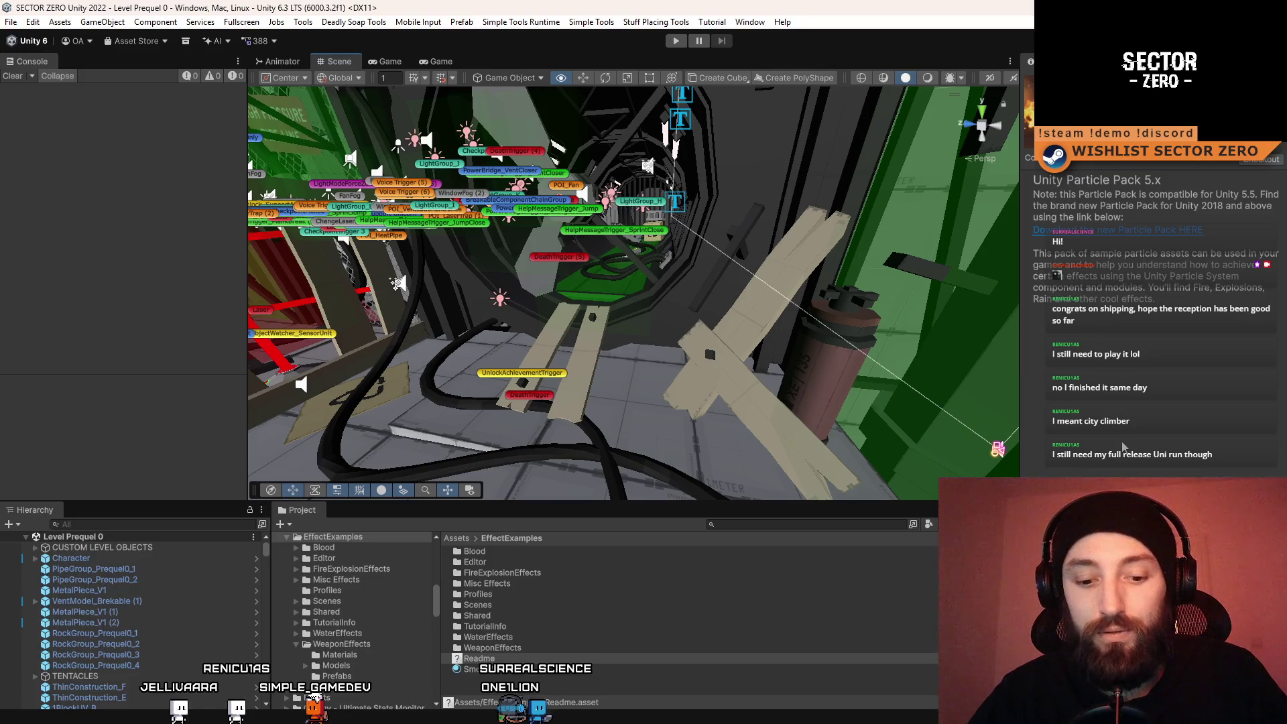
pyautogui.moveTo(1123, 447); pyautogui.dragTo(1105, 449)
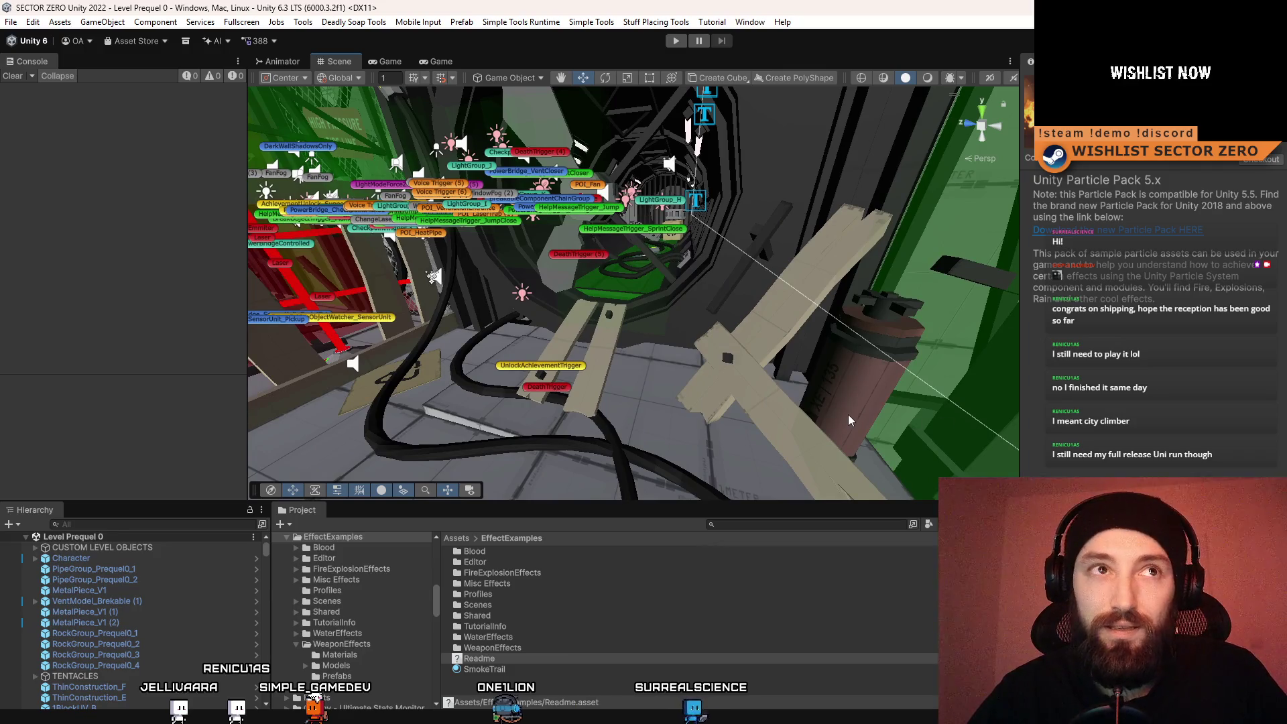
pyautogui.moveTo(771, 396)
pyautogui.mouseDown()
pyautogui.moveTo(696, 269)
pyautogui.moveTo(483, 153)
pyautogui.moveTo(373, 253)
pyautogui.moveTo(913, 188)
pyautogui.moveTo(351, 267)
pyautogui.moveTo(195, 151)
pyautogui.moveTo(193, 34)
pyautogui.moveTo(872, 445)
pyautogui.moveTo(895, 435)
pyautogui.moveTo(791, 489)
pyautogui.mouseUp()
# Search the project for 't:scene menu' and open the Menu scene
pyautogui.click(804, 524)
pyautogui.write('t:scene')
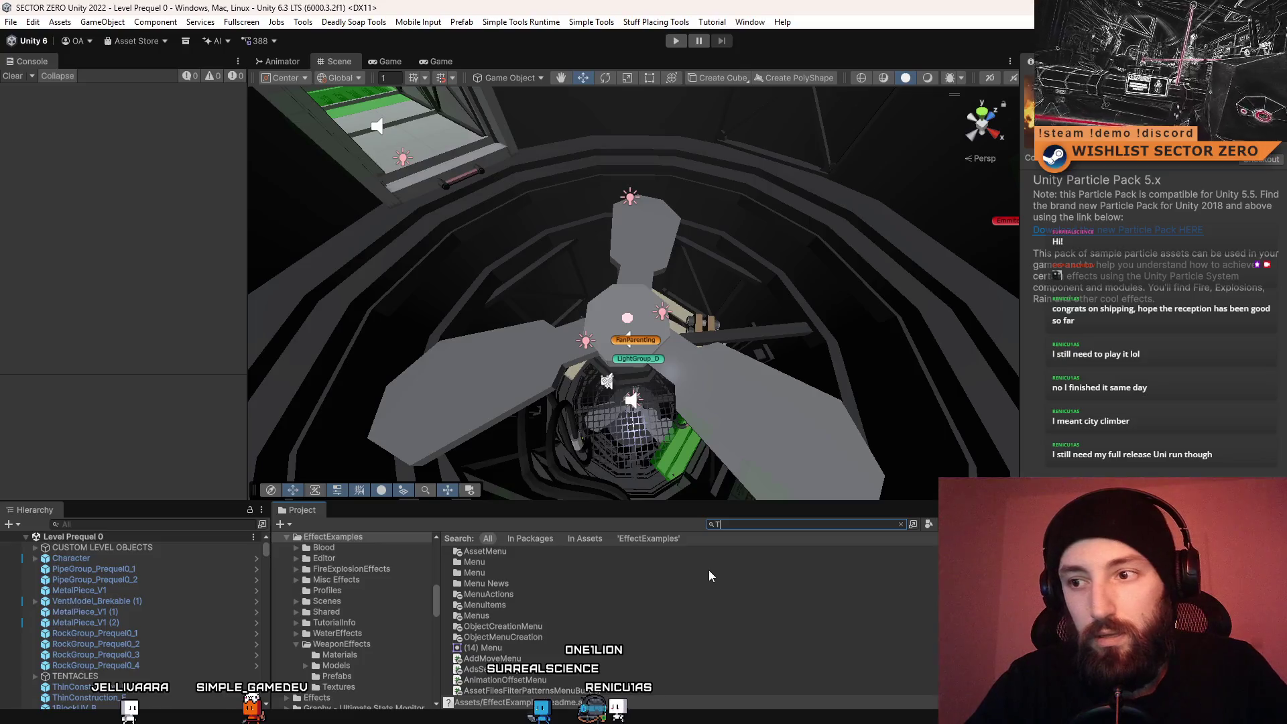
pyautogui.press('BackSpace')
pyautogui.press('BackSpace')
pyautogui.press('BackSpace')
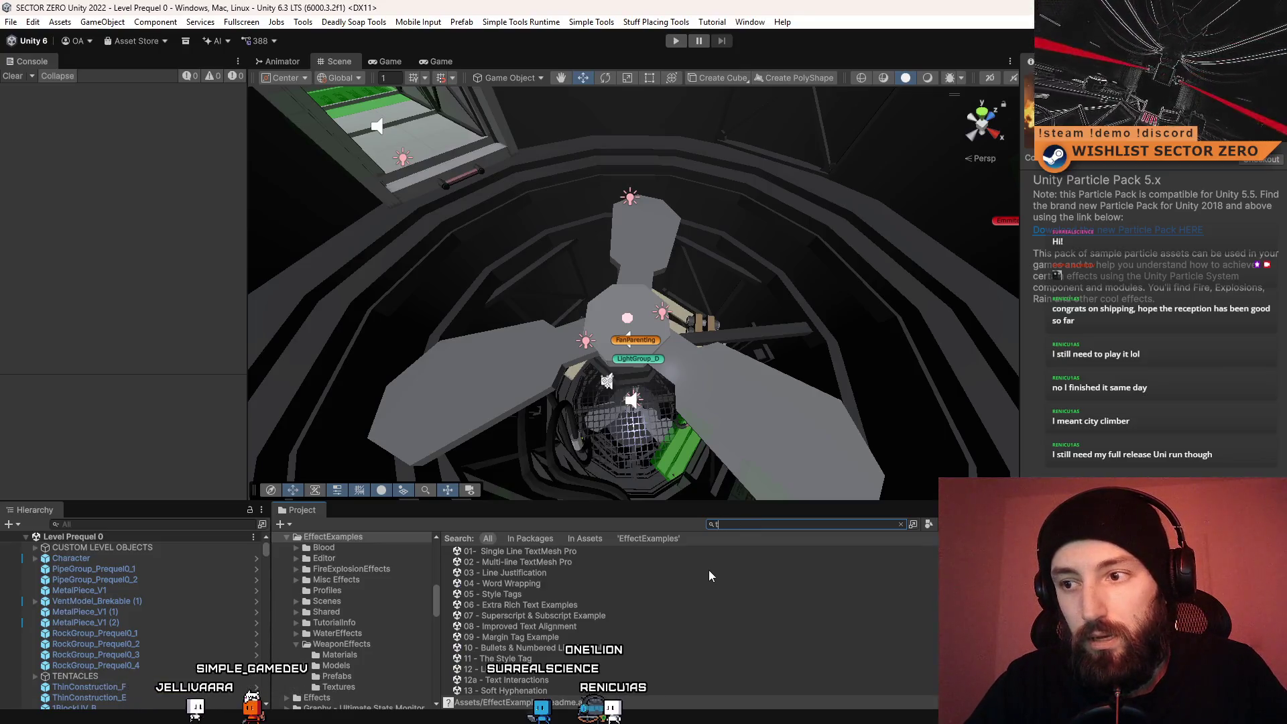
pyautogui.write(':scene')
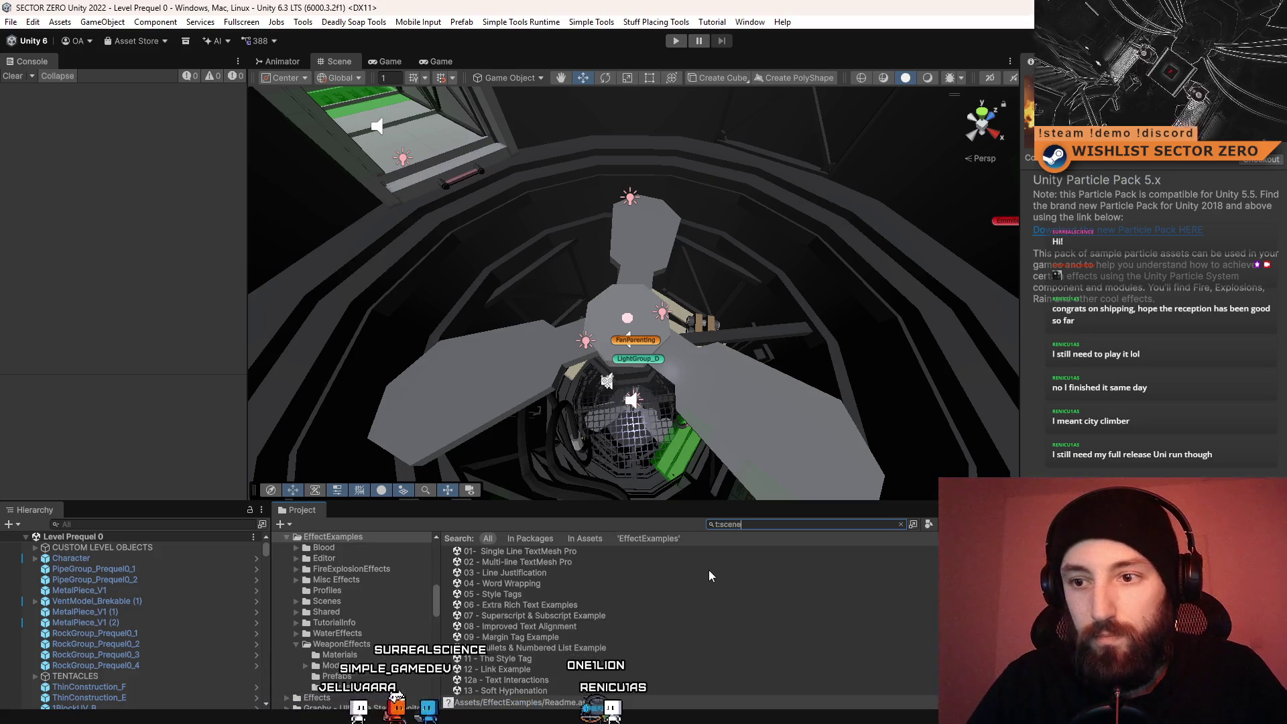
pyautogui.write(' menu')
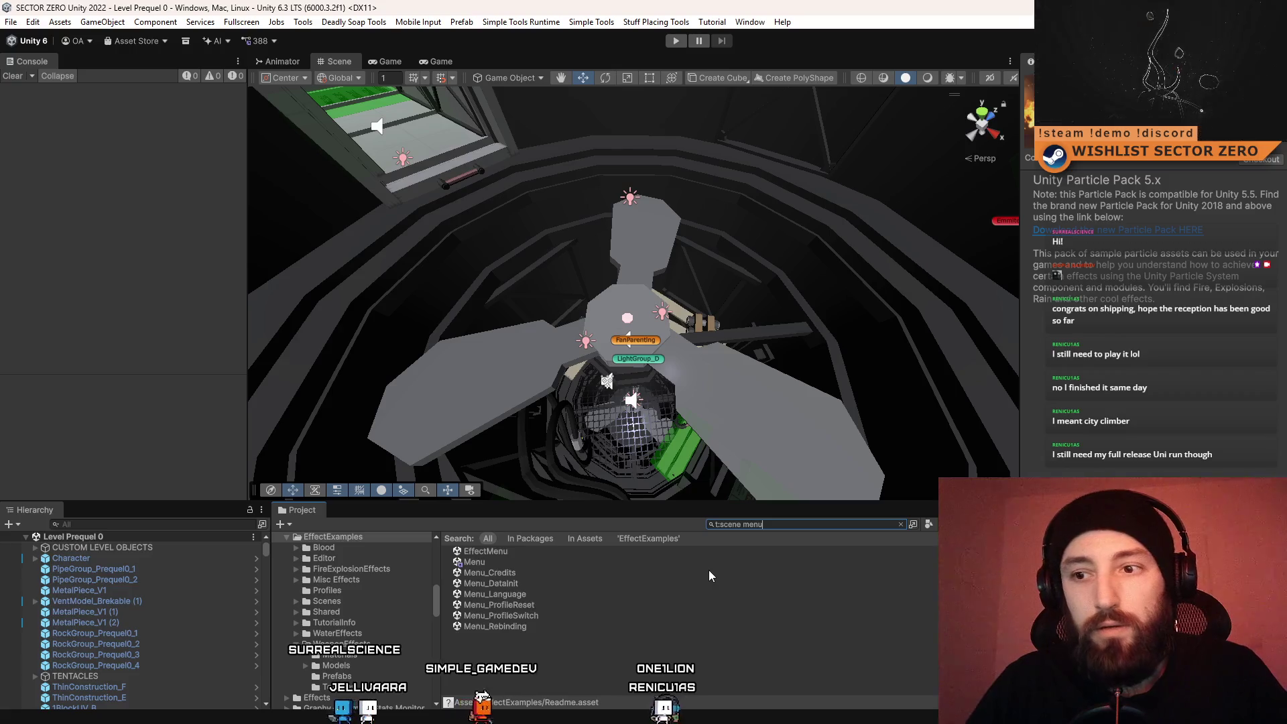
pyautogui.doubleClick(488, 562)
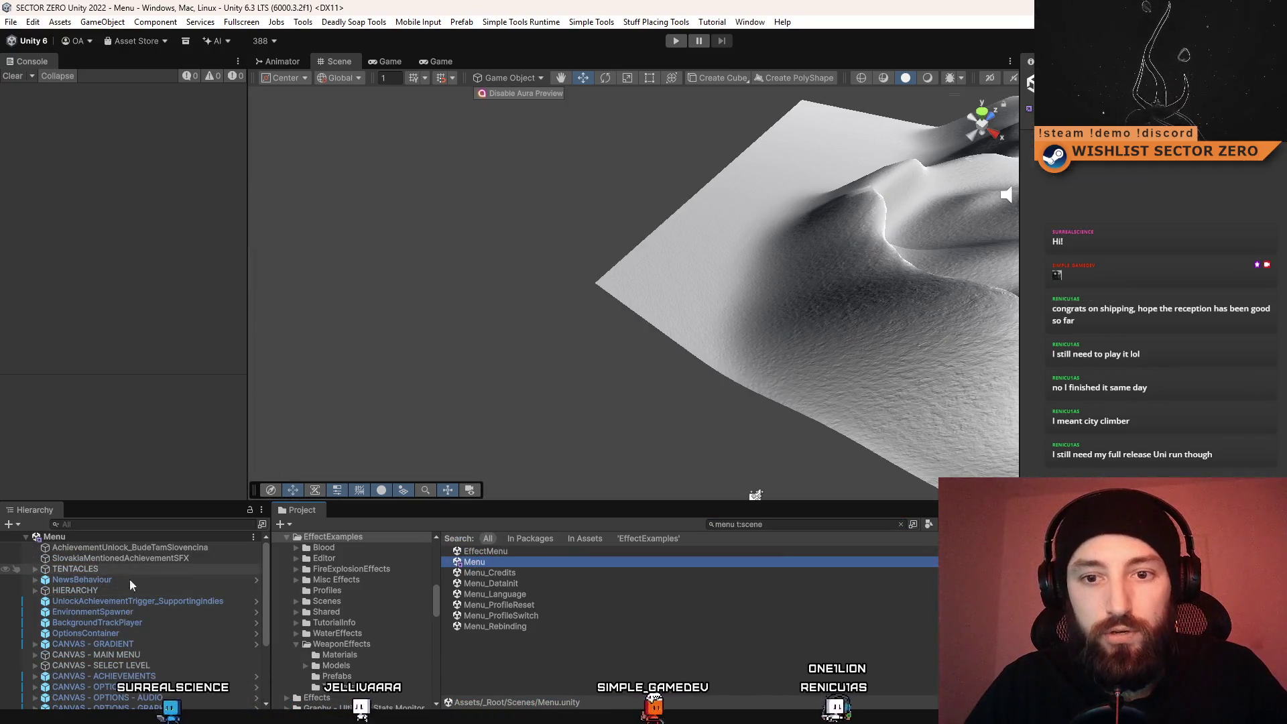
# Cut SlovakiaMentionedAchievementSFX from the Menu scene and open Menu_DataInit
pyautogui.click(174, 558)
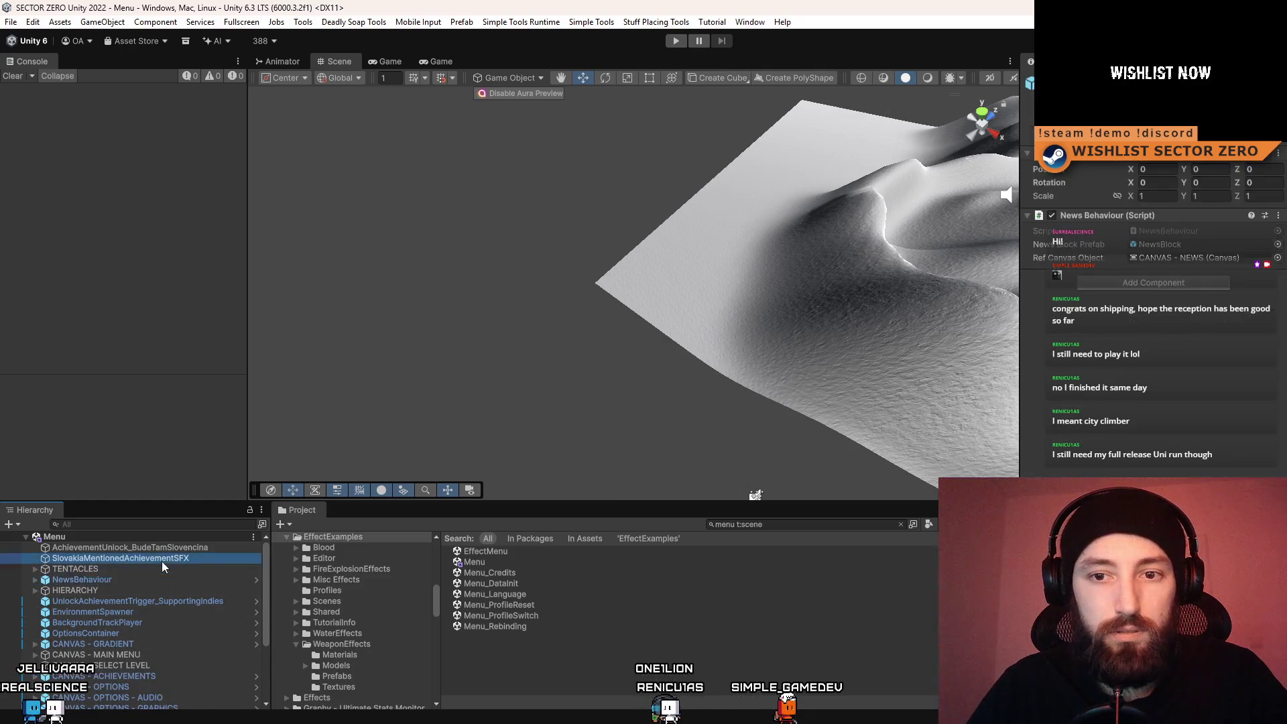
pyautogui.press('Delete')
pyautogui.scroll(-3, 145, 573)
pyautogui.scroll(3, 161, 695)
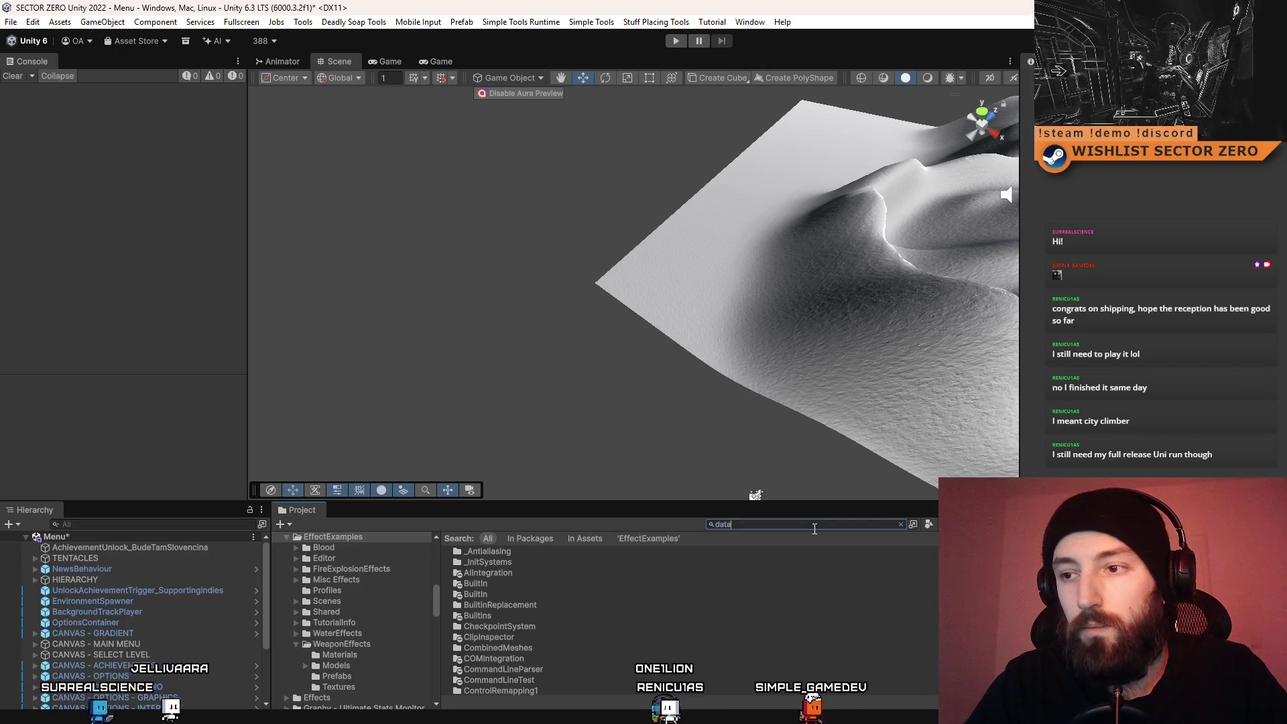
pyautogui.write('init')
pyautogui.doubleClick(535, 551)
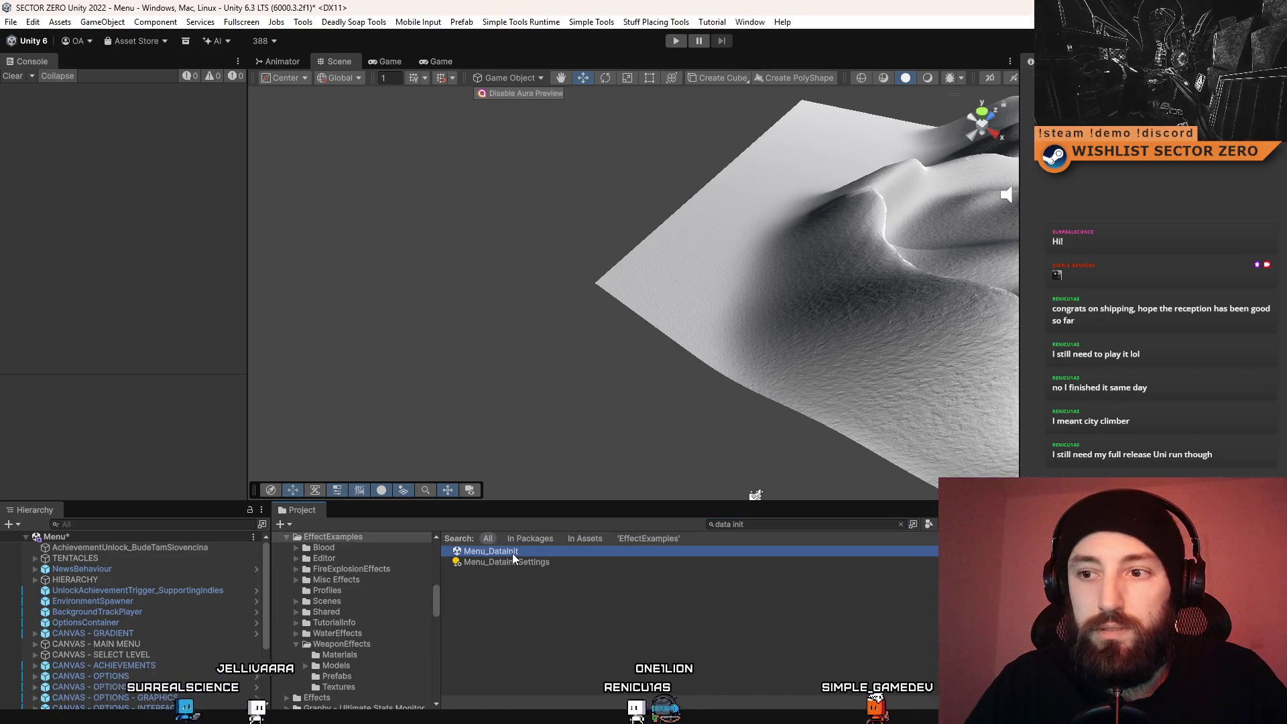
# Save the Menu scene and inspect SteamAchievements, AchievementBehav and AchievementContainer in Menu_DataInit
pyautogui.click(616, 395)
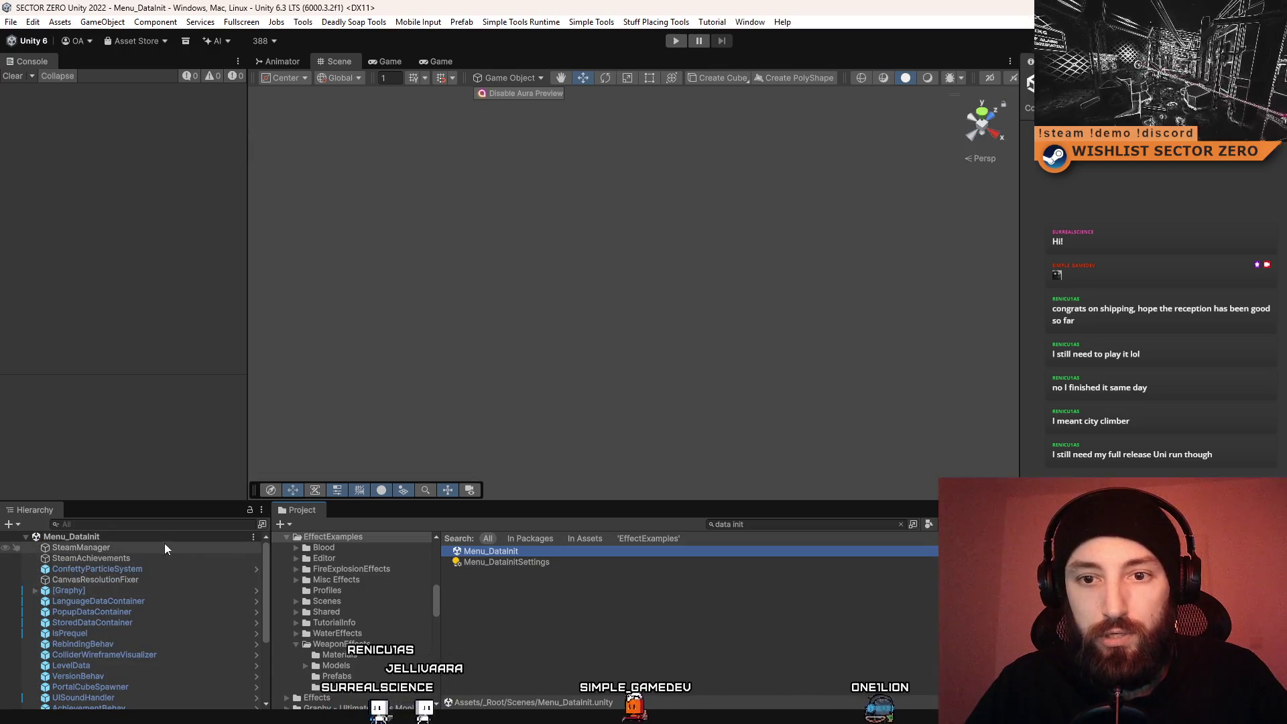
pyautogui.click(155, 557)
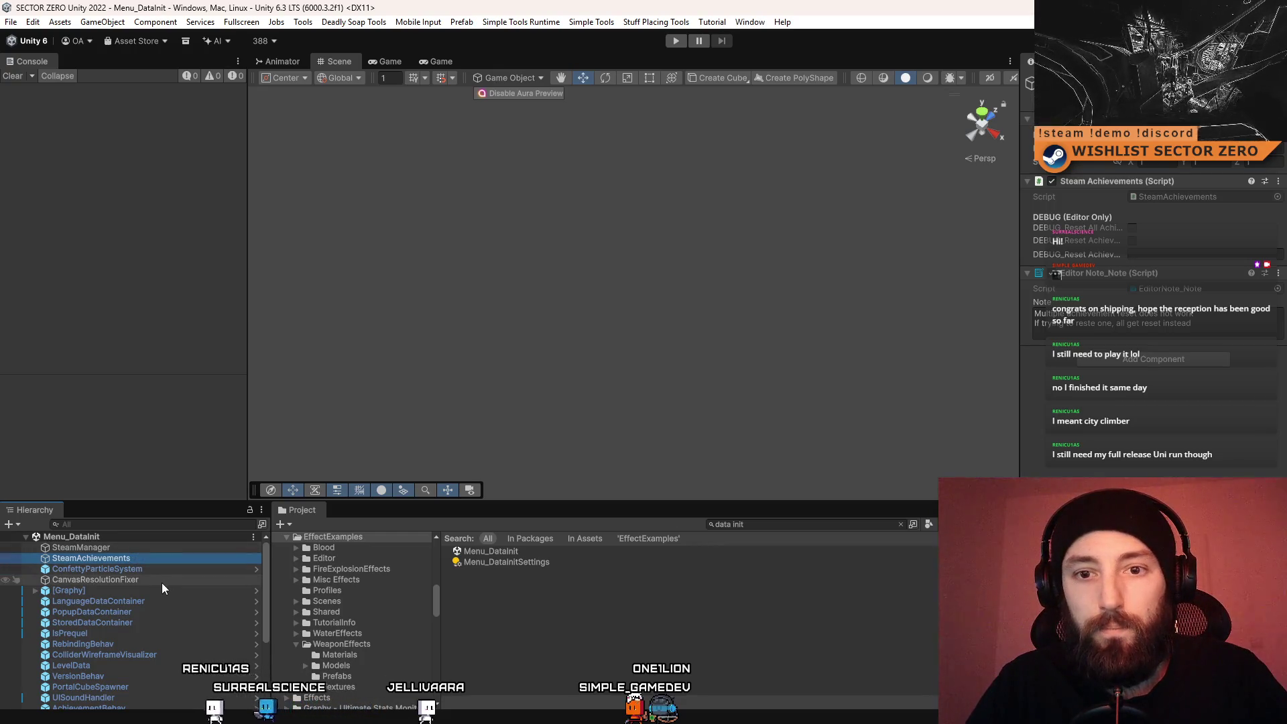
pyautogui.scroll(-5, 158, 581)
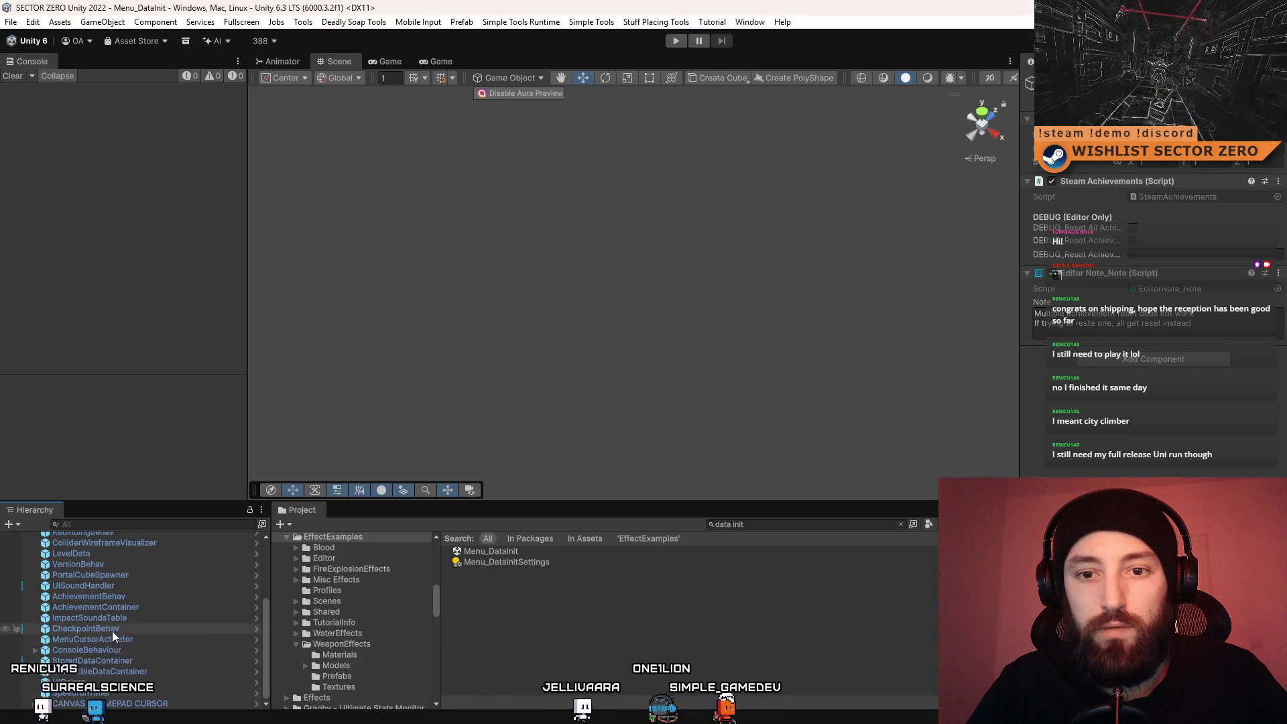
pyautogui.click(123, 596)
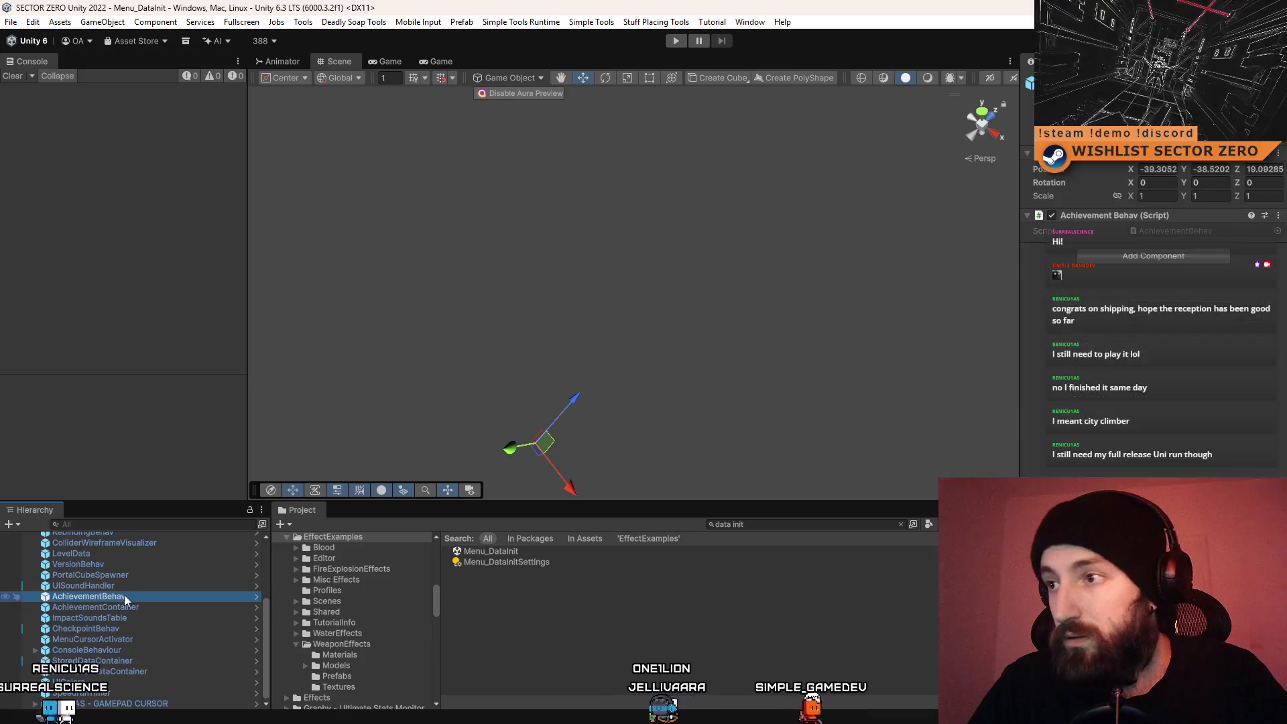
pyautogui.click(127, 606)
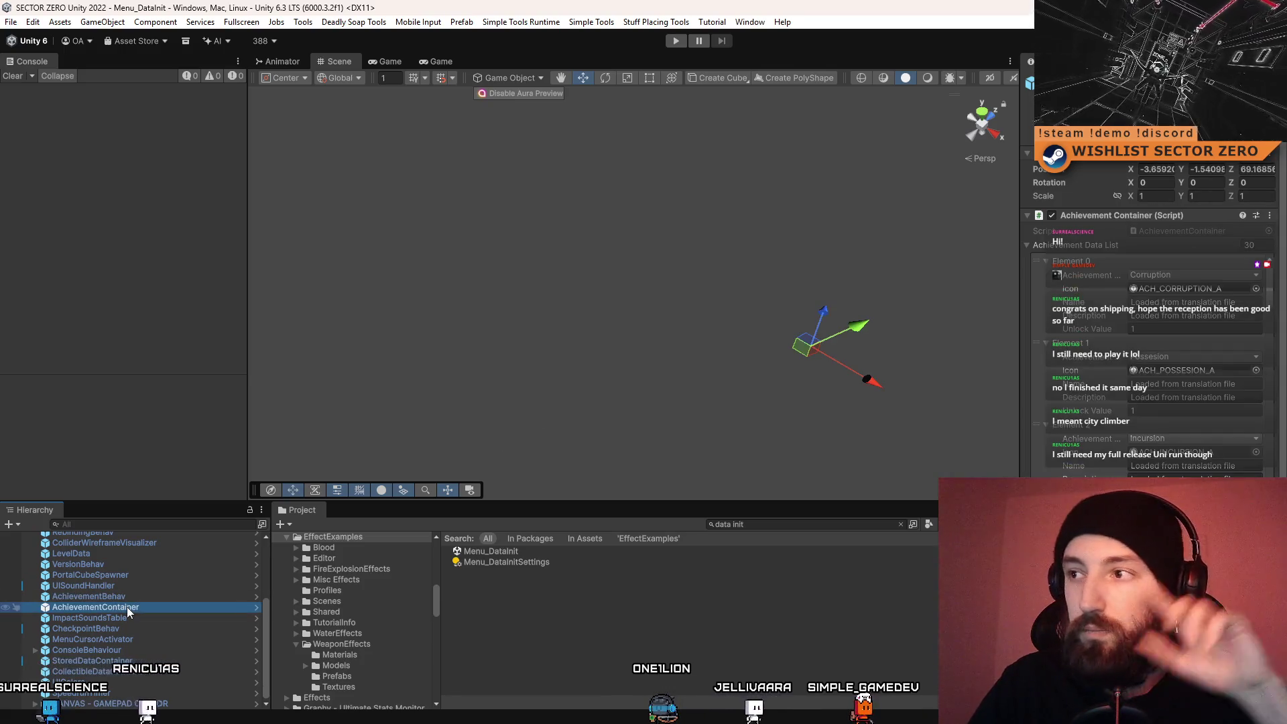
pyautogui.scroll(-8, 1194, 219)
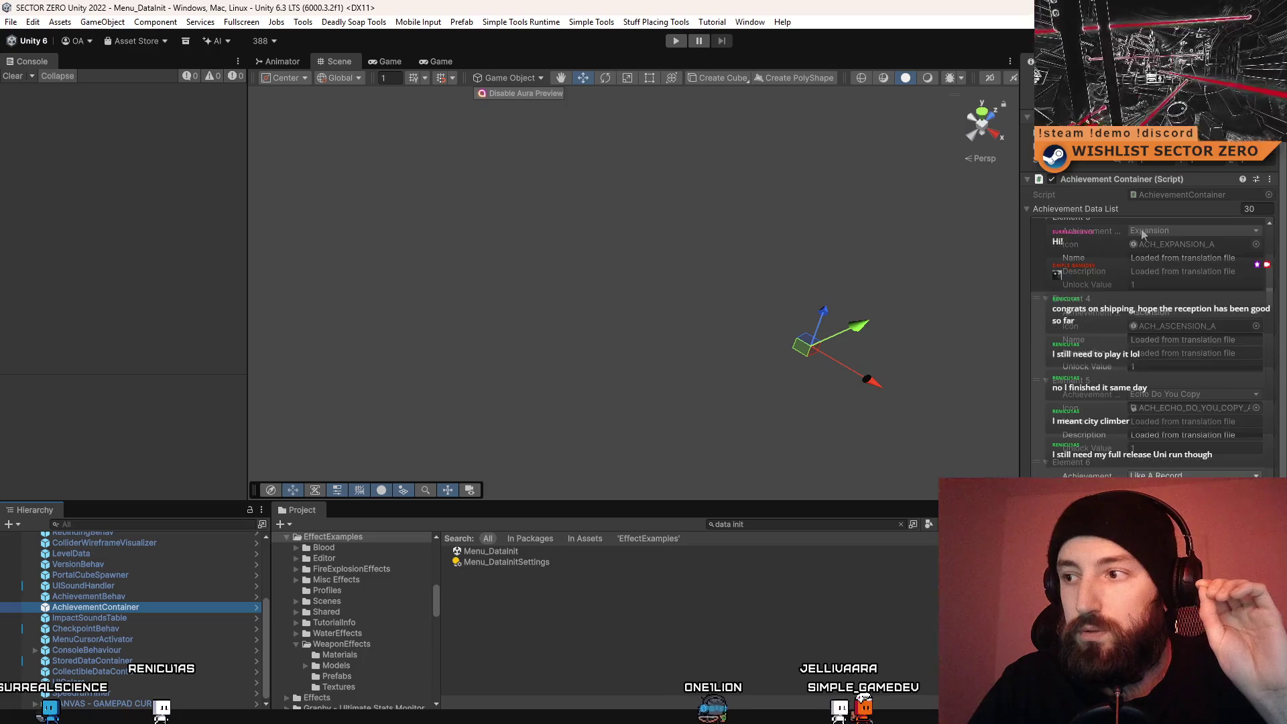
pyautogui.click(131, 596)
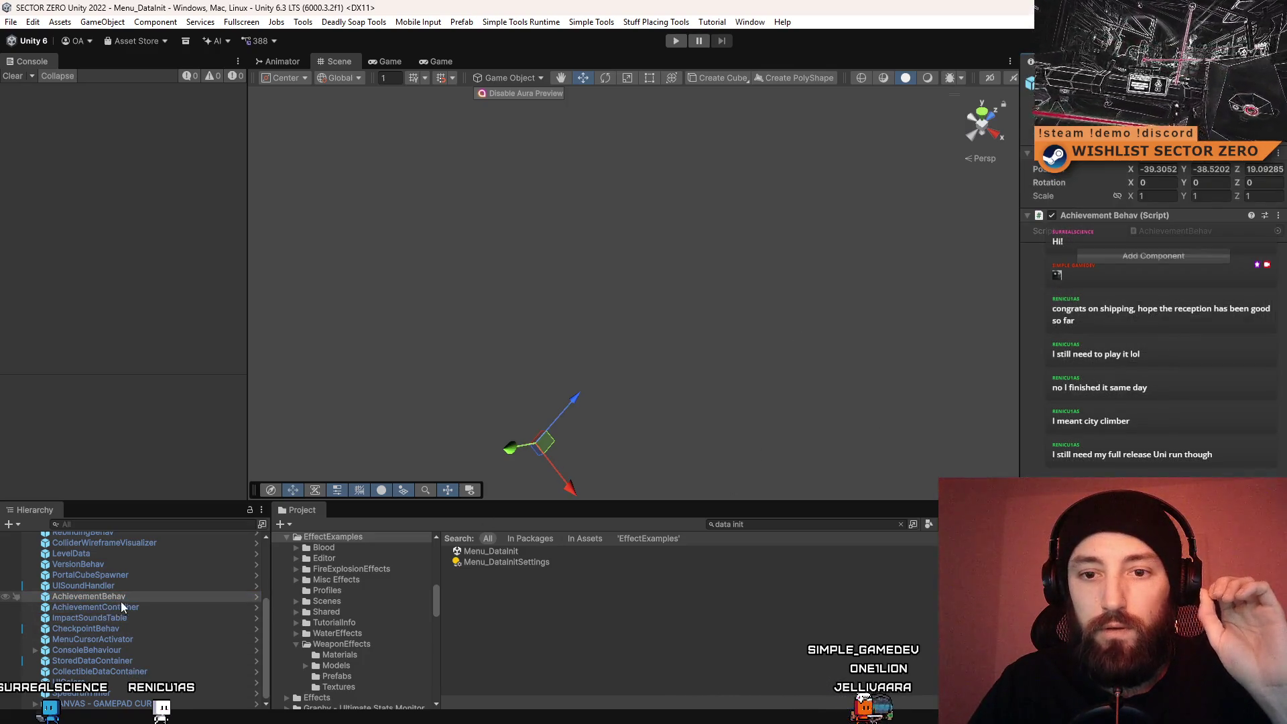
# Paste SlovakiaMentionedAchievementSFX under AchievementBehav and apply the added child to the prefab
pyautogui.hotkey('ctrl', 'v')
pyautogui.moveTo(162, 606)
pyautogui.mouseDown()
pyautogui.moveTo(142, 635)
pyautogui.moveTo(138, 596)
pyautogui.mouseUp()
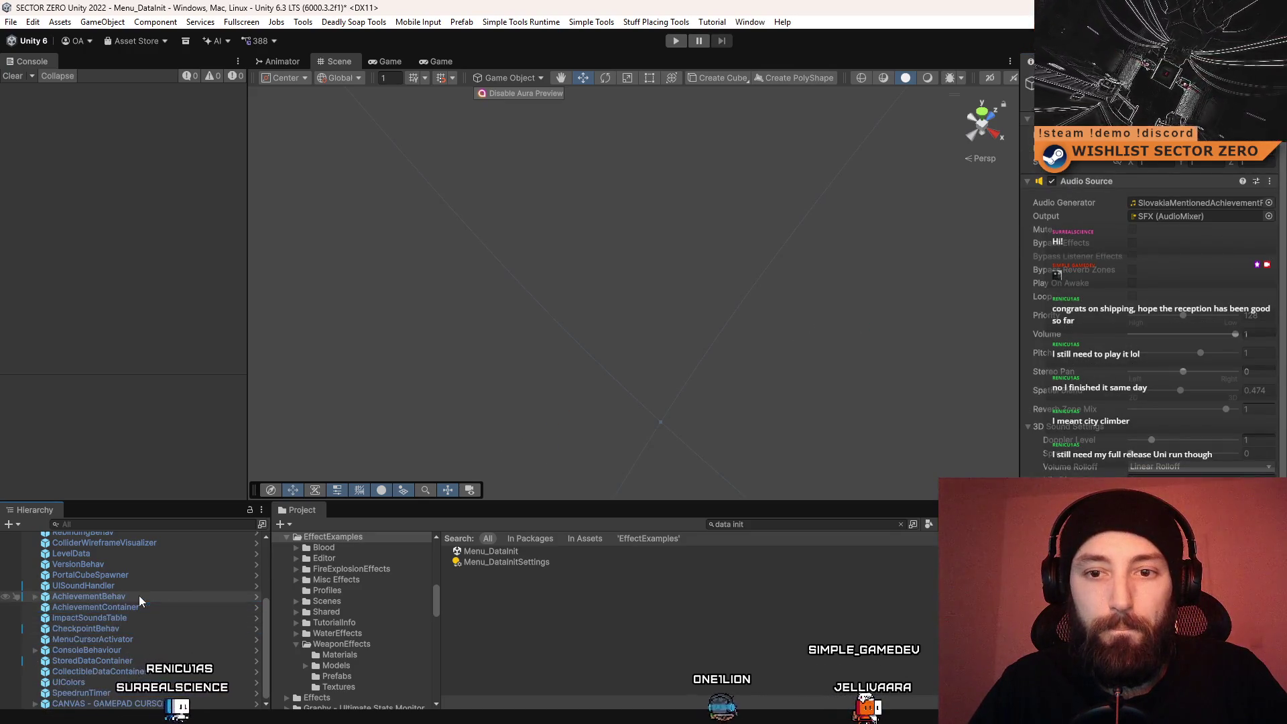
pyautogui.click(34, 595)
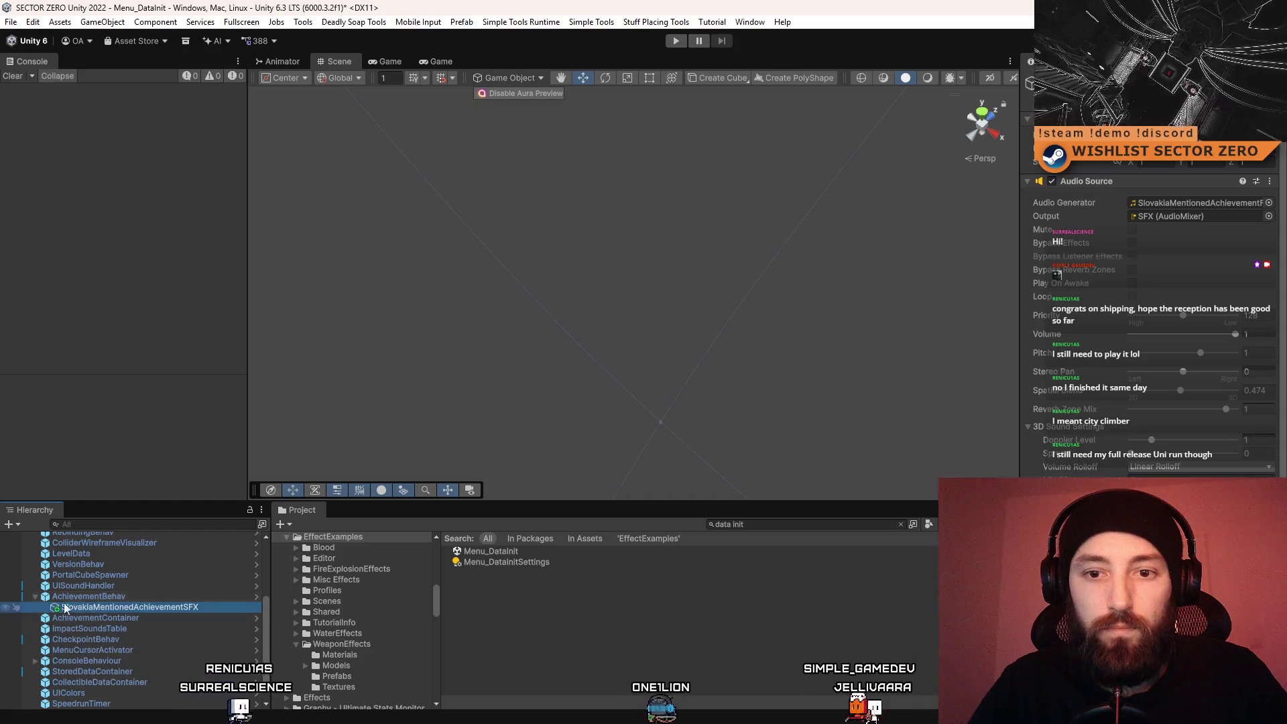
pyautogui.click(123, 597)
pyautogui.click(1243, 145)
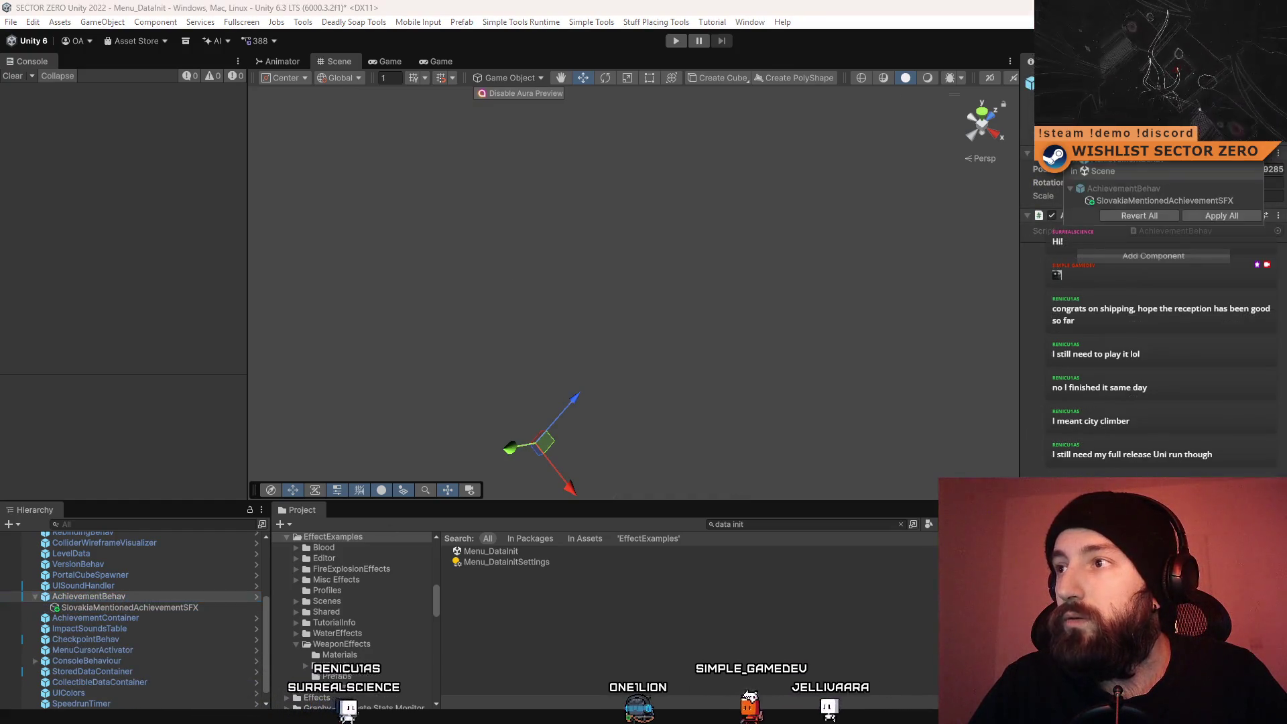
pyautogui.click(1221, 215)
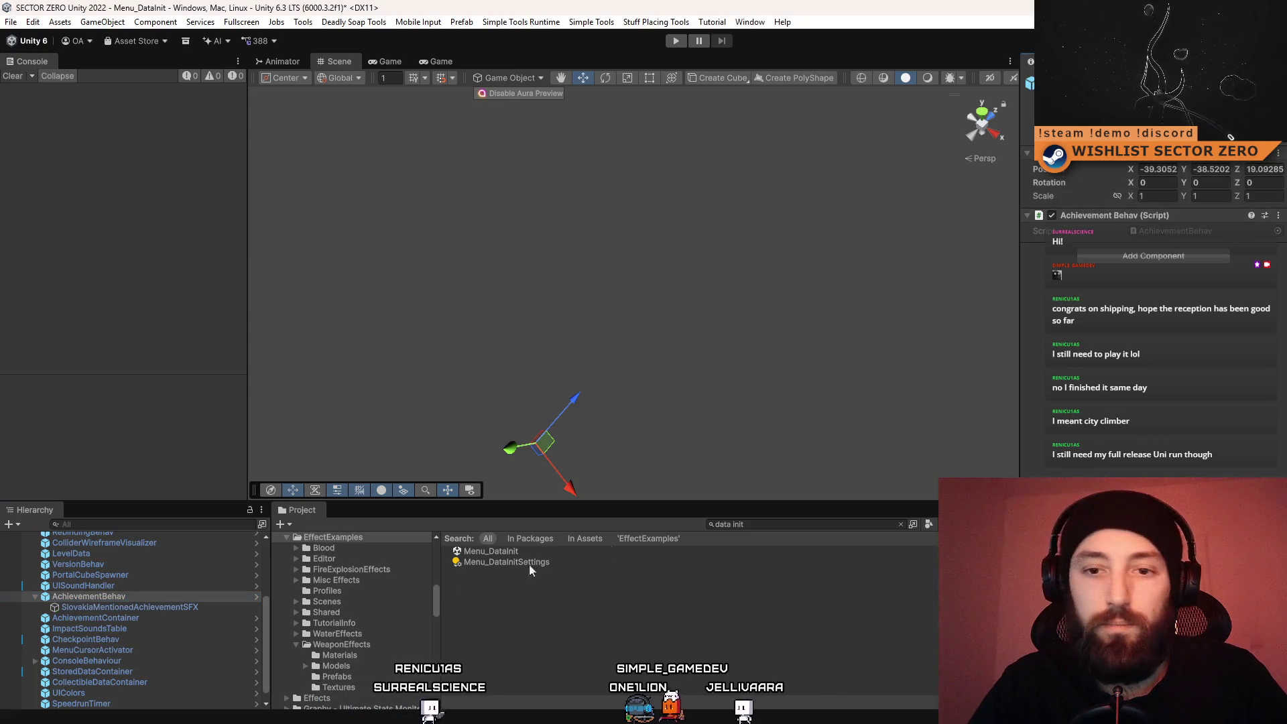
# Select the new SlovakiaMentionedAchievementSFX child, then the Character prefab asset
pyautogui.click(189, 606)
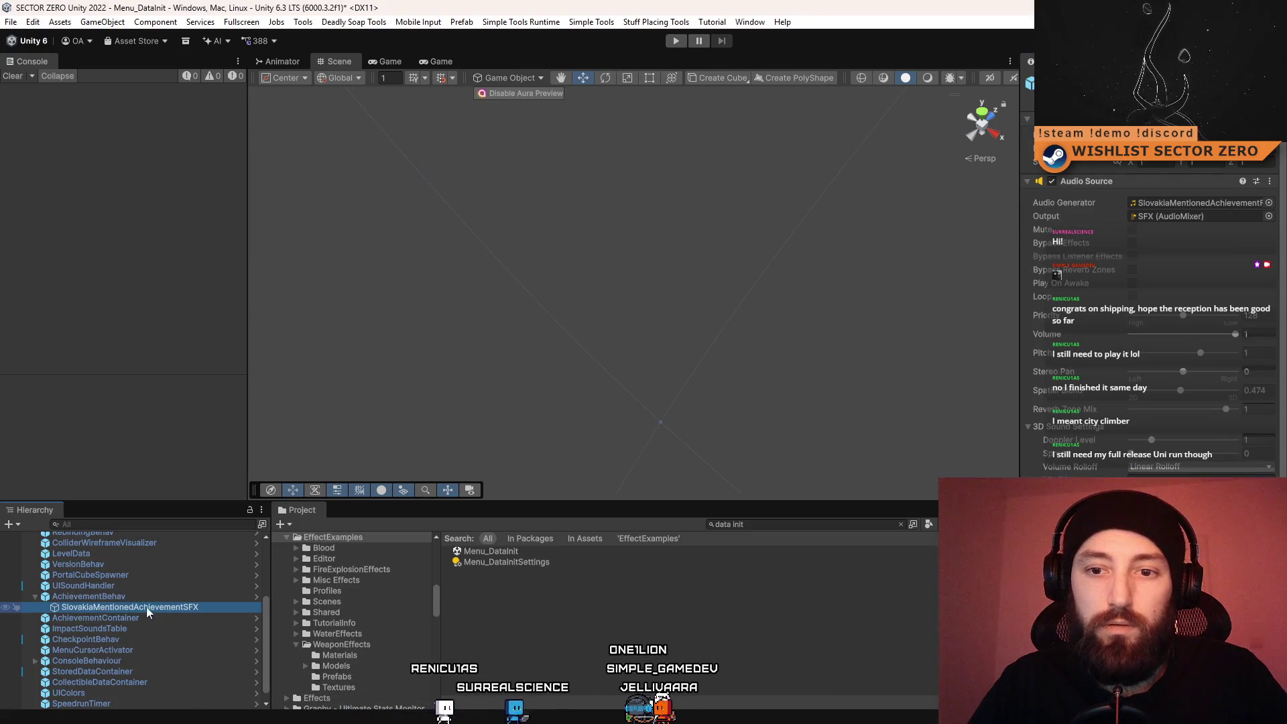
pyautogui.click(183, 608)
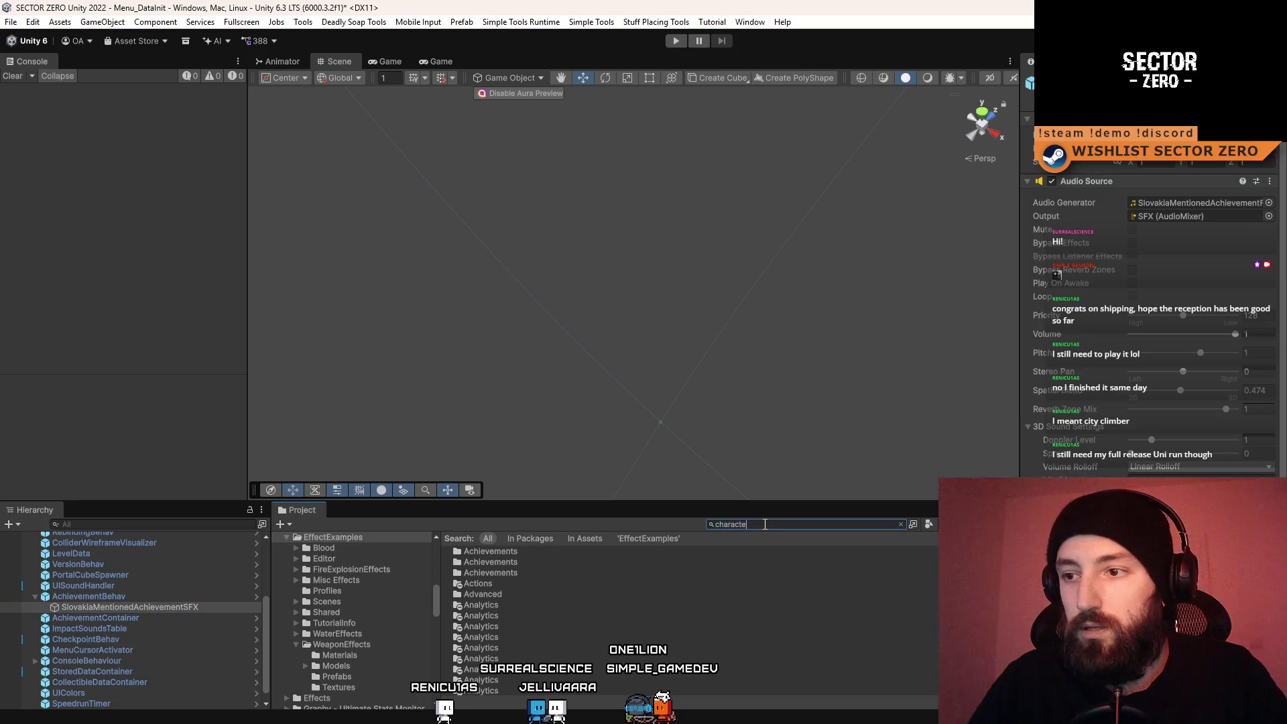
pyautogui.click(506, 645)
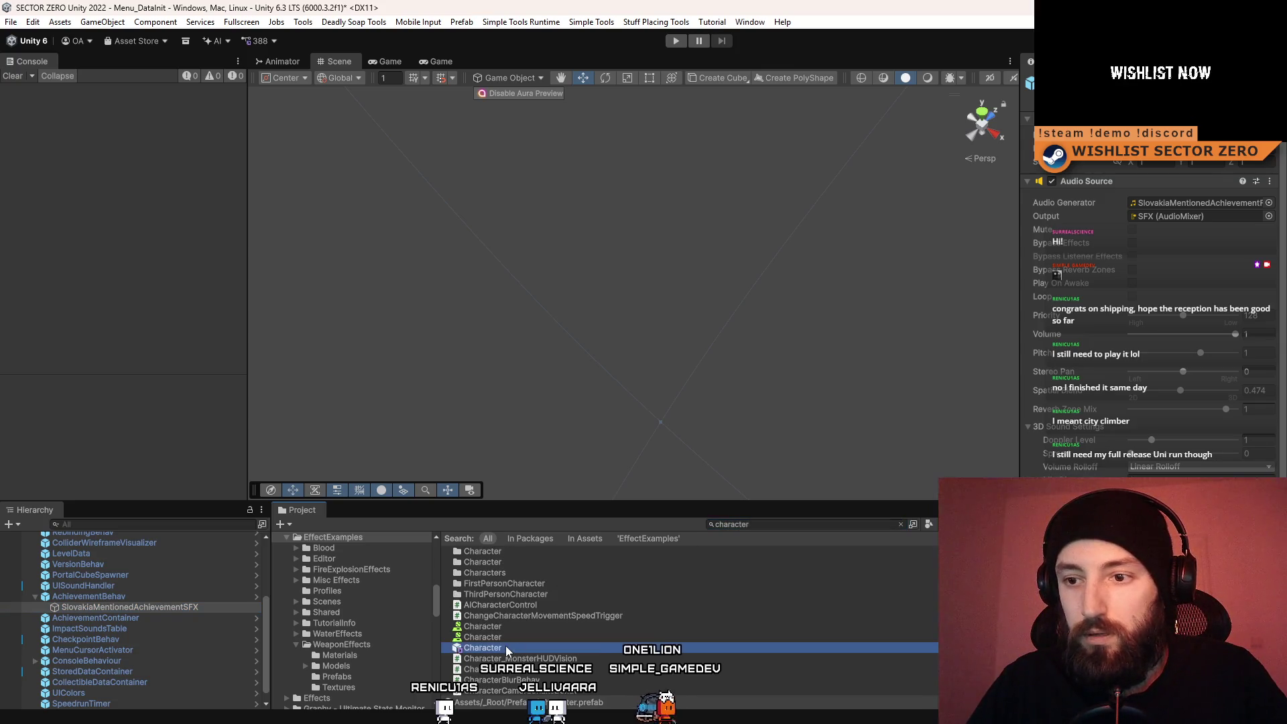
# Open the Character prefab and browse its SFX children, ending on AchievementLikeARecordUnlock
pyautogui.doubleClick(506, 645)
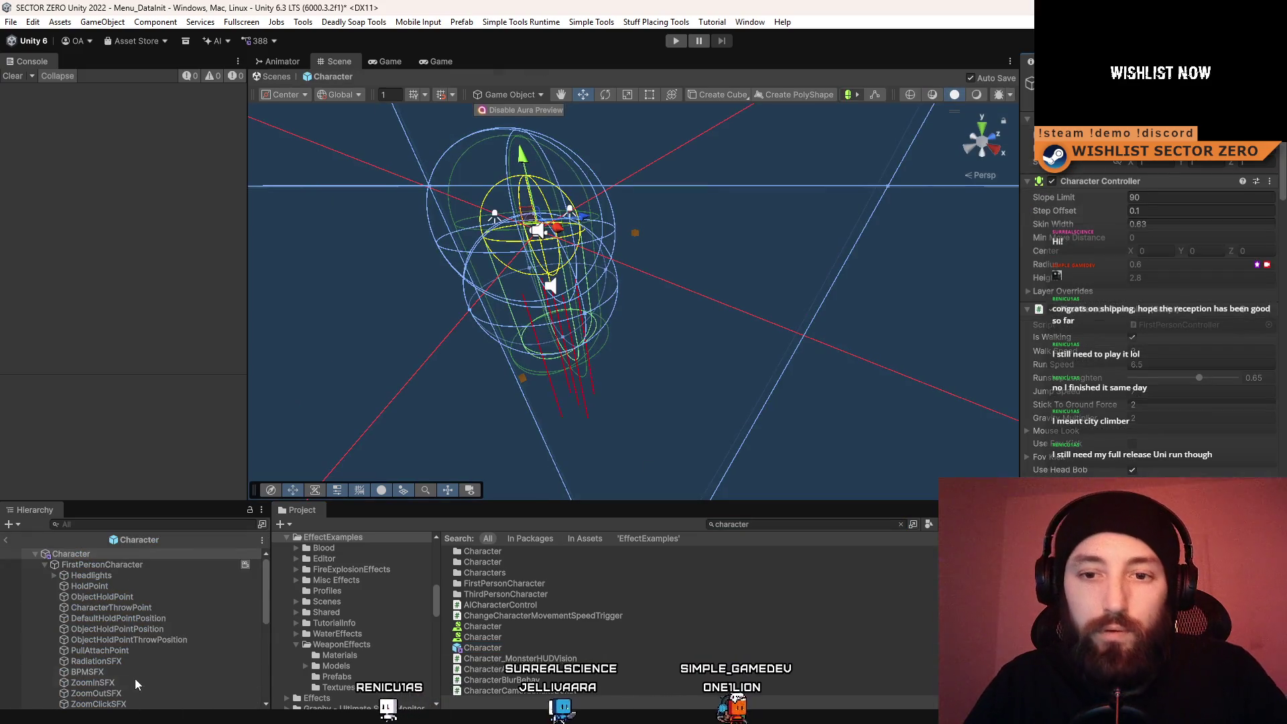
pyautogui.scroll(-5, 156, 635)
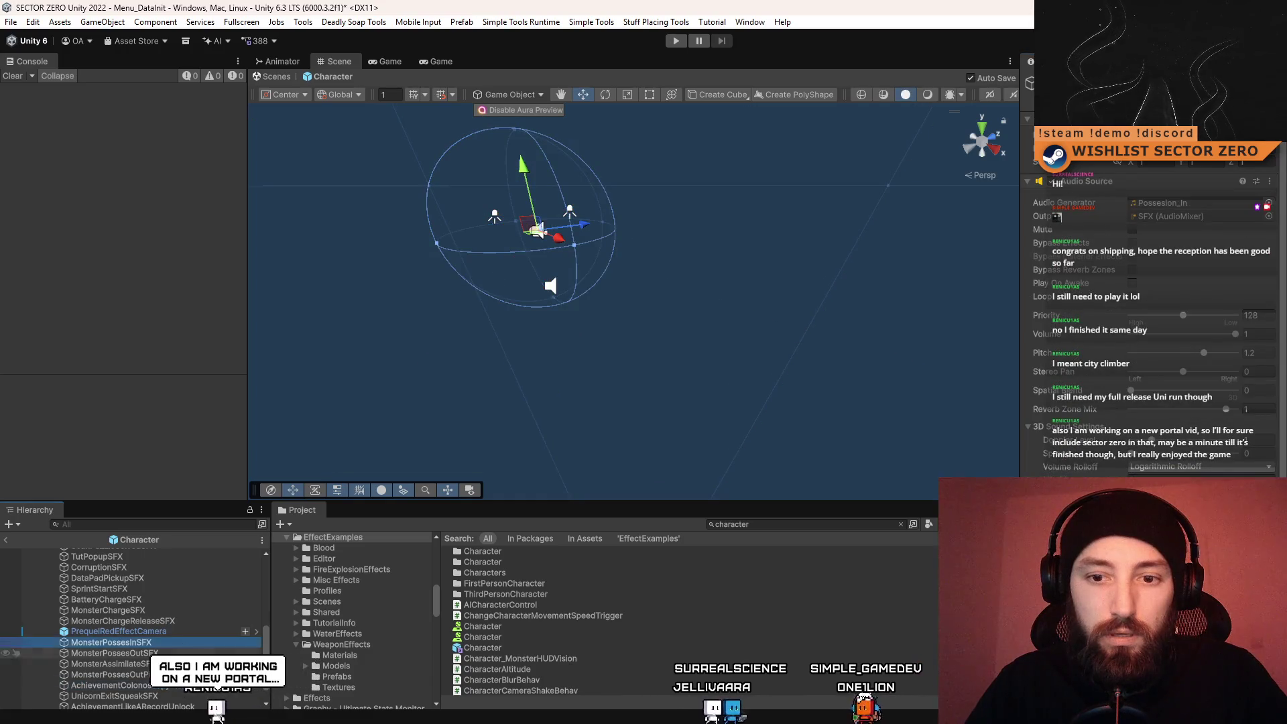
pyautogui.scroll(-1, 186, 691)
pyautogui.press('Up')
pyautogui.press('Up')
pyautogui.press('Up')
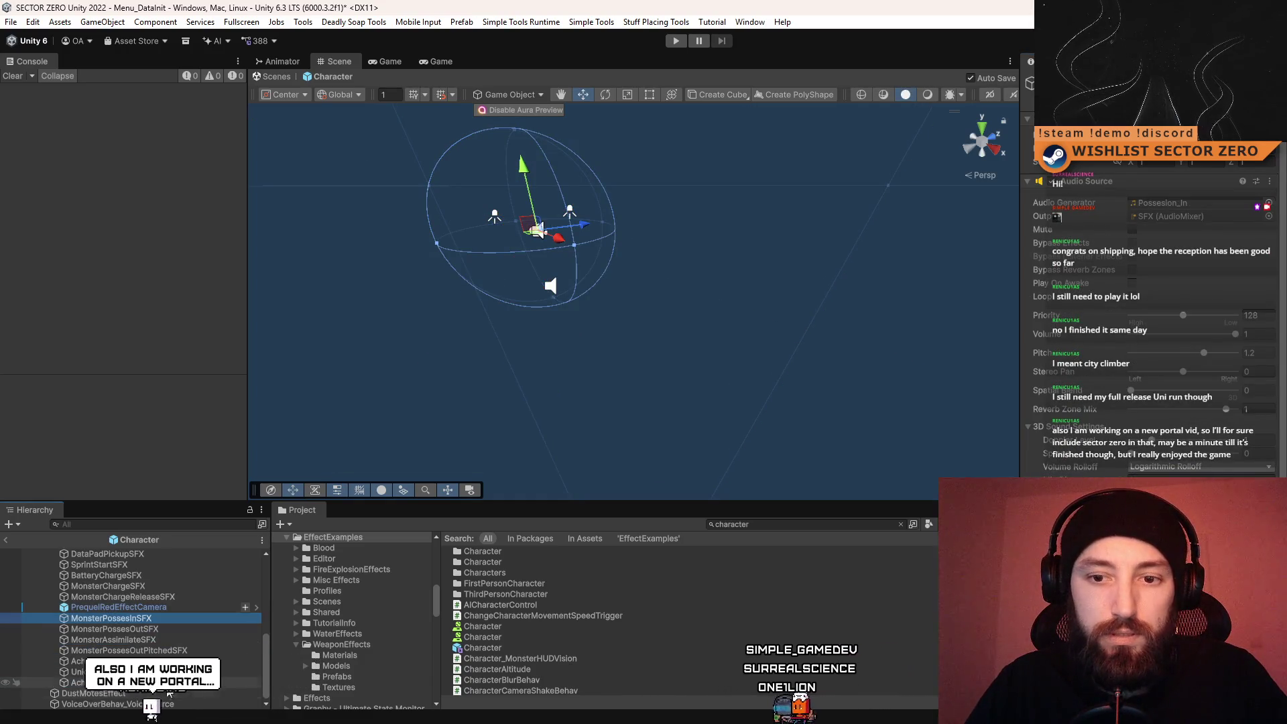
pyautogui.click(208, 683)
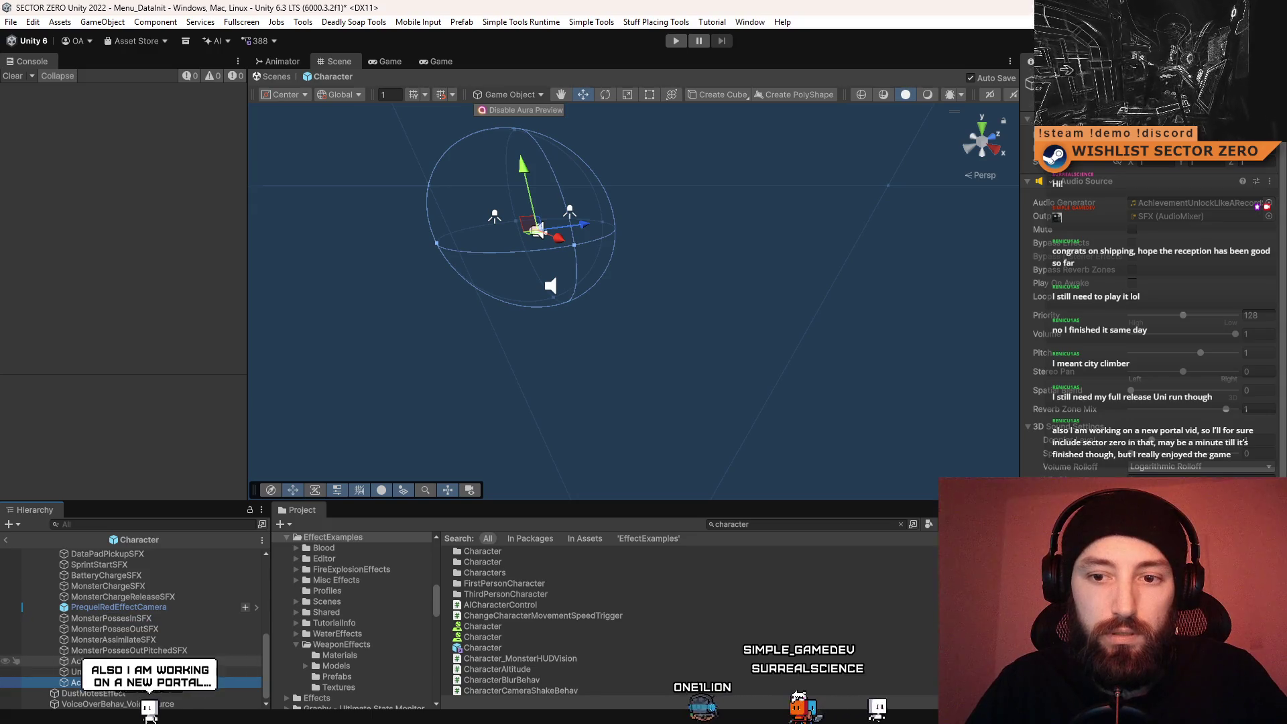
pyautogui.click(172, 663)
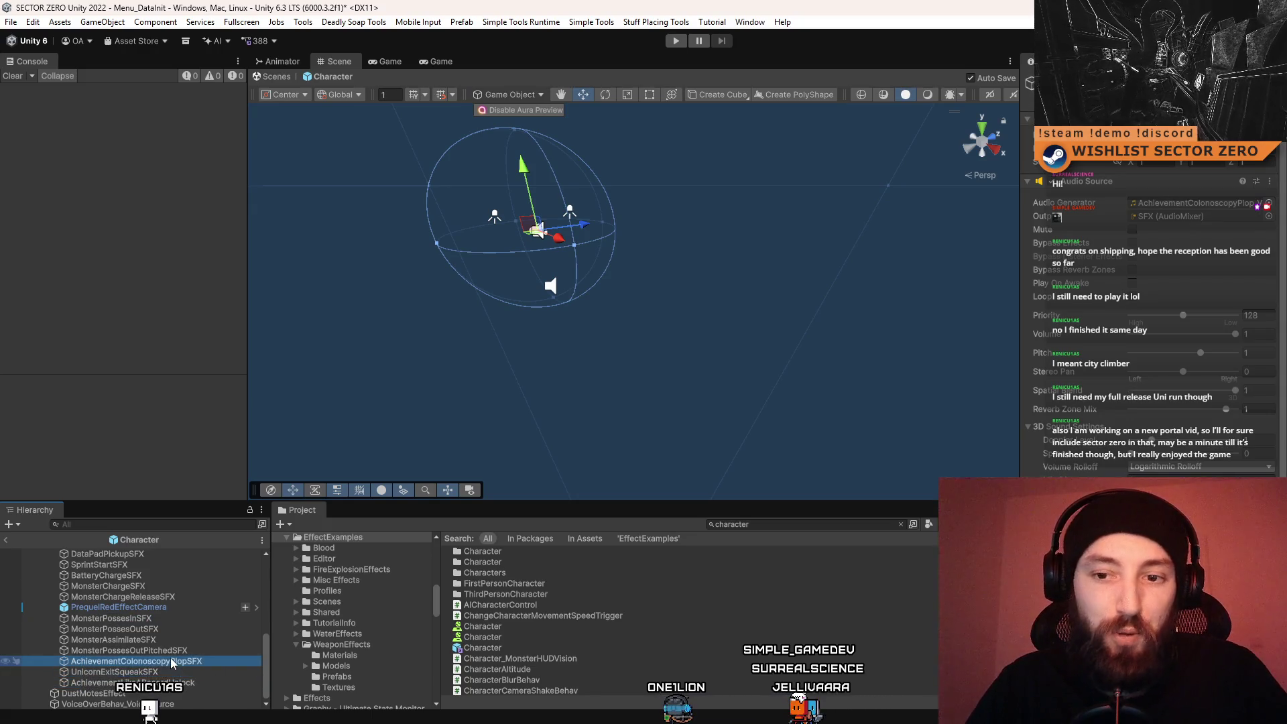
pyautogui.click(170, 640)
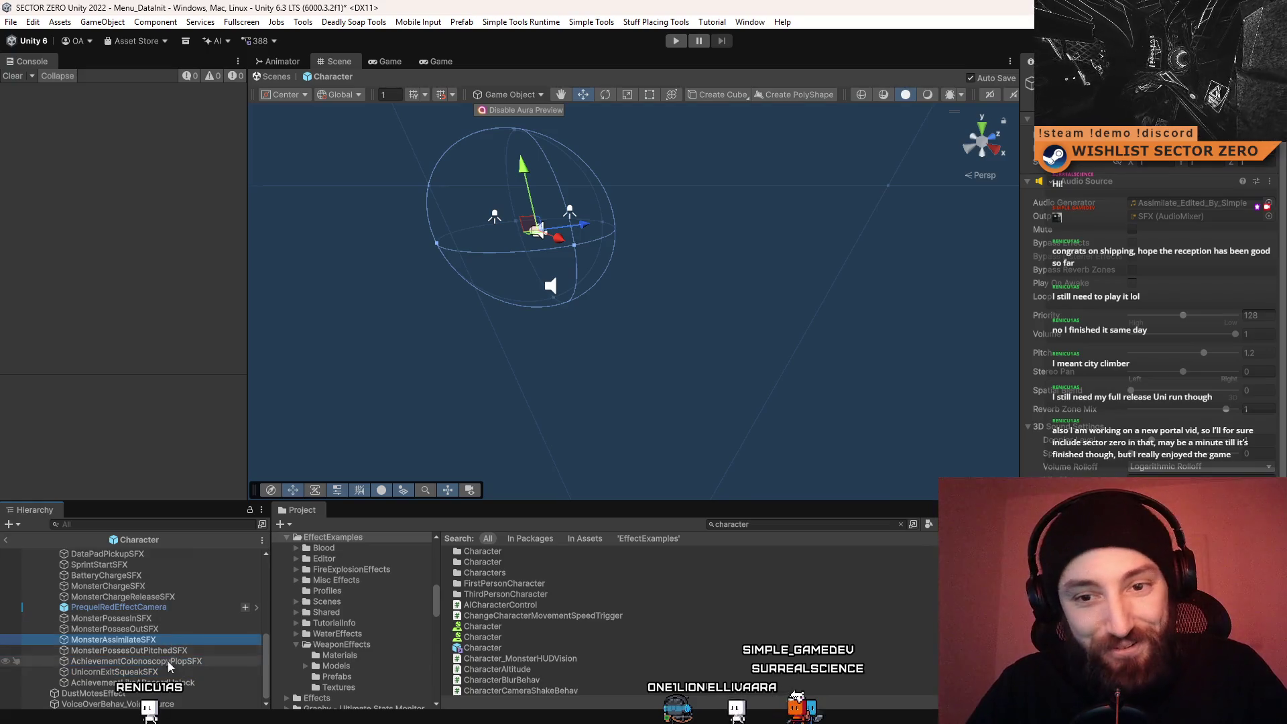
pyautogui.click(168, 683)
# Remove AchievementLikeARecordUnlock from the prefab and exit Prefab Mode back to Menu_DataInit
pyautogui.scroll(5, 126, 670)
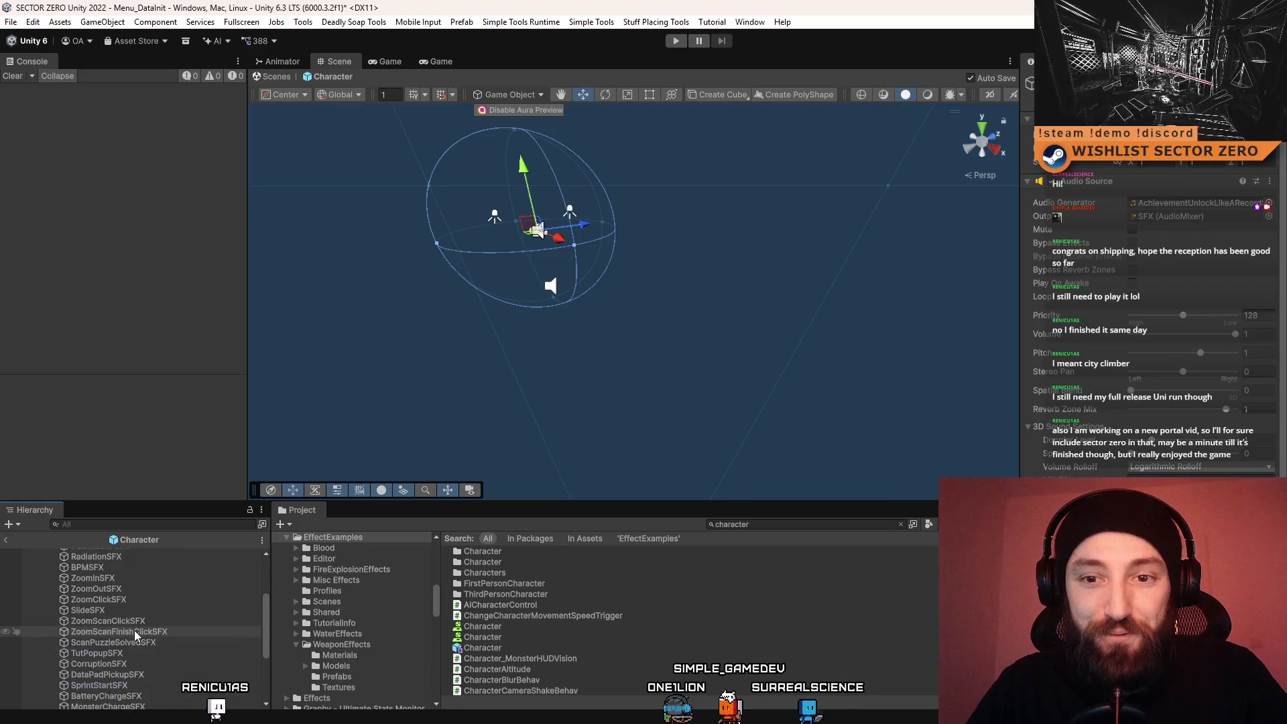
pyautogui.scroll(-2, 163, 655)
pyautogui.scroll(-2, 159, 629)
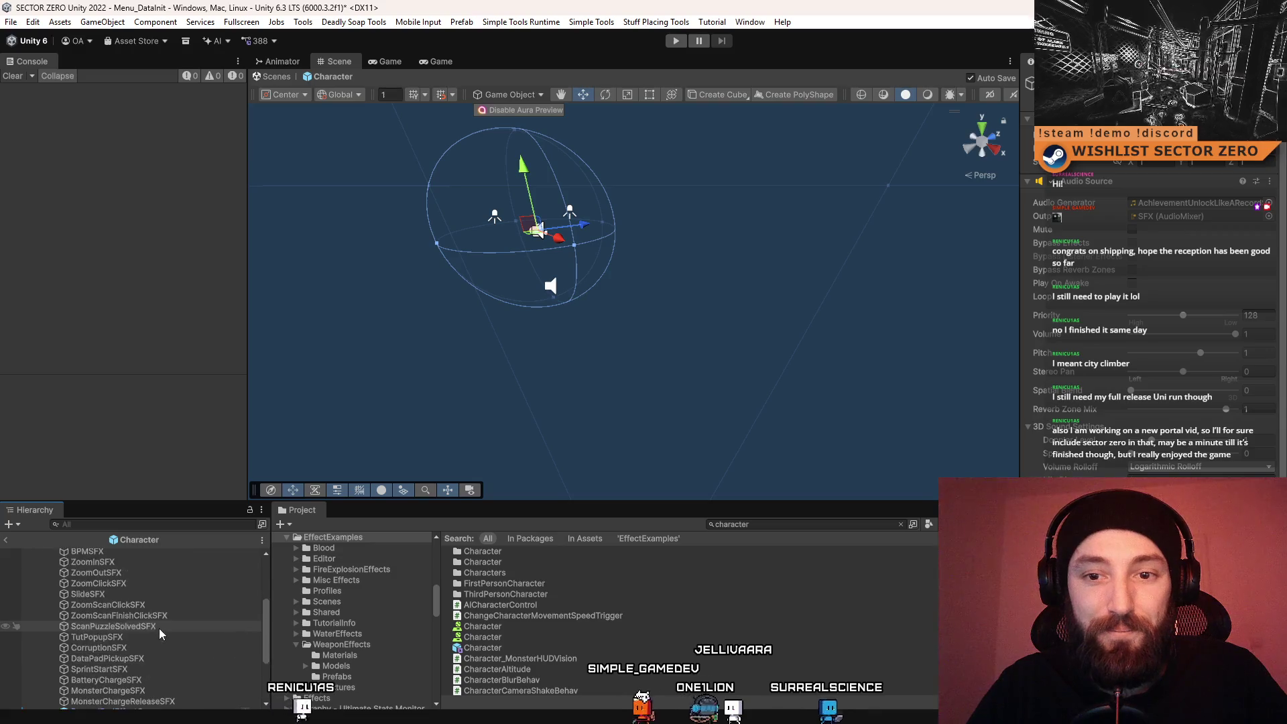
pyautogui.scroll(-1, 150, 621)
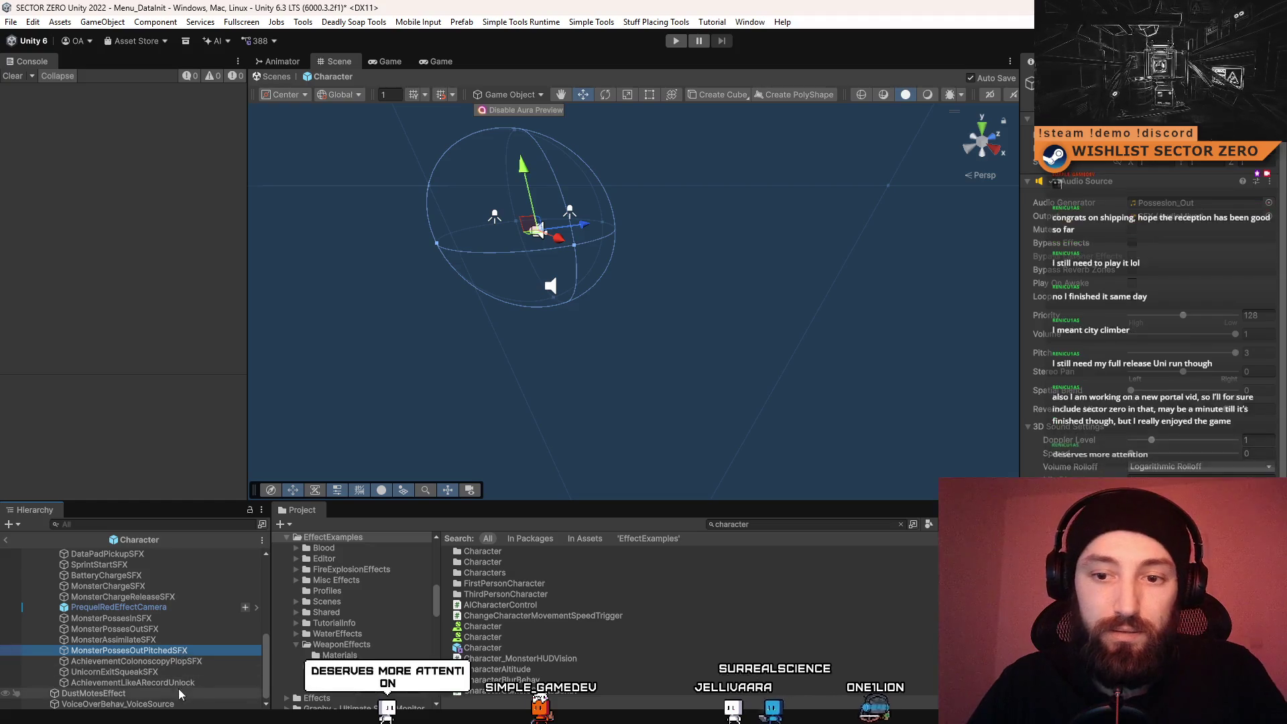
pyautogui.keyDown('ctrl'); pyautogui.click(196, 680); pyautogui.keyUp('ctrl')
pyautogui.scroll(3, 148, 632)
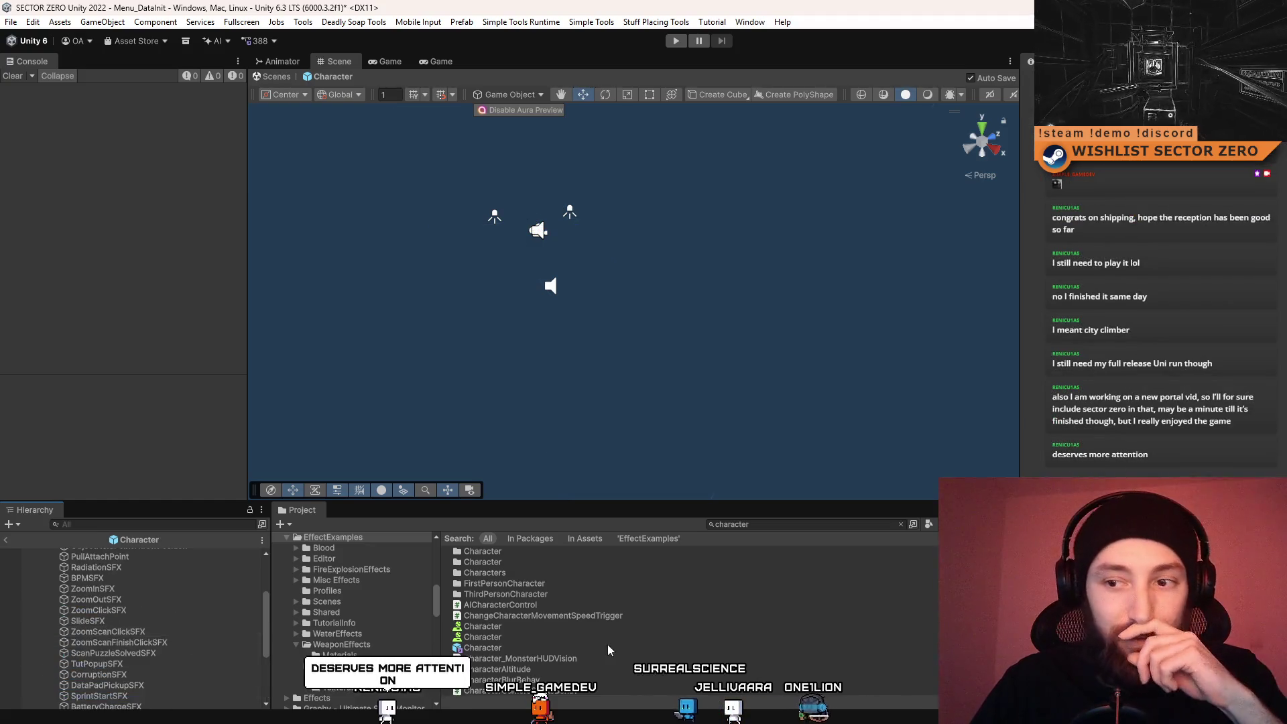
pyautogui.click(526, 645)
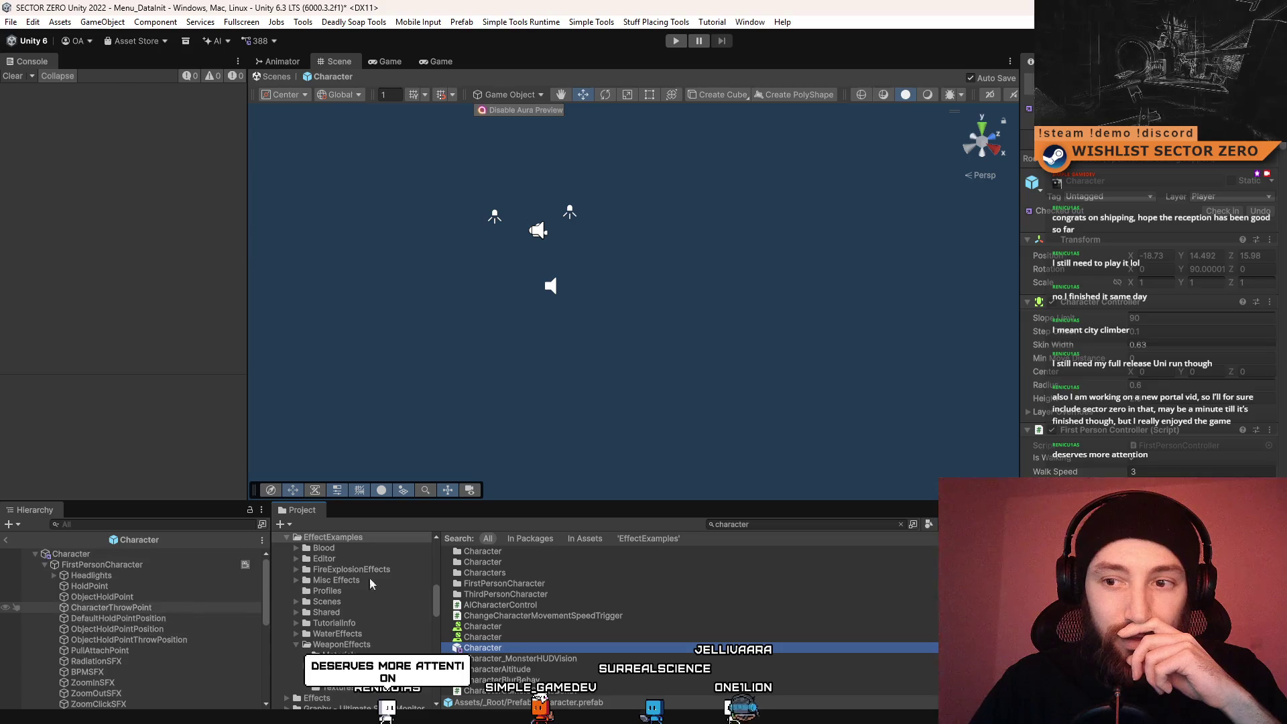
pyautogui.click(267, 72)
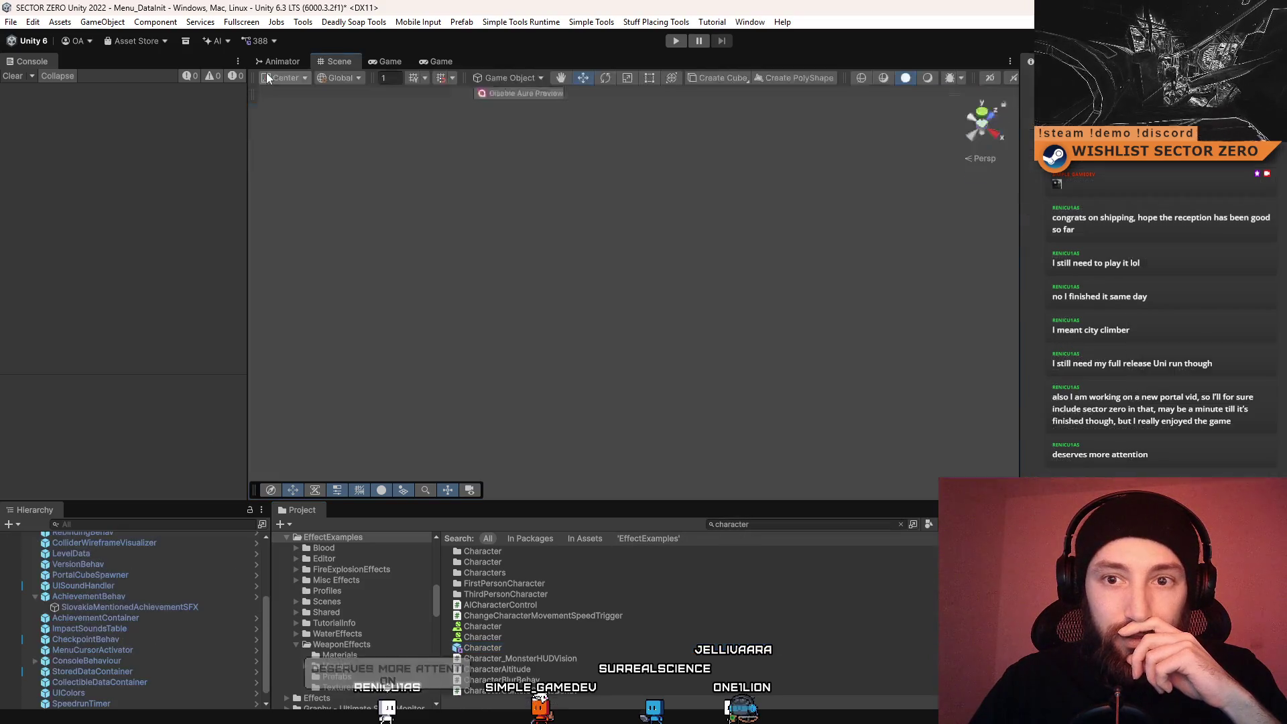
# Paste AchievementLikeARecordUnlock as a child of AchievementBehav, then reopen the Character prefab
pyautogui.click(134, 606)
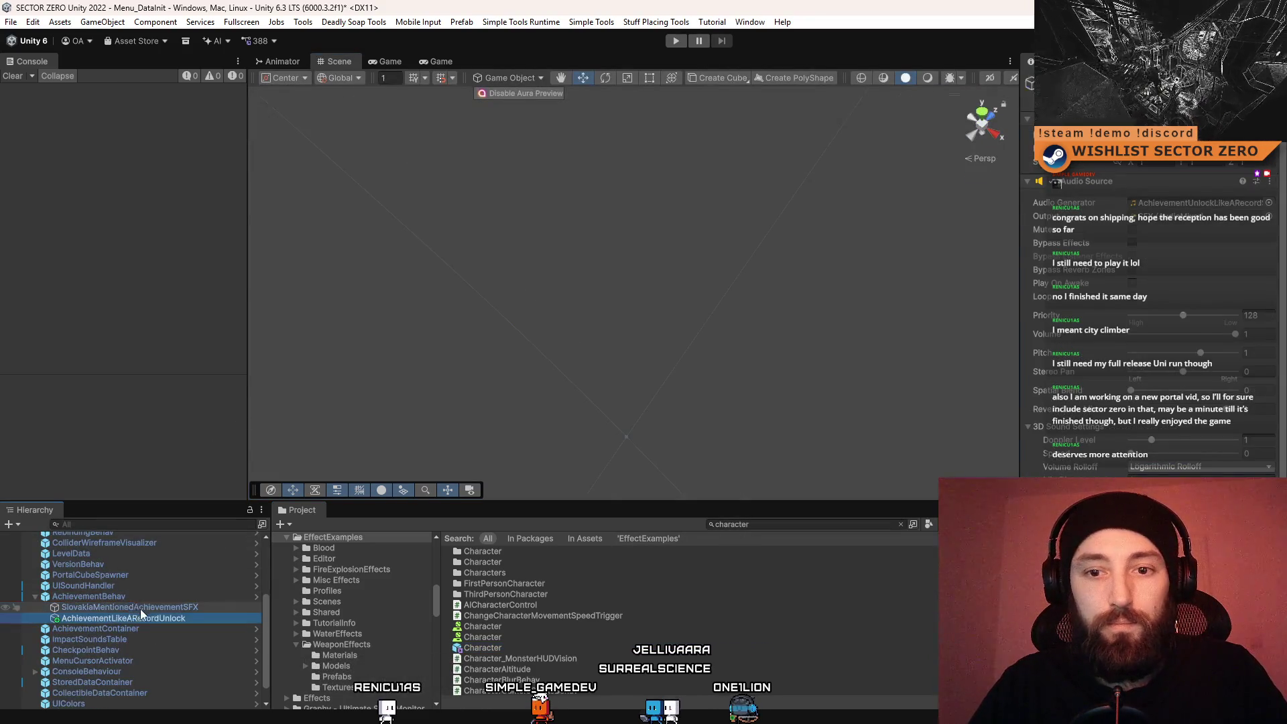
pyautogui.click(162, 615)
pyautogui.click(174, 597)
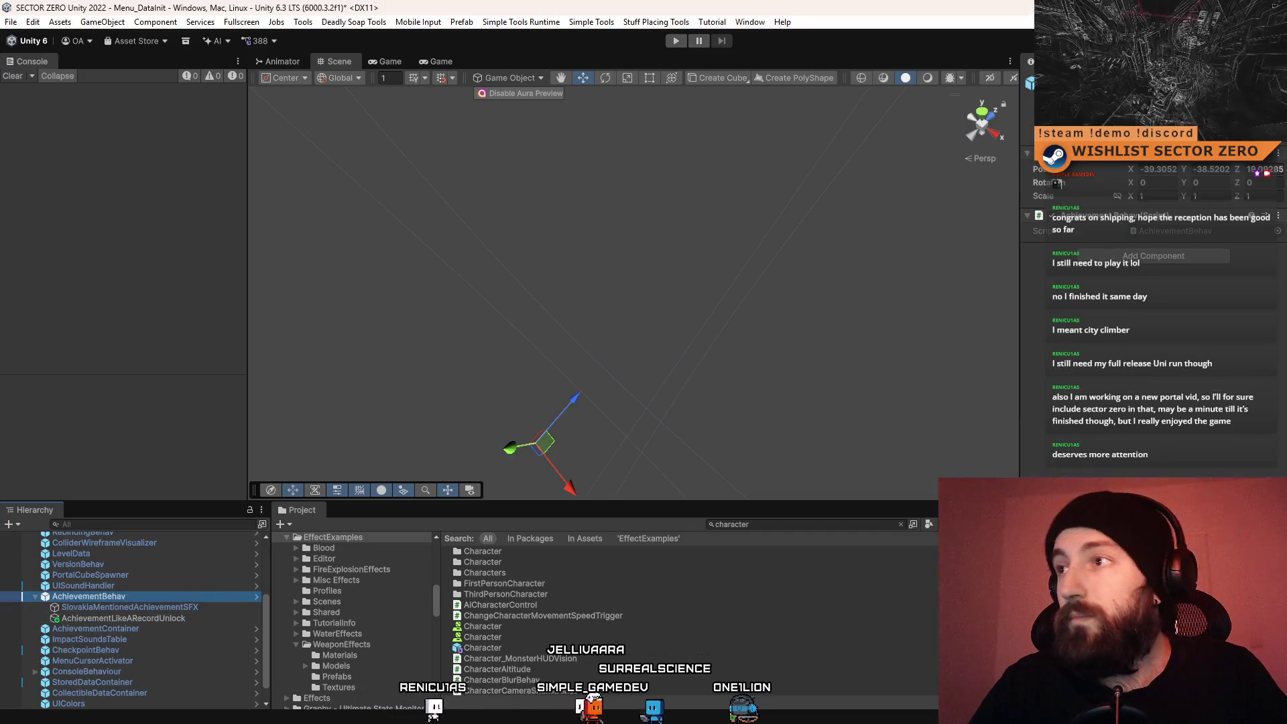
pyautogui.click(1227, 155)
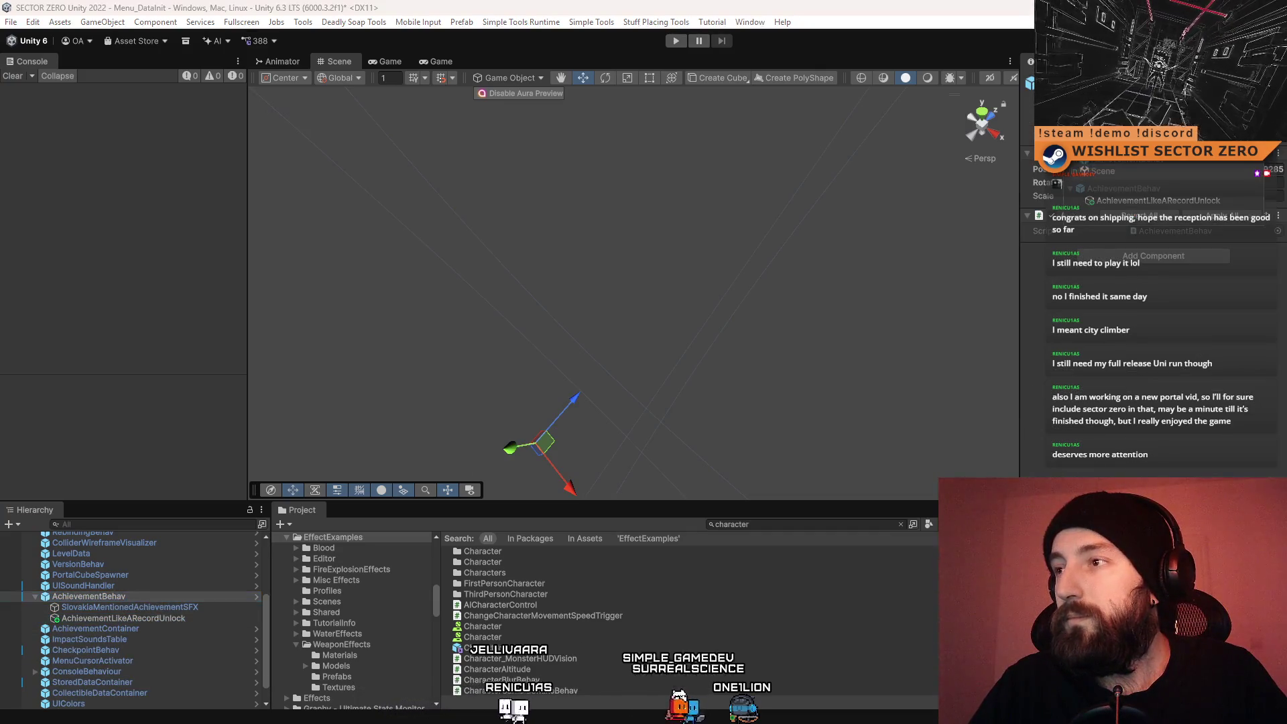
pyautogui.press('Escape')
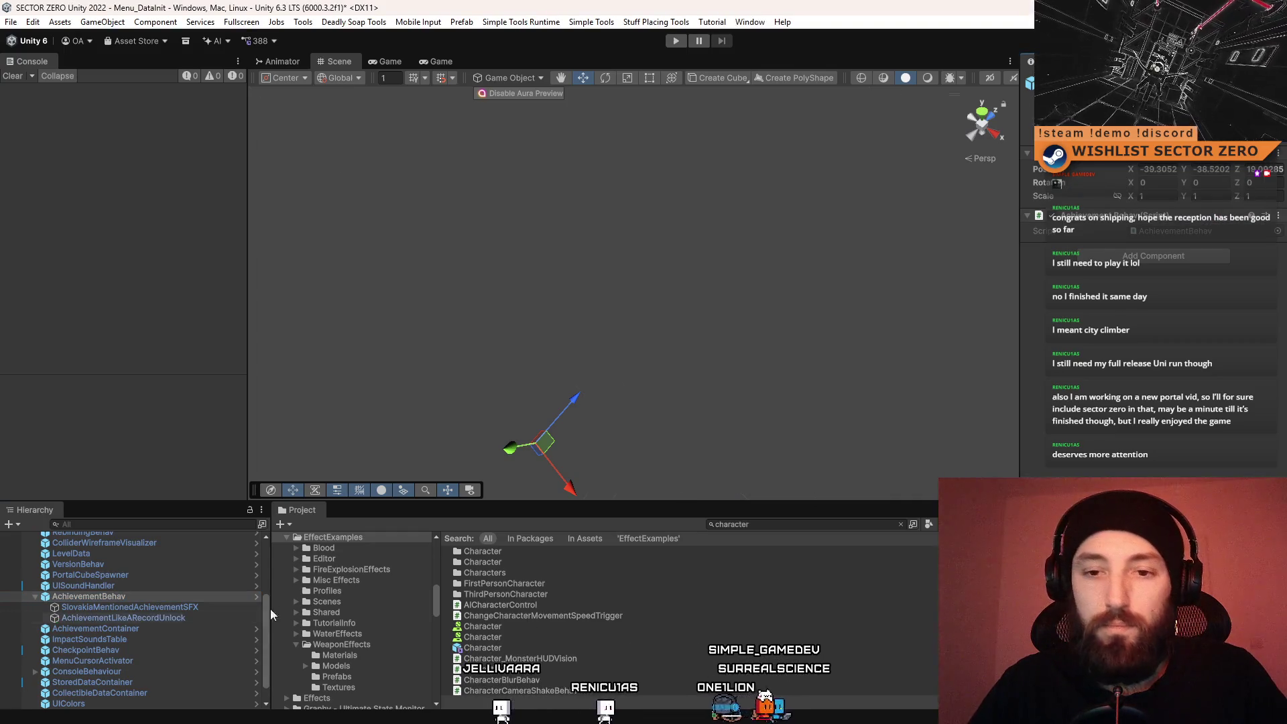
pyautogui.click(492, 649)
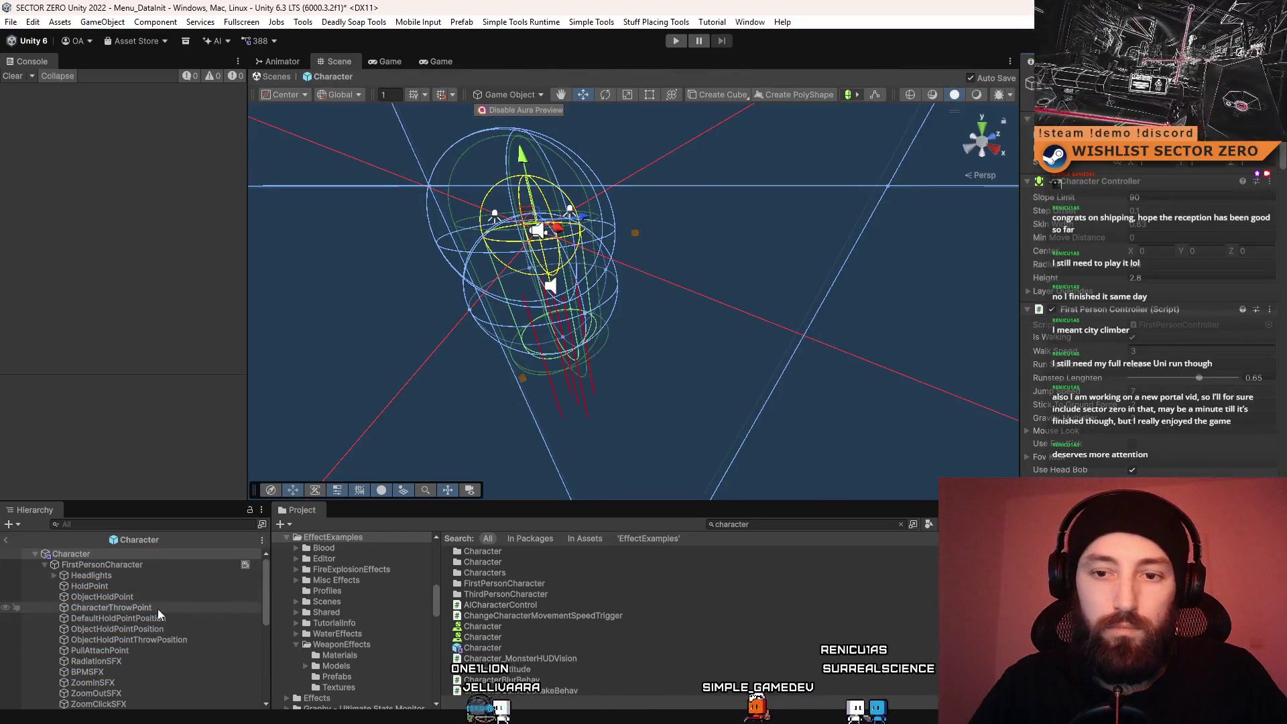
# Cut AchievementColonoscopyPlopSFX from the Character prefab and paste it under AchievementBehav in Menu_DataInit
pyautogui.scroll(-10, 161, 627)
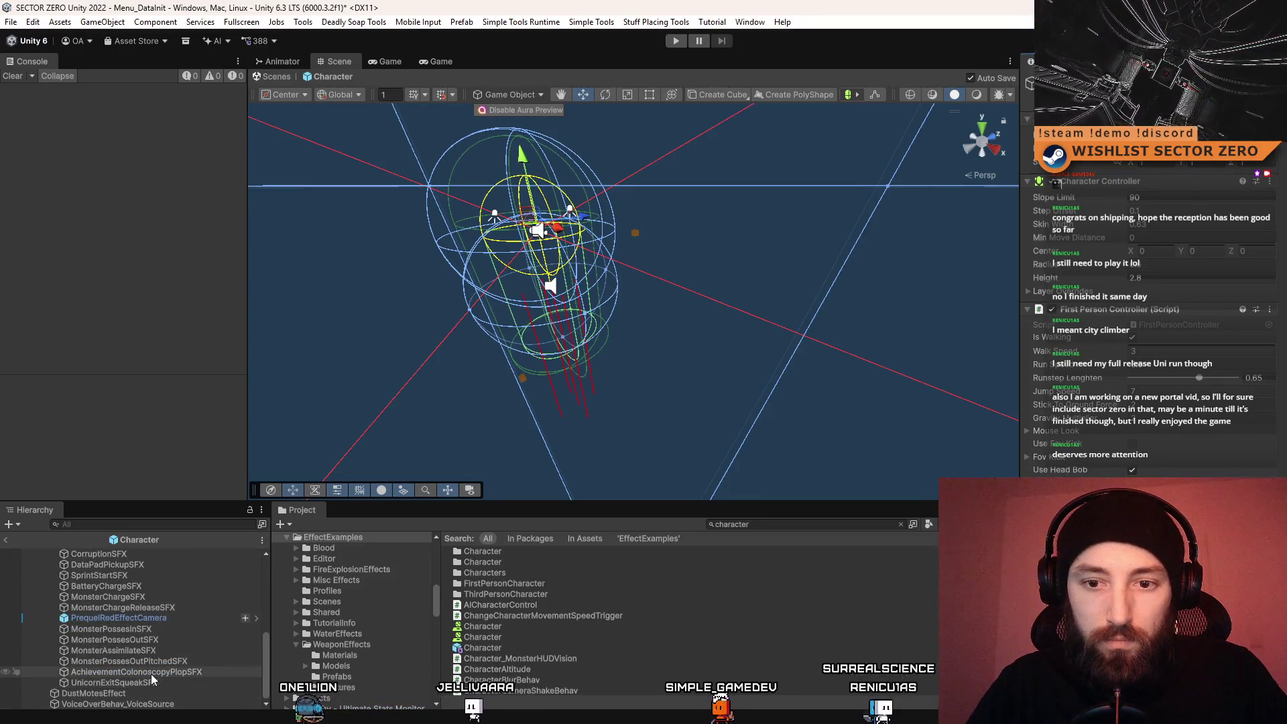
pyautogui.click(151, 672)
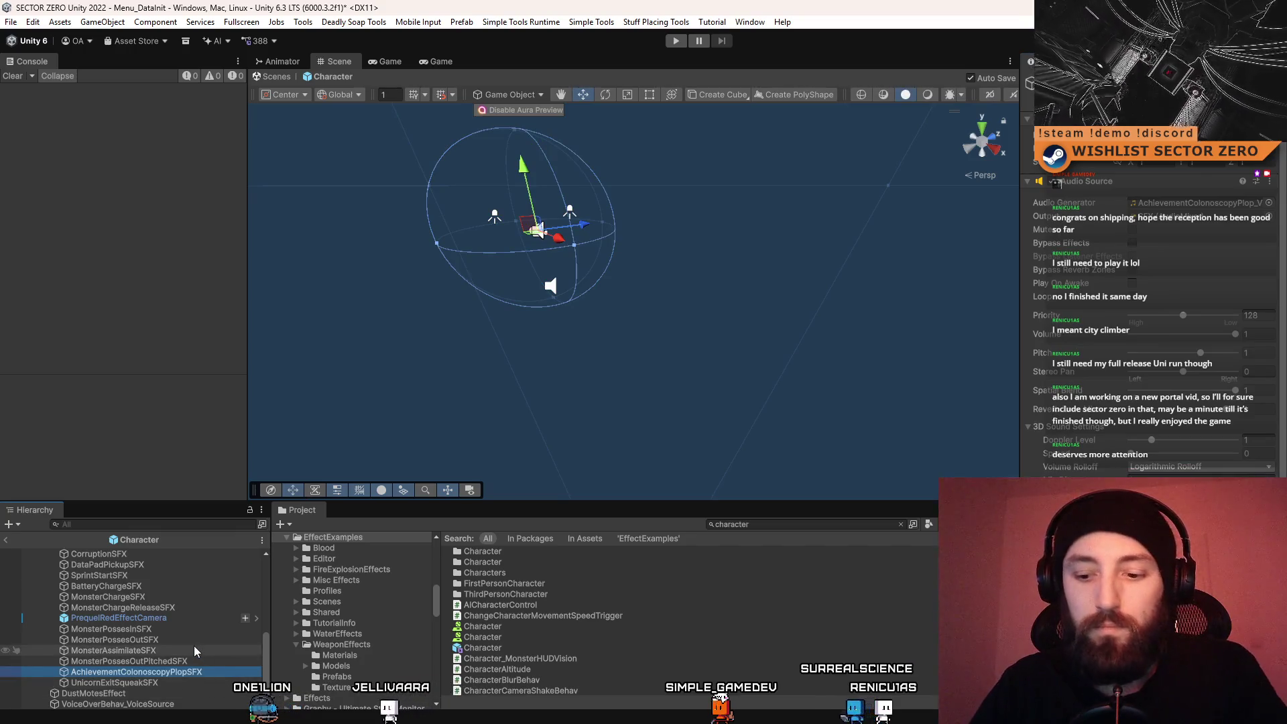
pyautogui.press('Delete')
pyautogui.scroll(5, 152, 663)
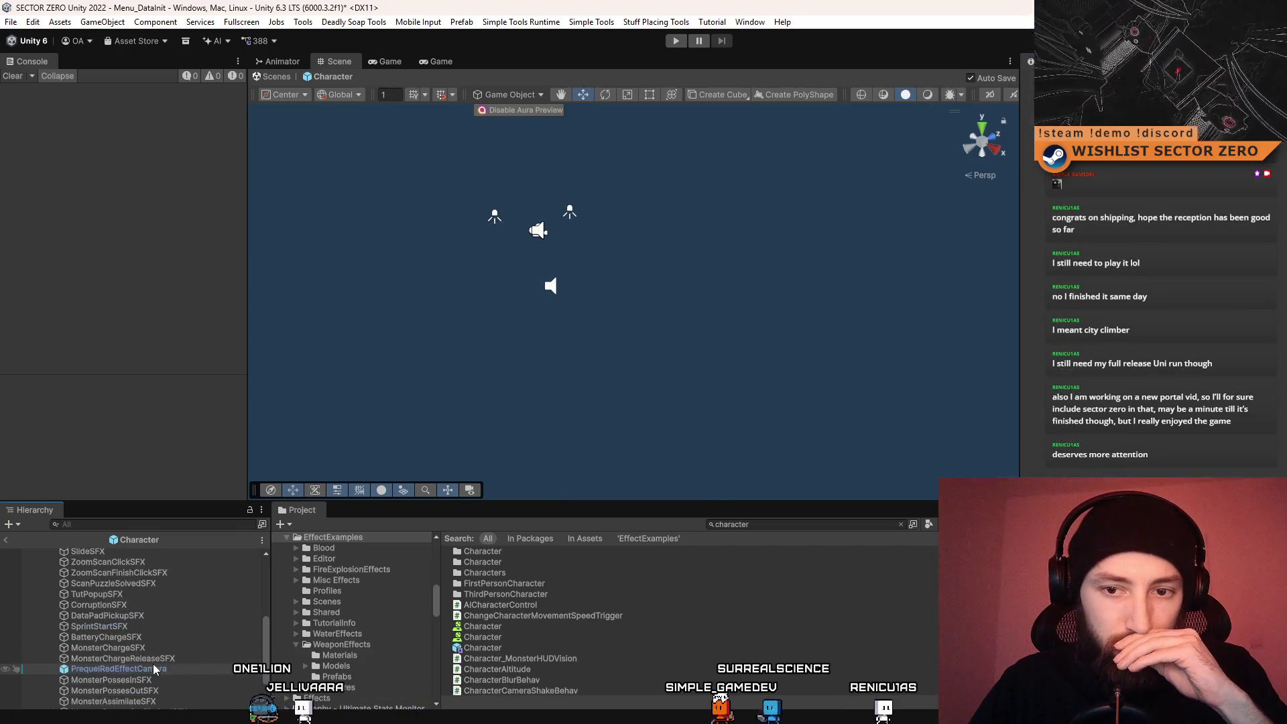
pyautogui.scroll(8, 112, 634)
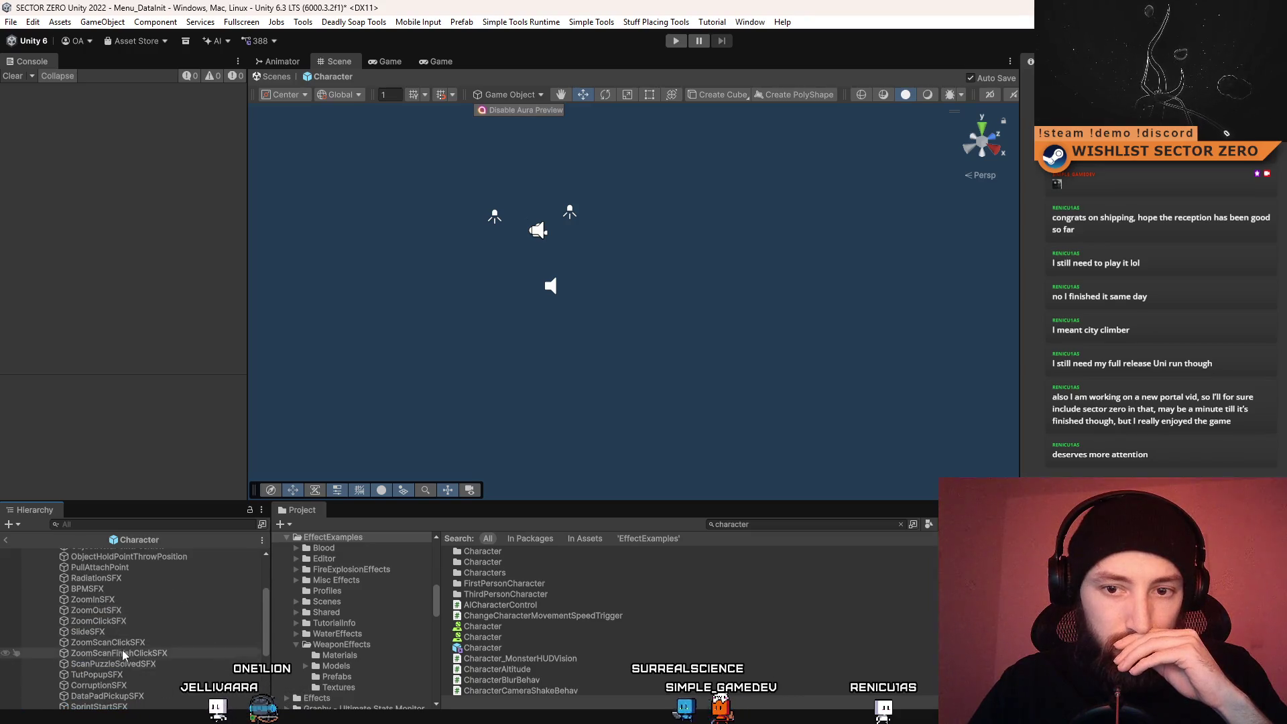
pyautogui.scroll(1, 135, 627)
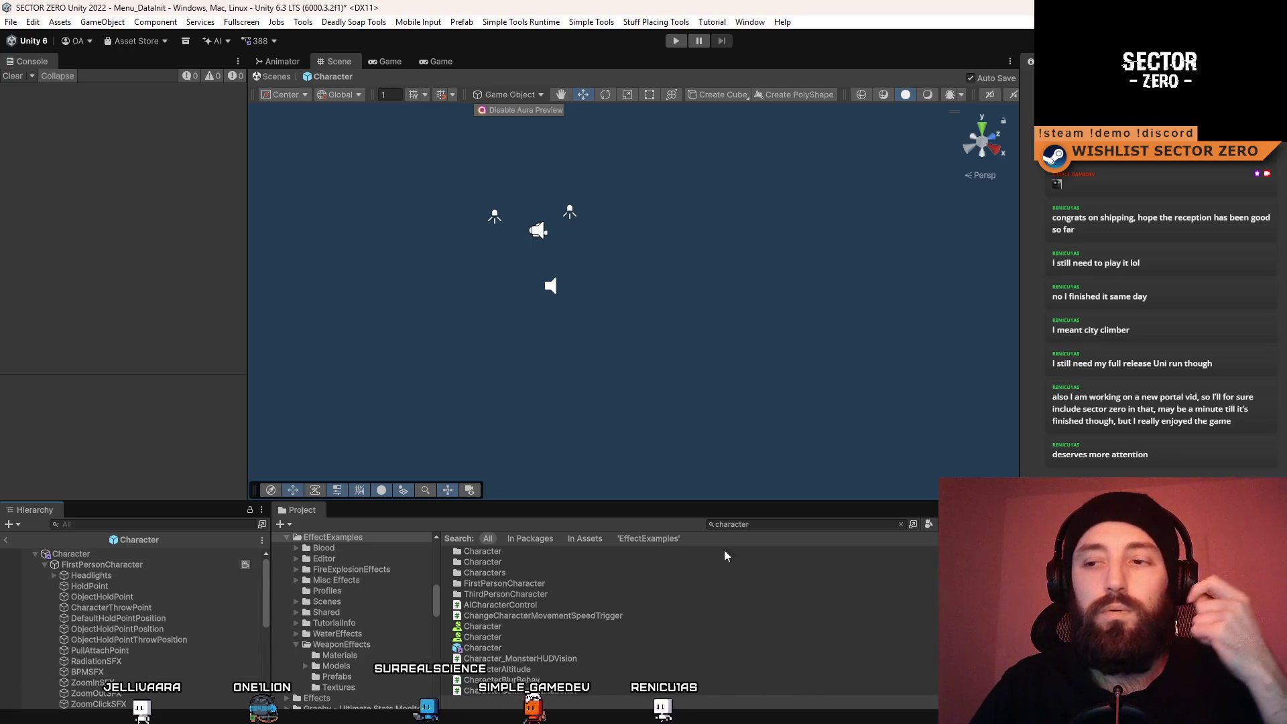
pyautogui.click(272, 77)
pyautogui.click(142, 597)
pyautogui.hotkey('ctrl', 'v')
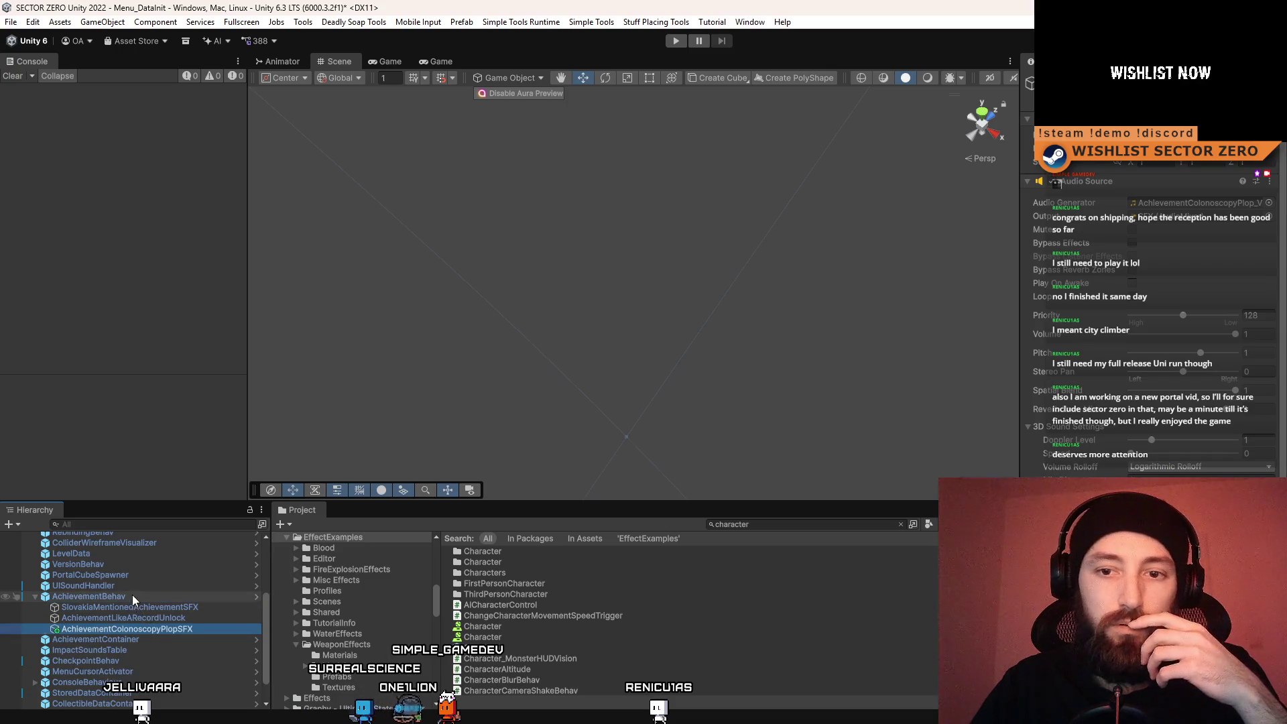
pyautogui.click(131, 596)
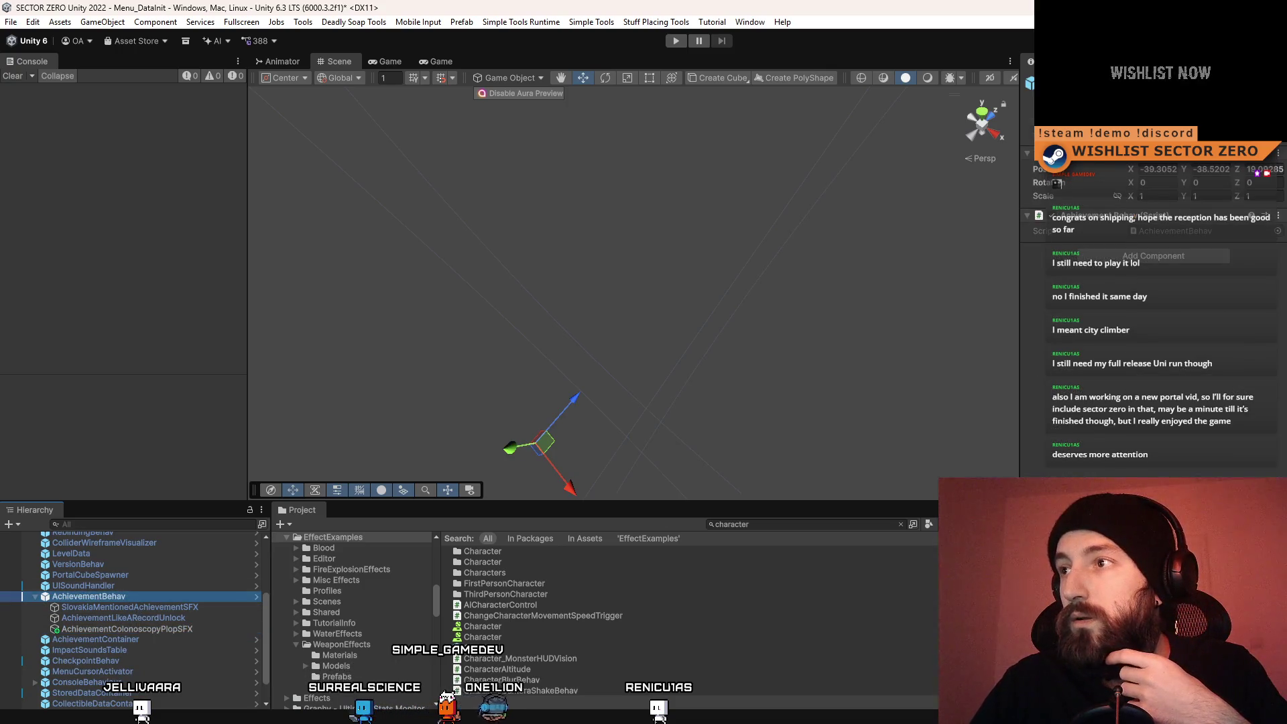
pyautogui.click(1169, 315)
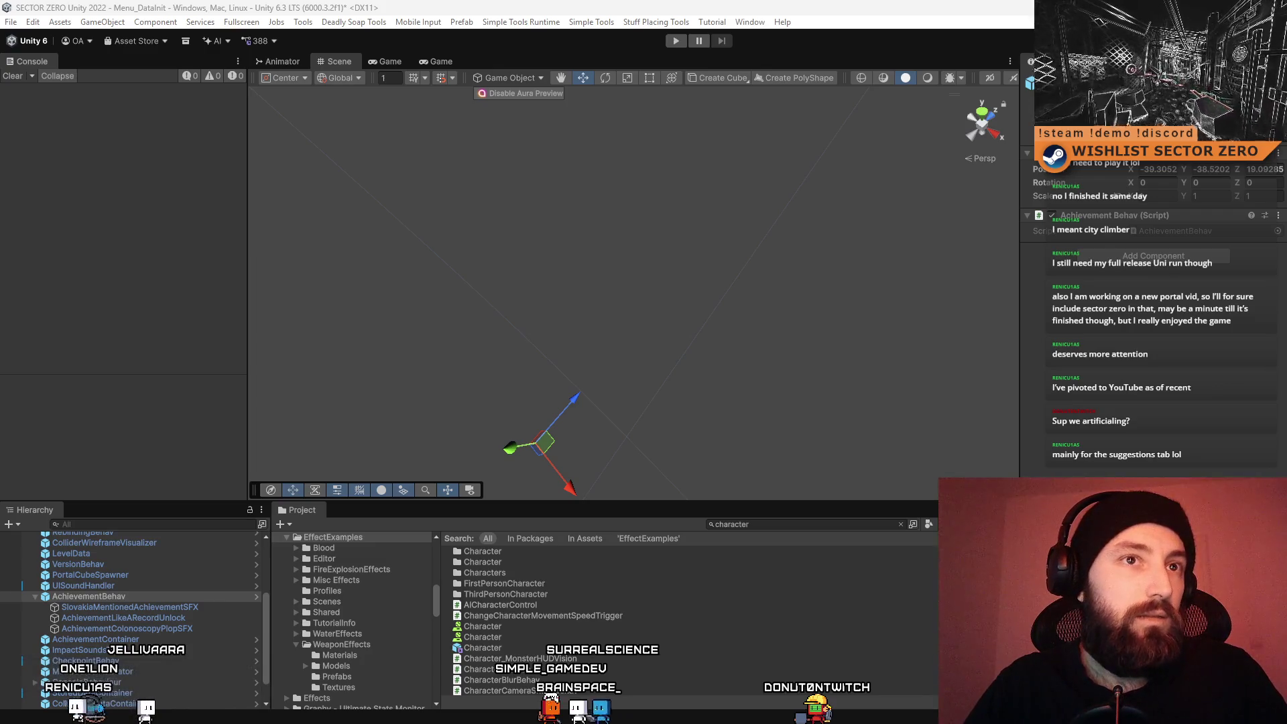
pyautogui.hotkey('alt', 'Tab')
# Maximize the browser on the creator's YouTube channel page and copy its address
pyautogui.moveTo(327, 33); pyautogui.dragTo(526, 46)
pyautogui.doubleClick(531, 46)
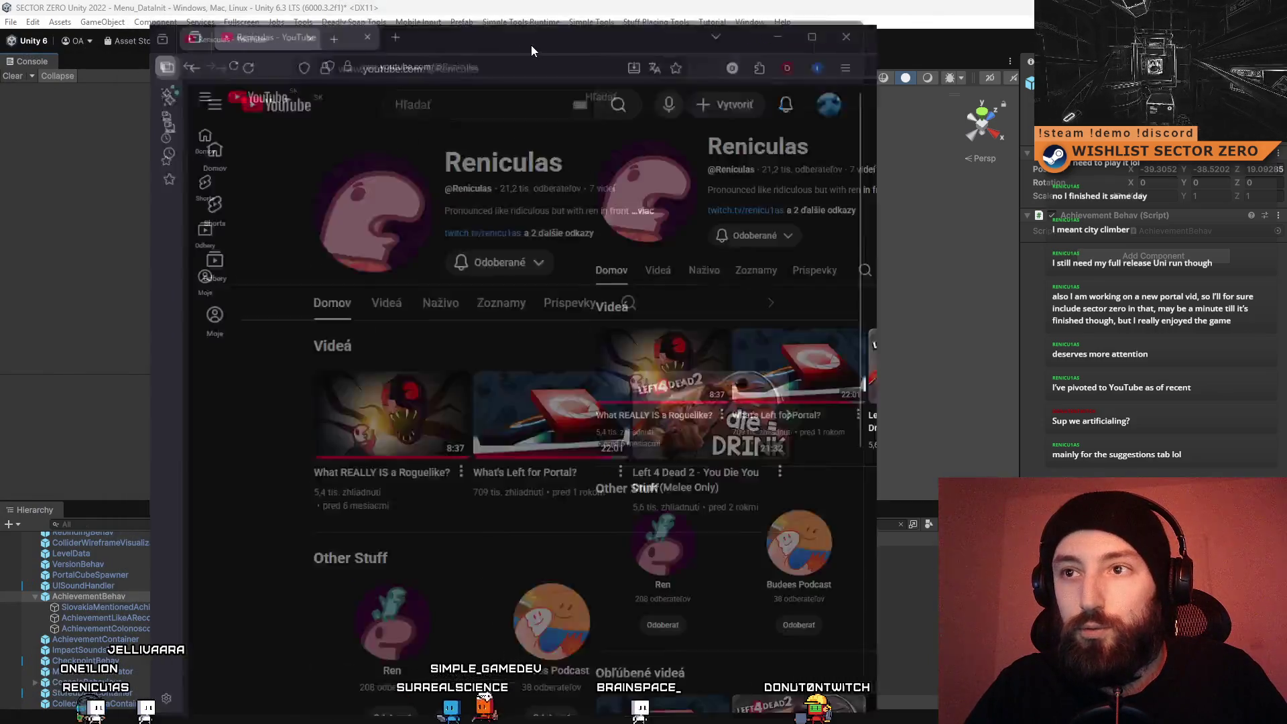
pyautogui.click(476, 47)
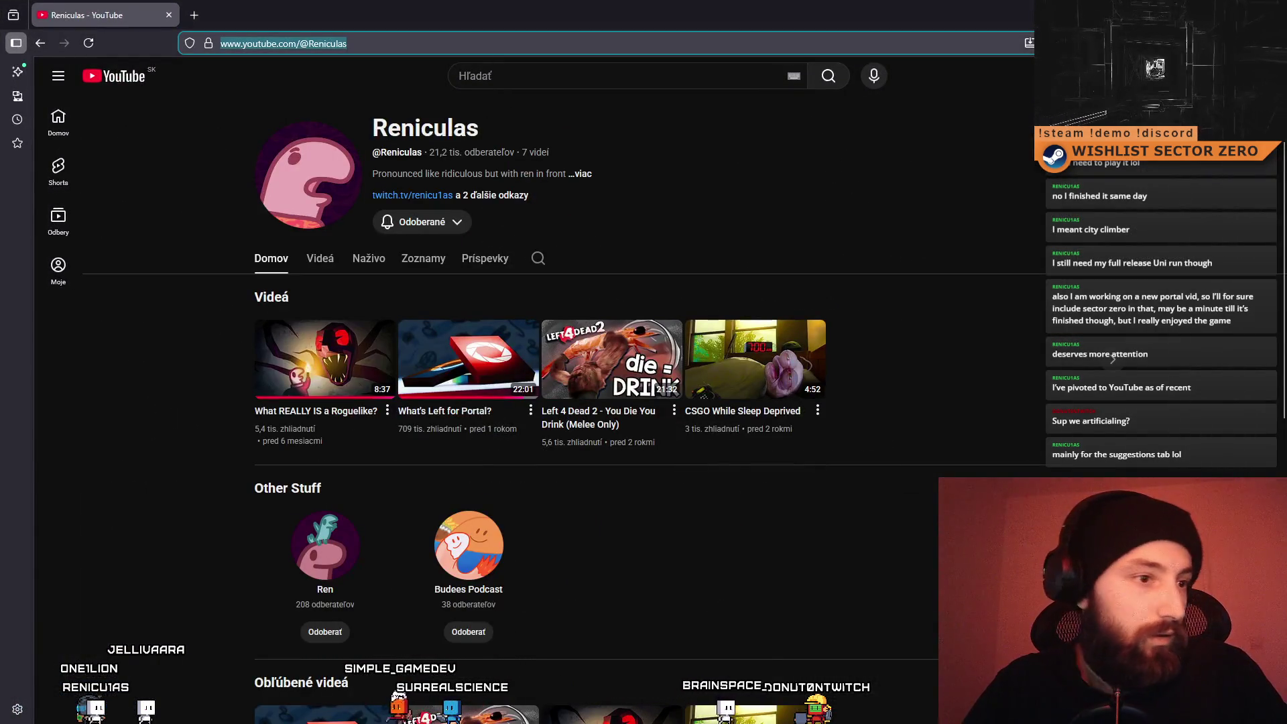
pyautogui.hotkey('alt', 'Tab')
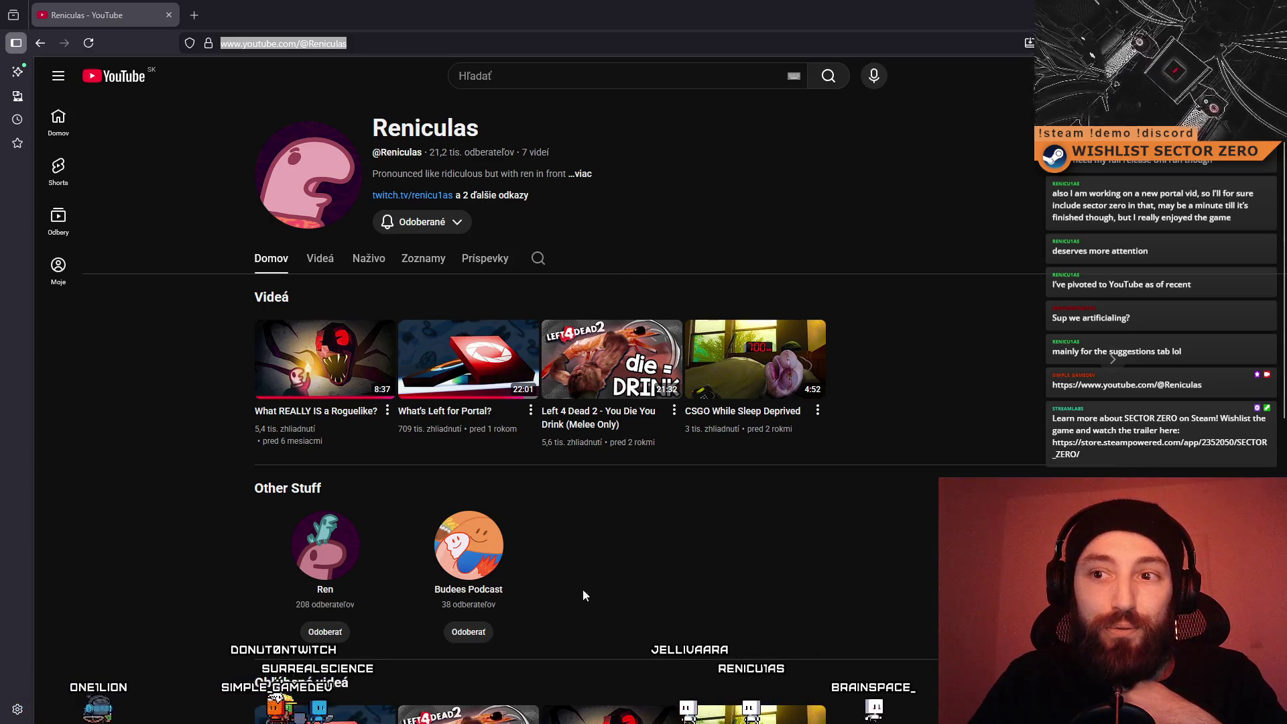
pyautogui.moveTo(493, 416)
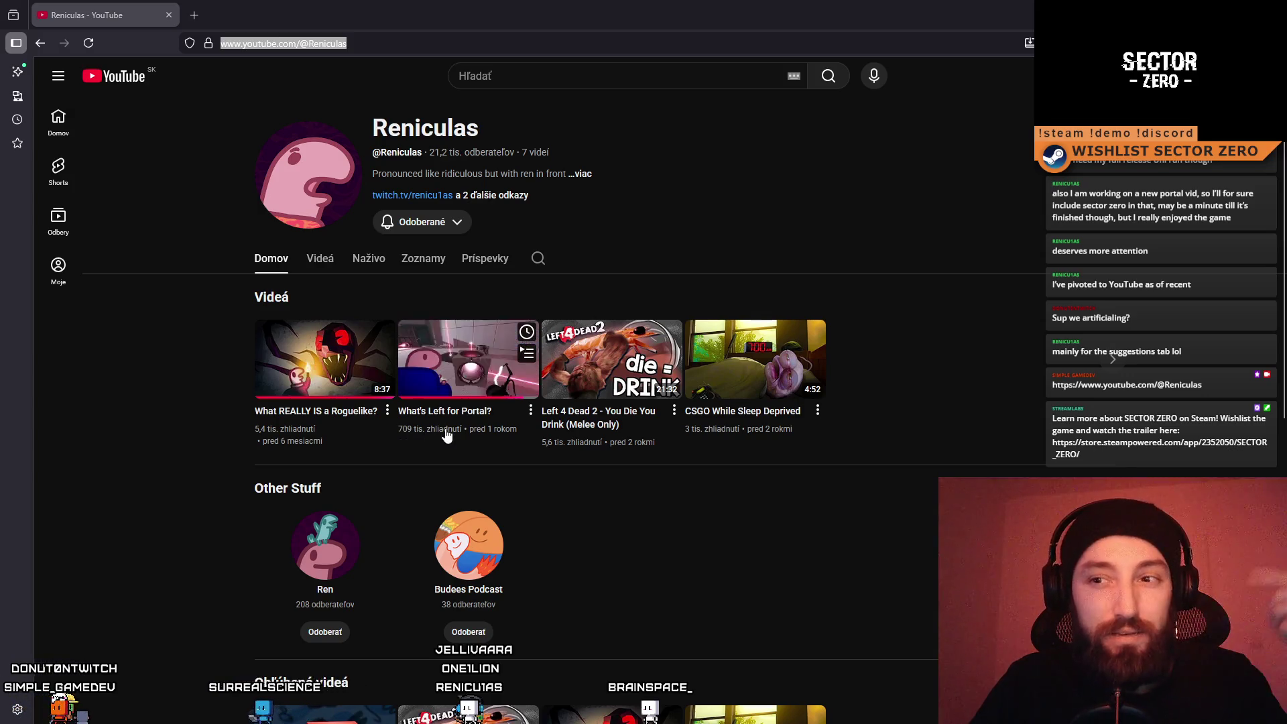
# Open and briefly play 'What's Left for Portal?', then restore and close the browser window
pyautogui.click(480, 421)
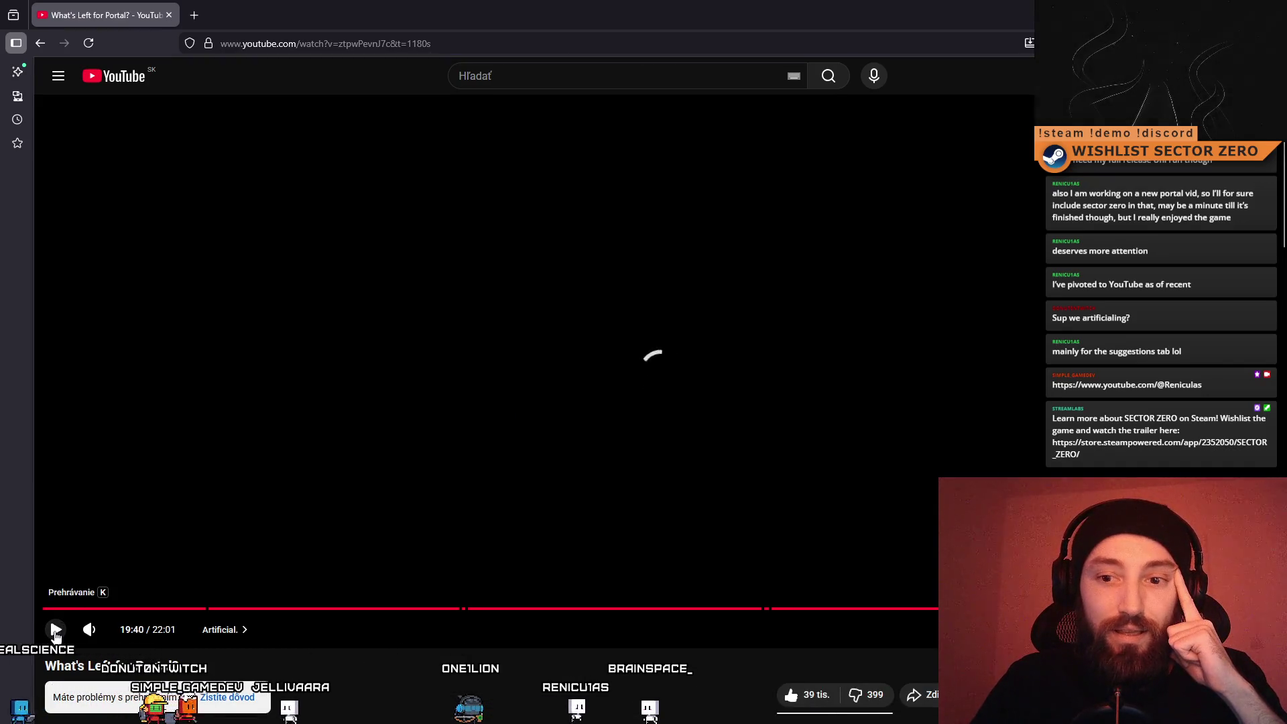
pyautogui.click(53, 629)
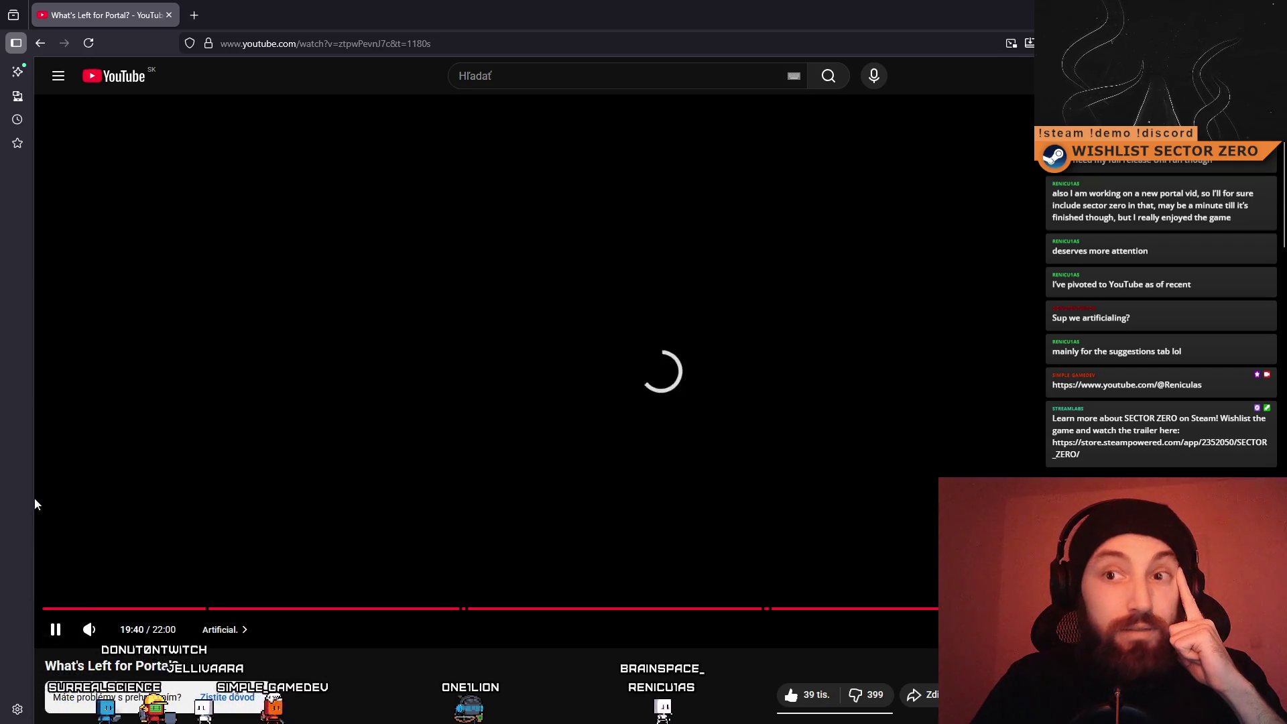
pyautogui.click(69, 621)
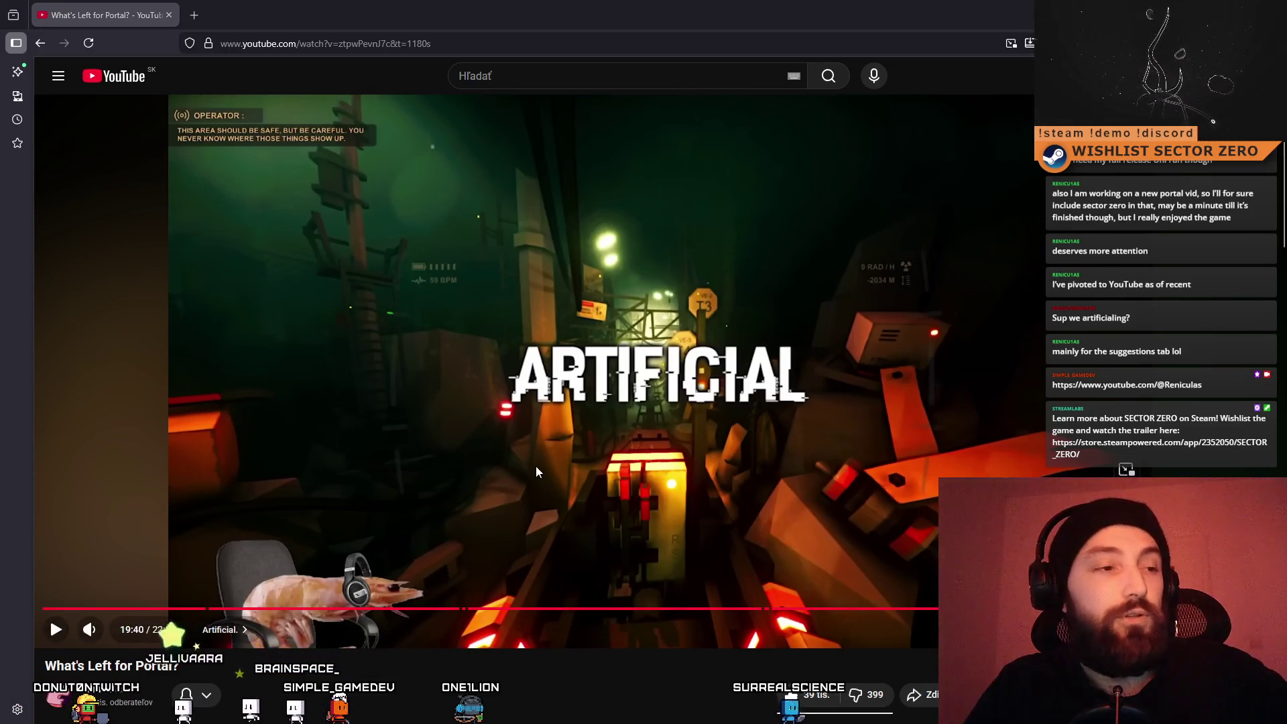
pyautogui.moveTo(456, 12)
pyautogui.mouseDown()
pyautogui.moveTo(506, 12)
pyautogui.moveTo(323, 49)
pyautogui.mouseUp()
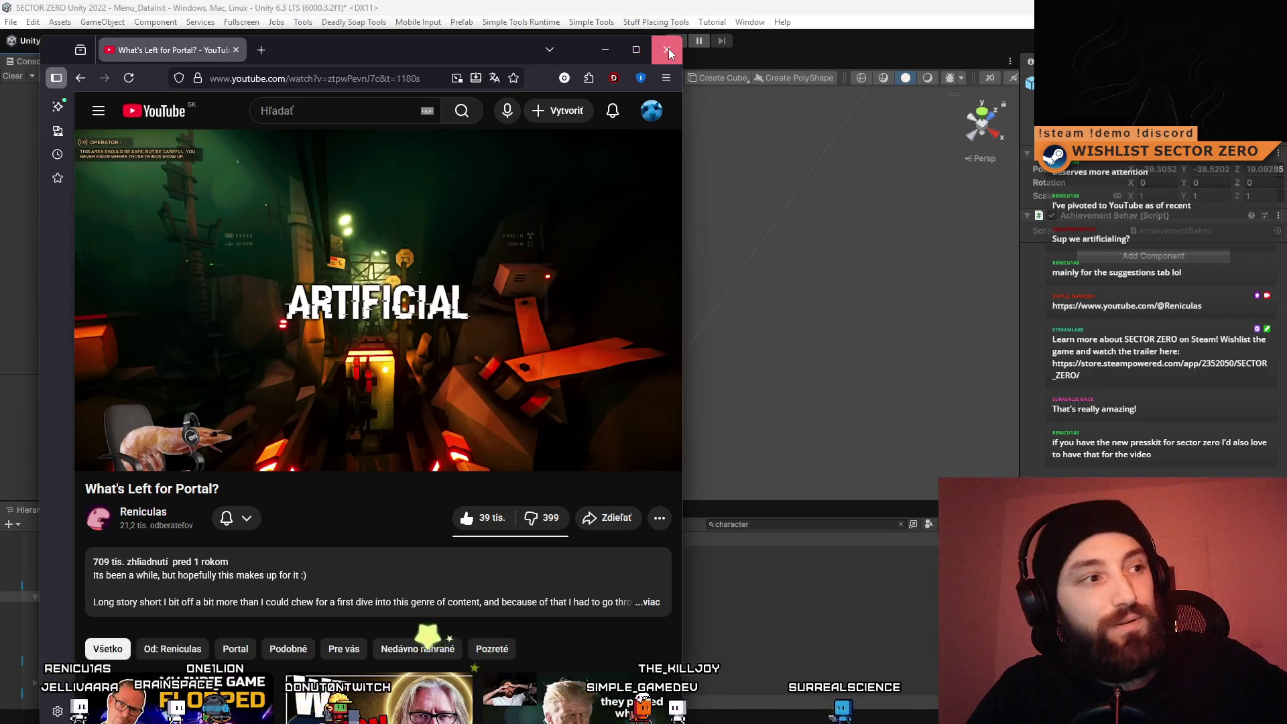
pyautogui.click(669, 48)
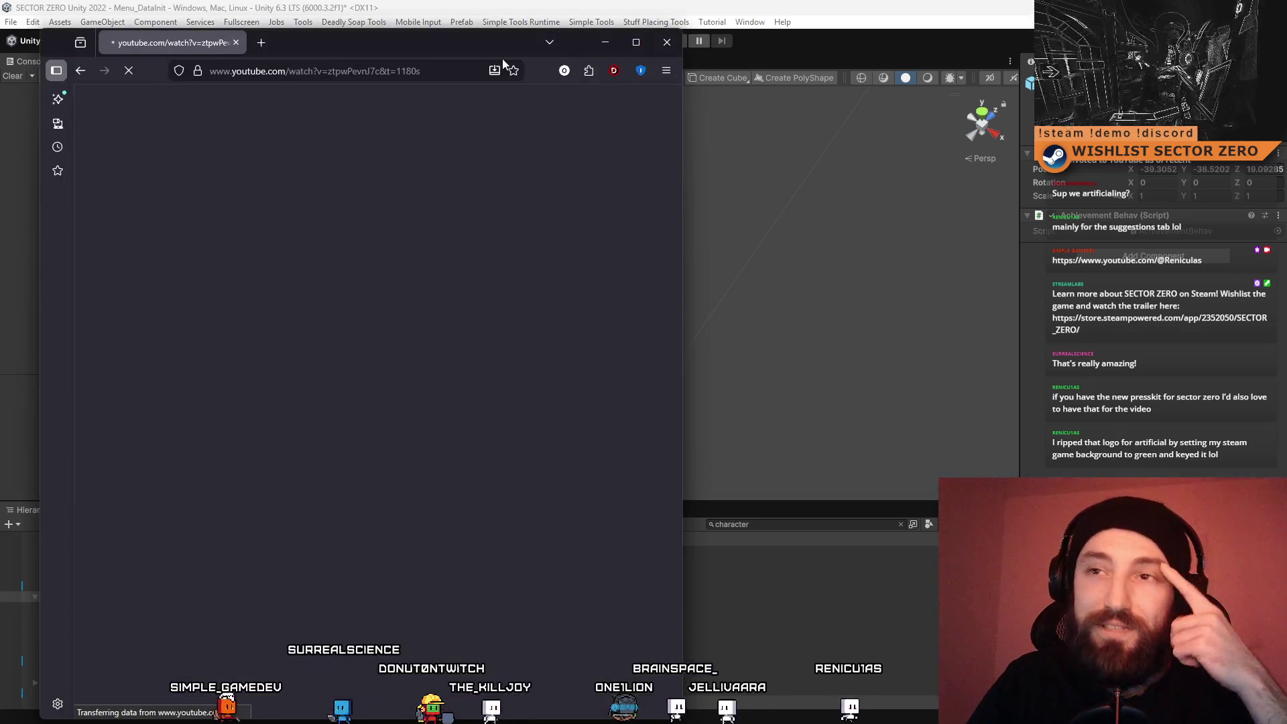
# Nudge the 'What's Left for Portal?' browser window to the right
pyautogui.moveTo(454, 43); pyautogui.dragTo(590, 43)
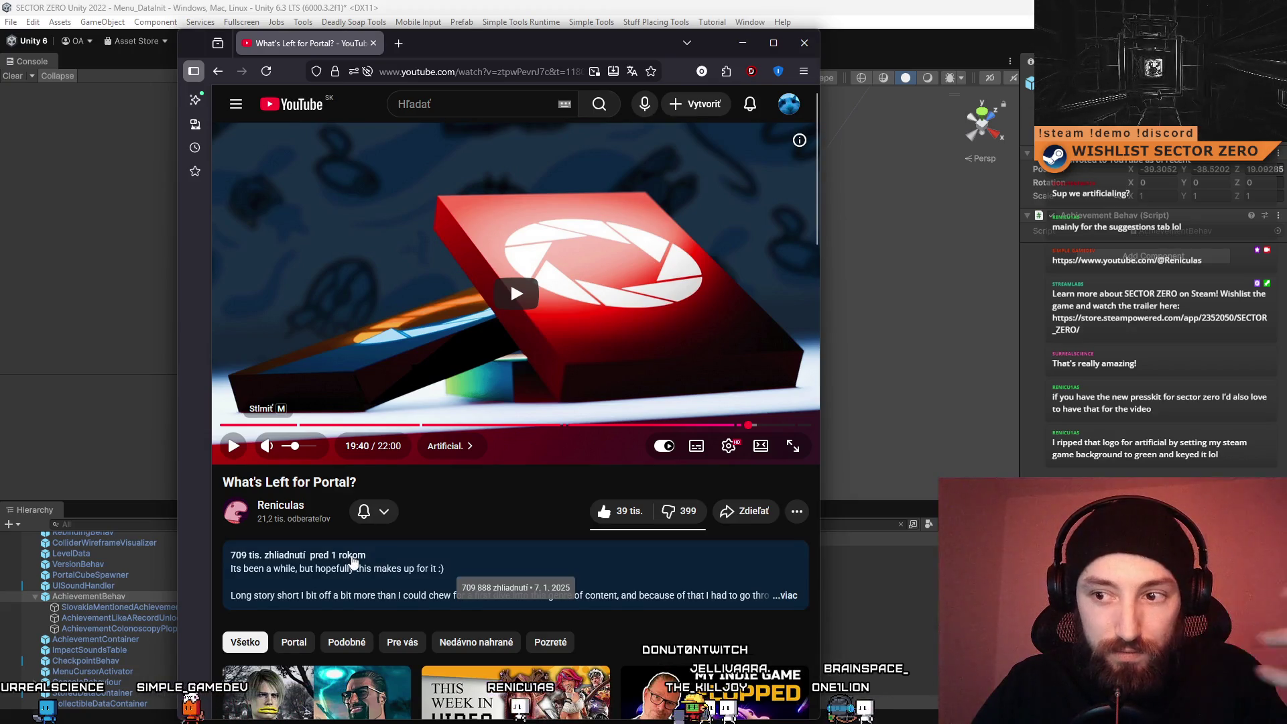
# Close the YouTube window and bring the Steamworks sales report window forward
pyautogui.click(805, 44)
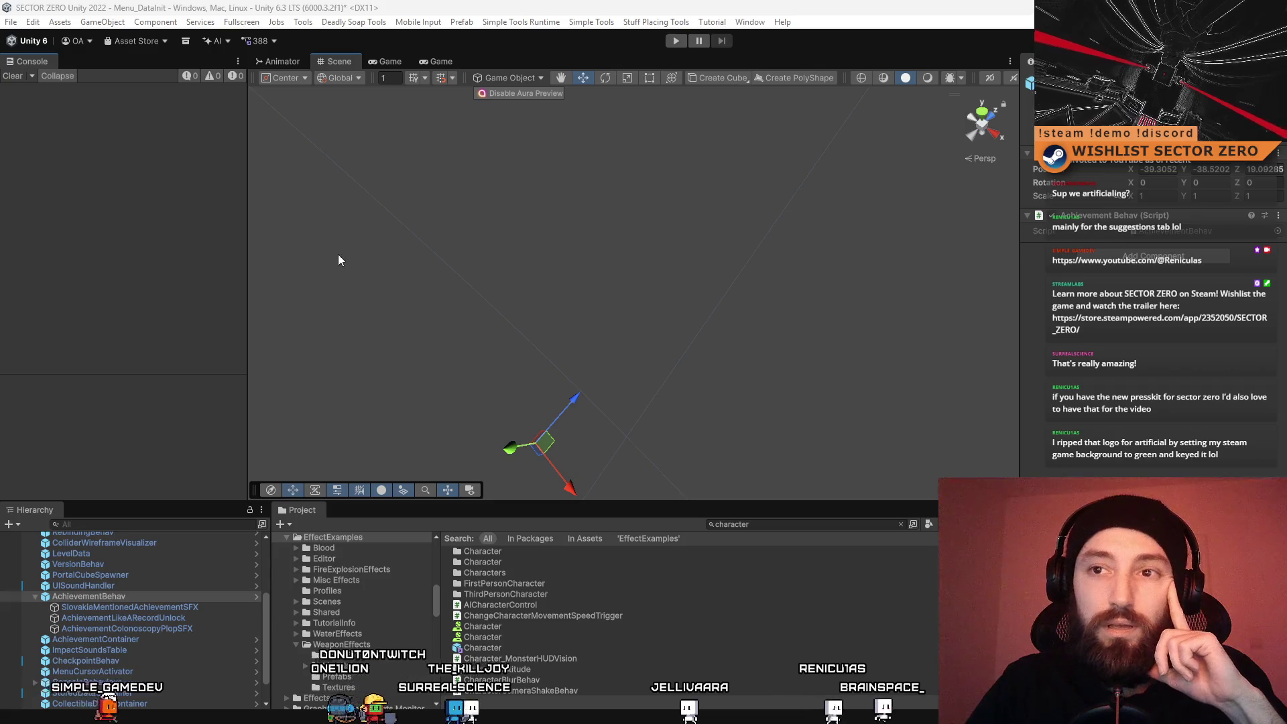
pyautogui.hotkey('alt', 'Tab')
# Maximize the Steamworks report and review ARTIFICIAL's one-year wishlist figures: 5,590 additions, 3,417 net
pyautogui.doubleClick(310, 40)
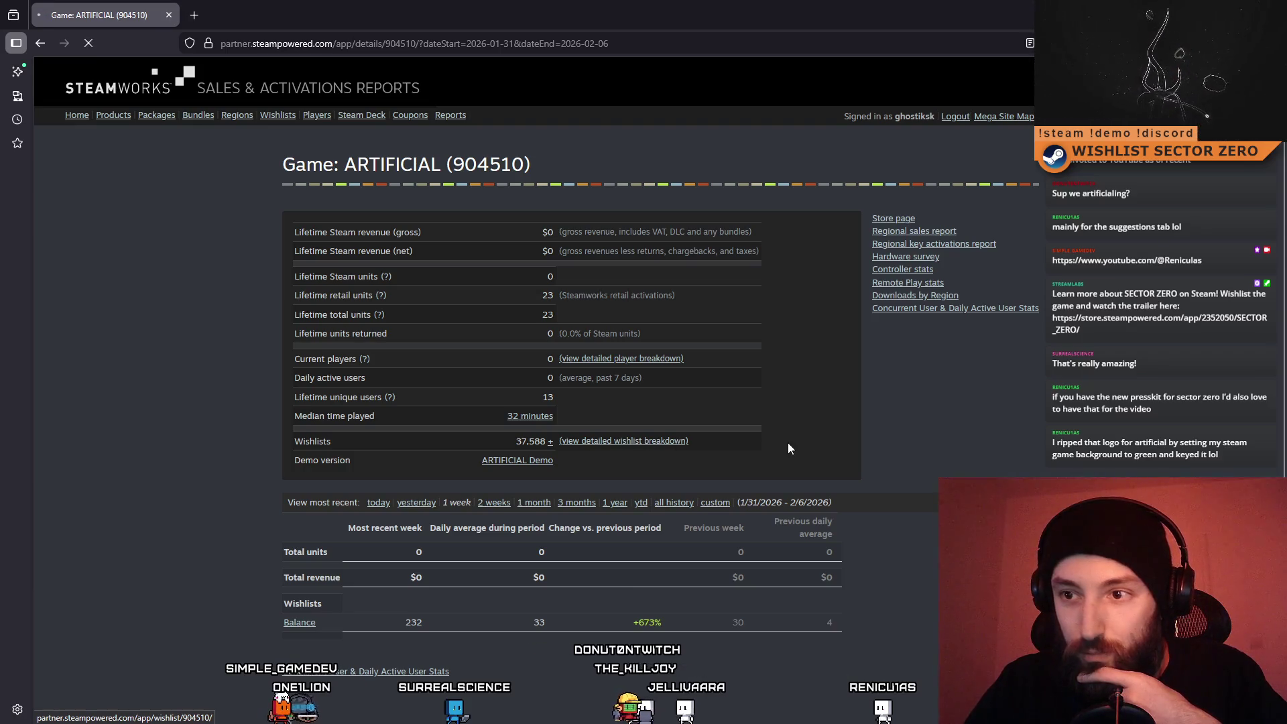
pyautogui.scroll(-9, 477, 473)
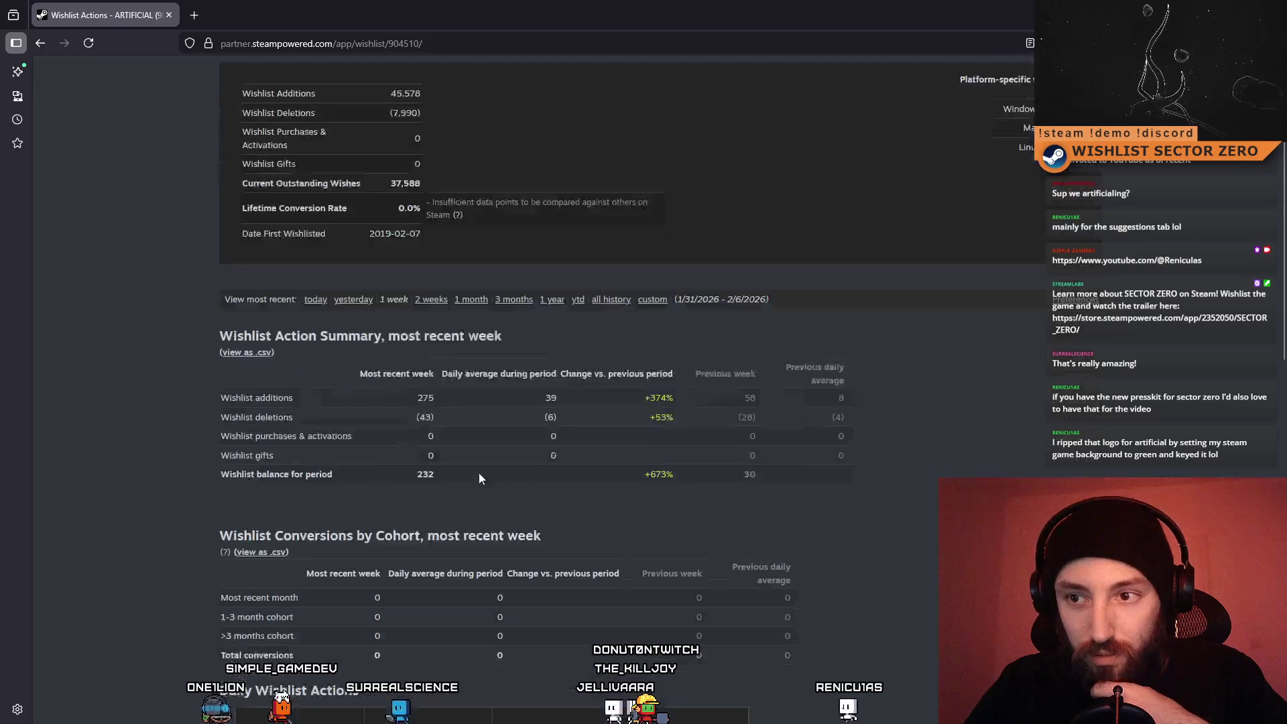
pyautogui.scroll(5, 650, 331)
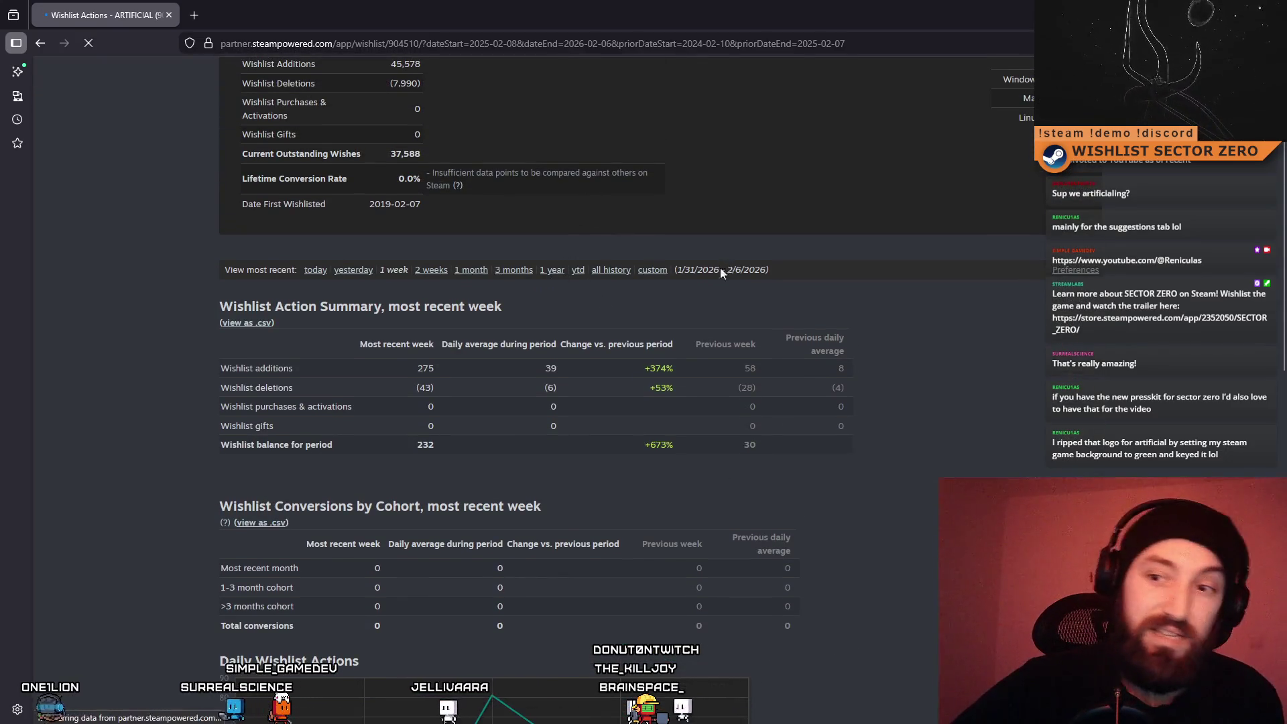
pyautogui.scroll(-6, 657, 292)
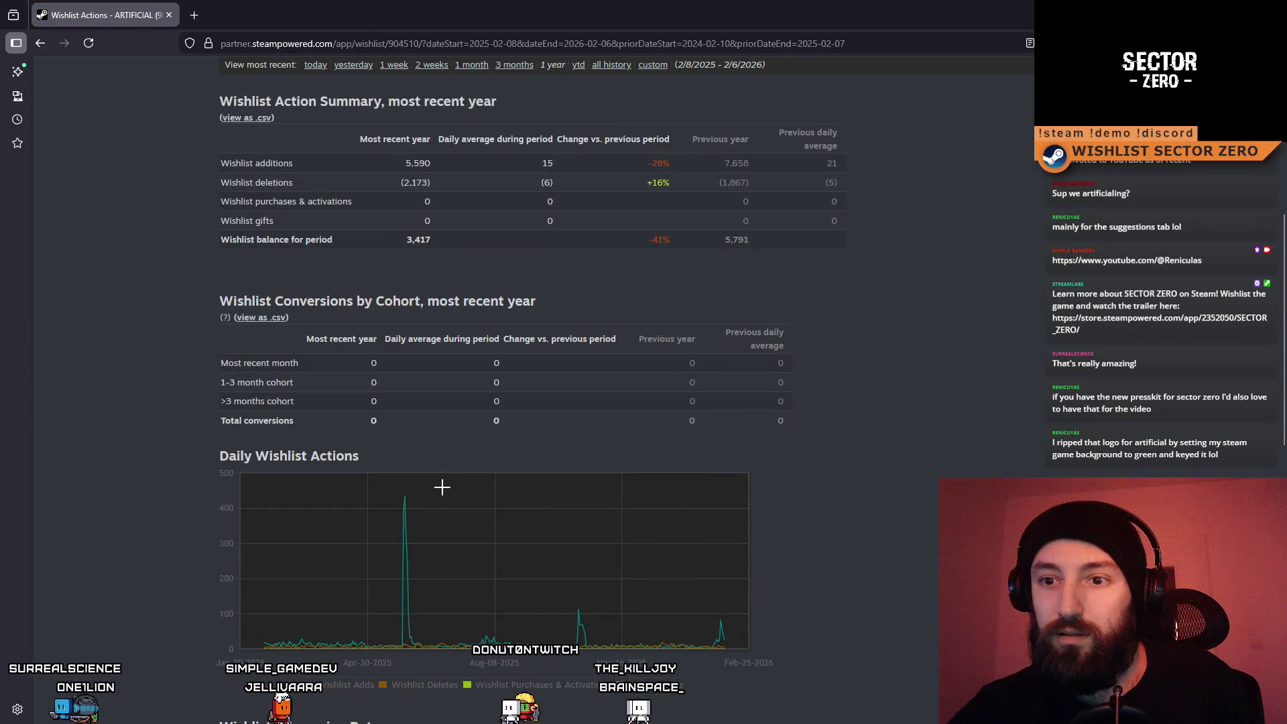
pyautogui.moveTo(408, 495)
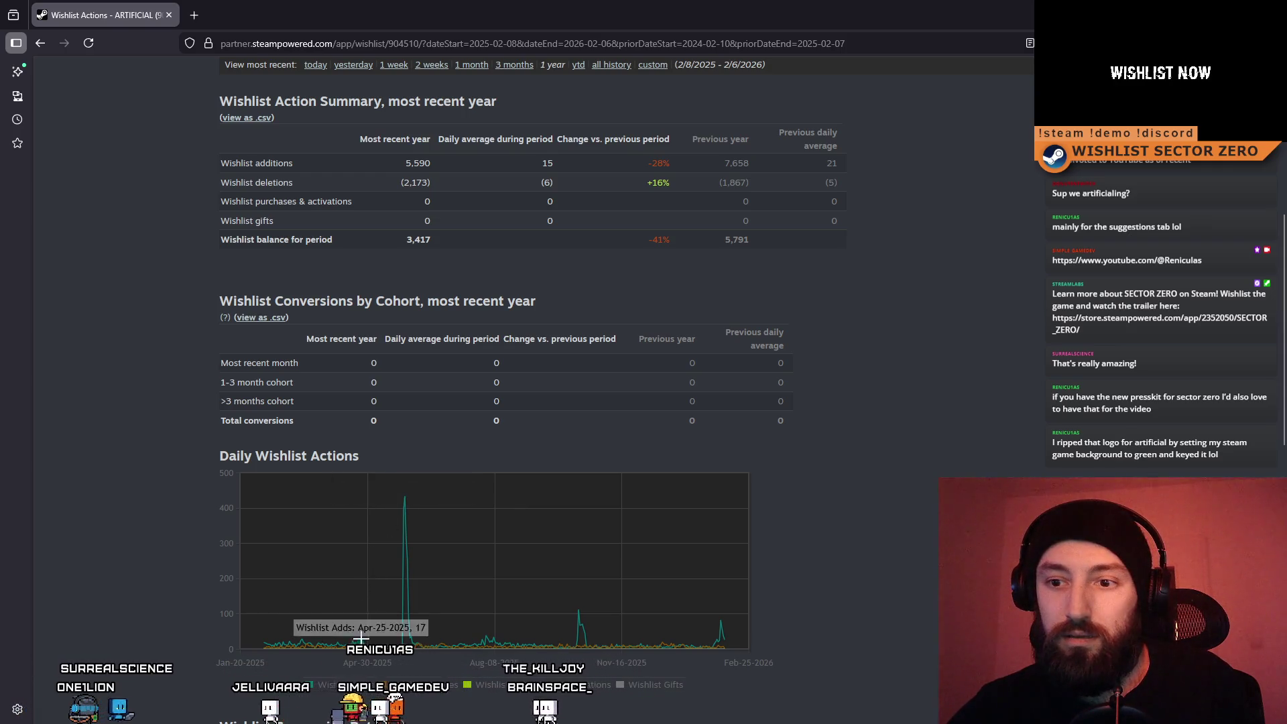
pyautogui.scroll(3, 423, 564)
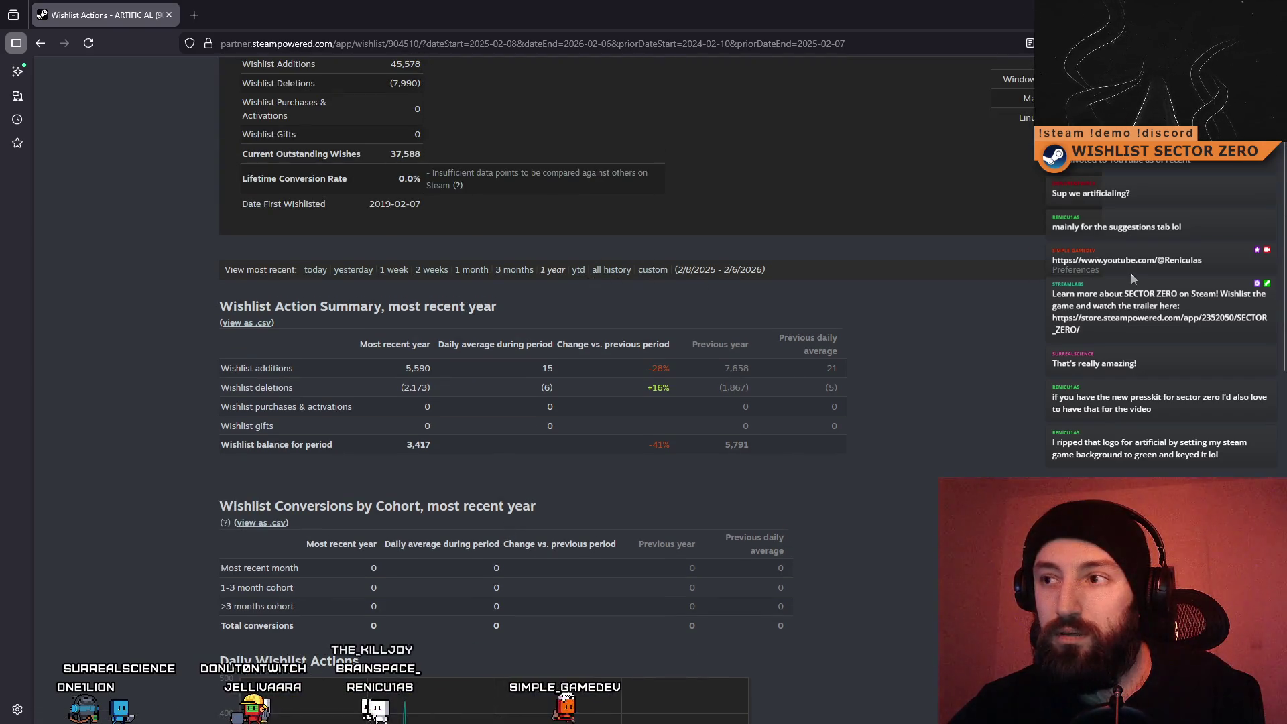
# Reload the wishlist report for a custom date range starting 2025-01-01
pyautogui.click(1092, 274)
pyautogui.click(344, 299)
pyautogui.click(345, 299)
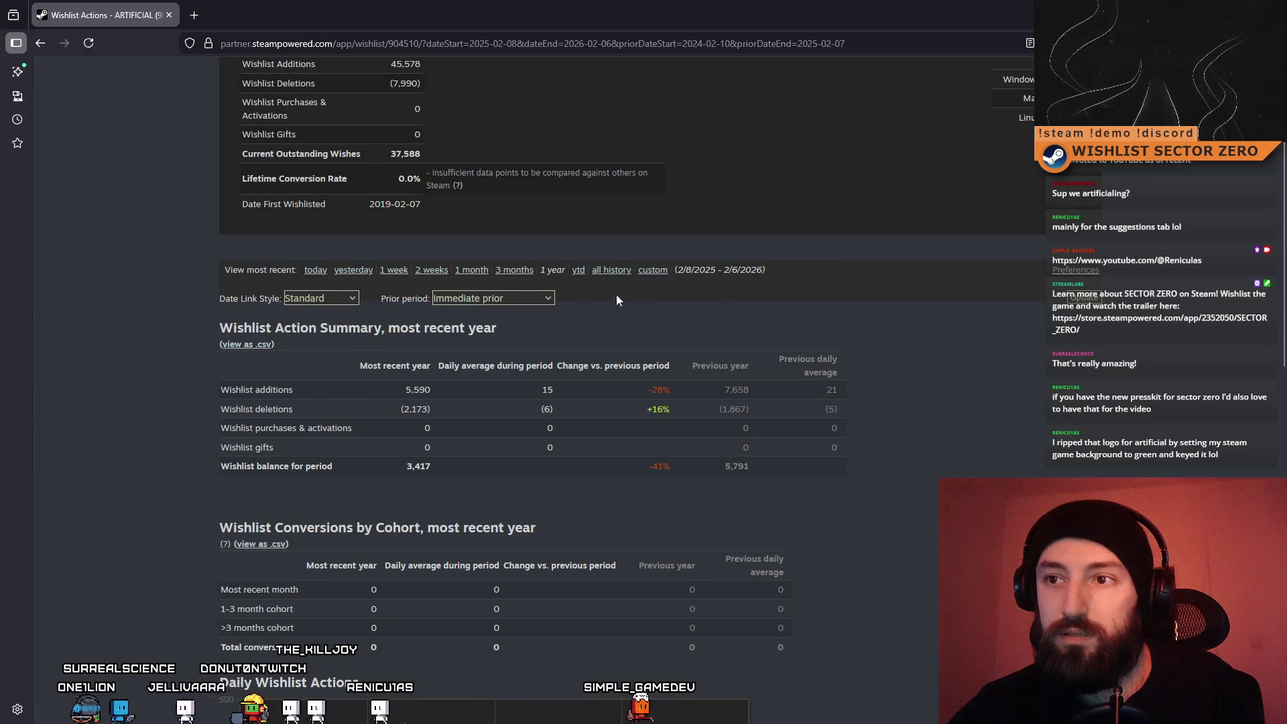
pyautogui.click(686, 284)
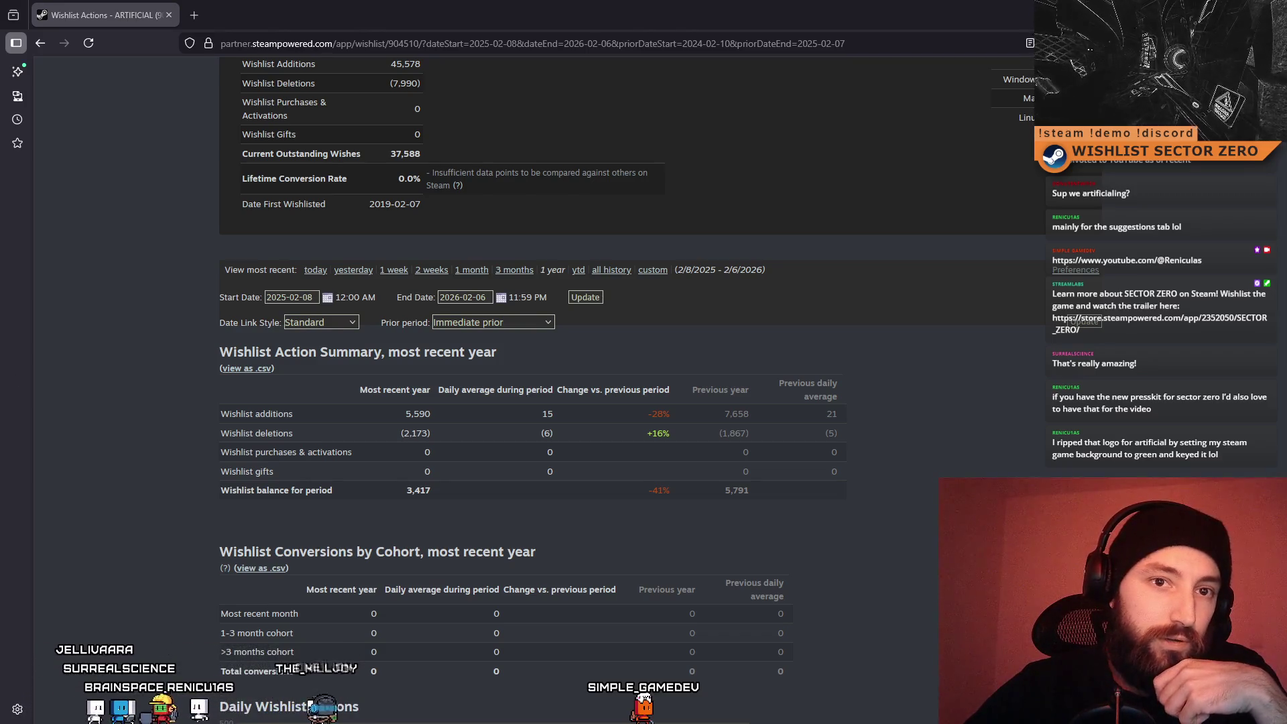
pyautogui.write('2025-01-01')
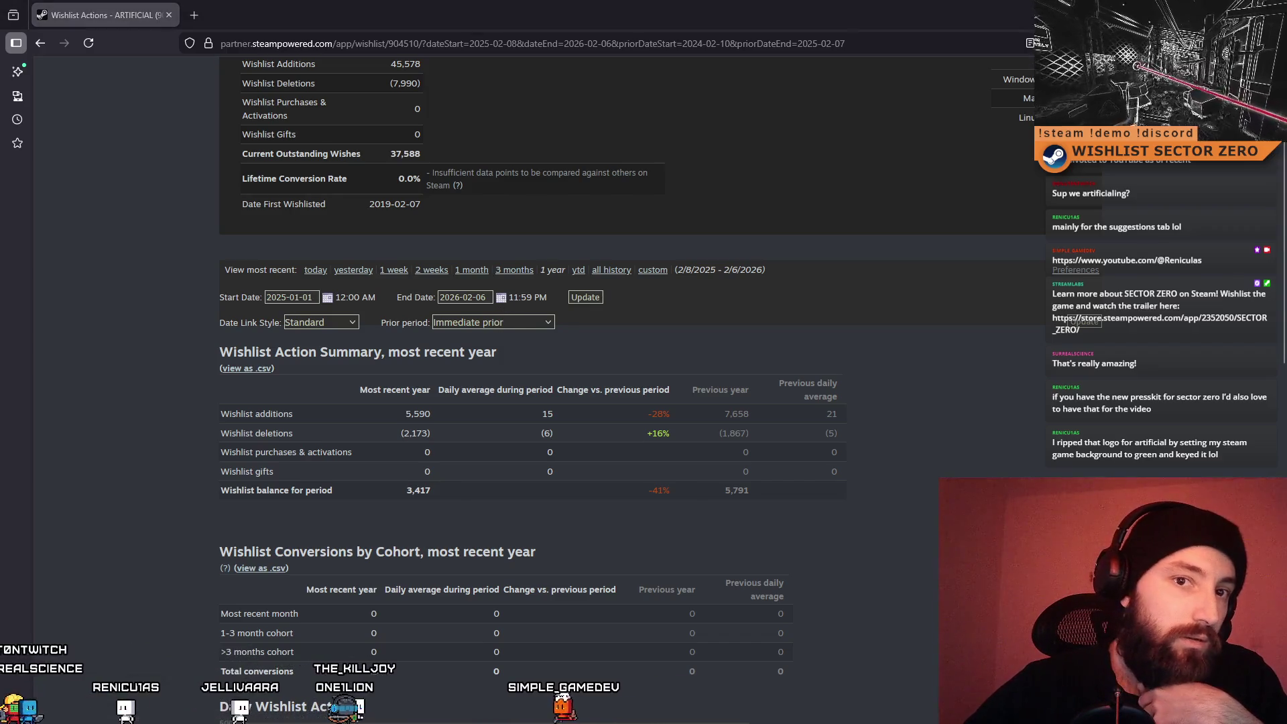
pyautogui.press('BackSpace')
pyautogui.write('7')
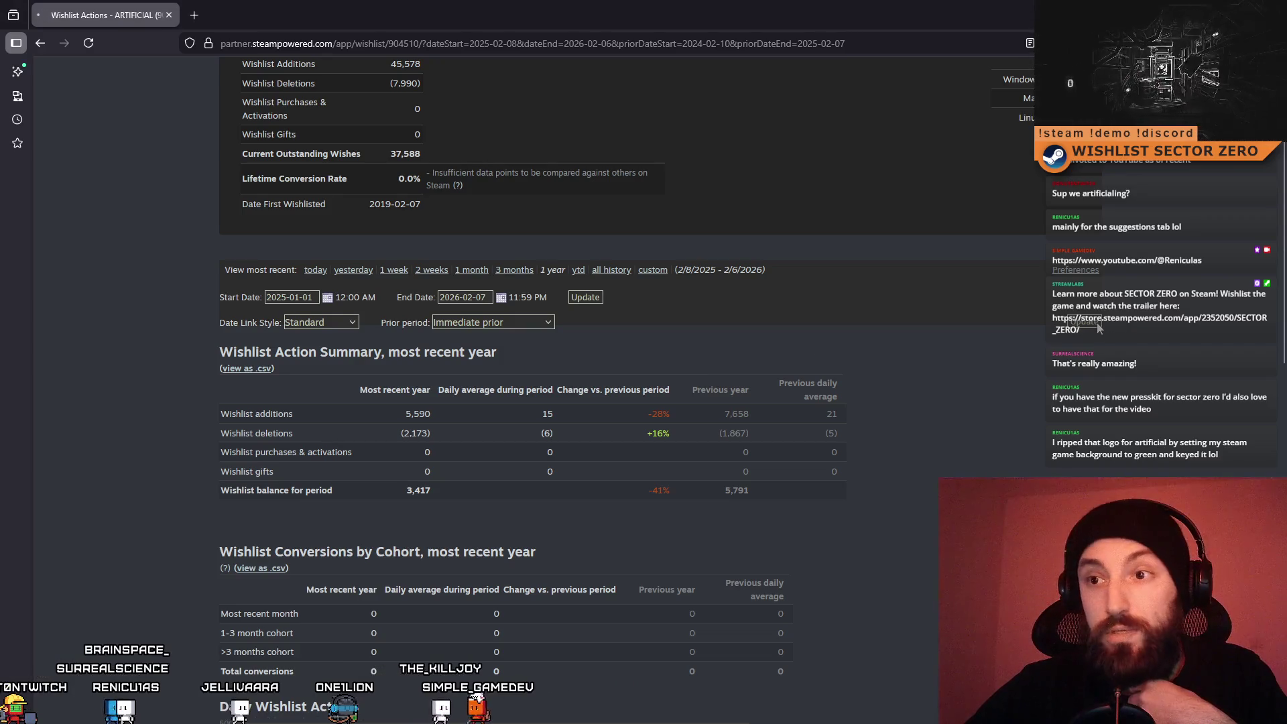
pyautogui.scroll(-7, 426, 436)
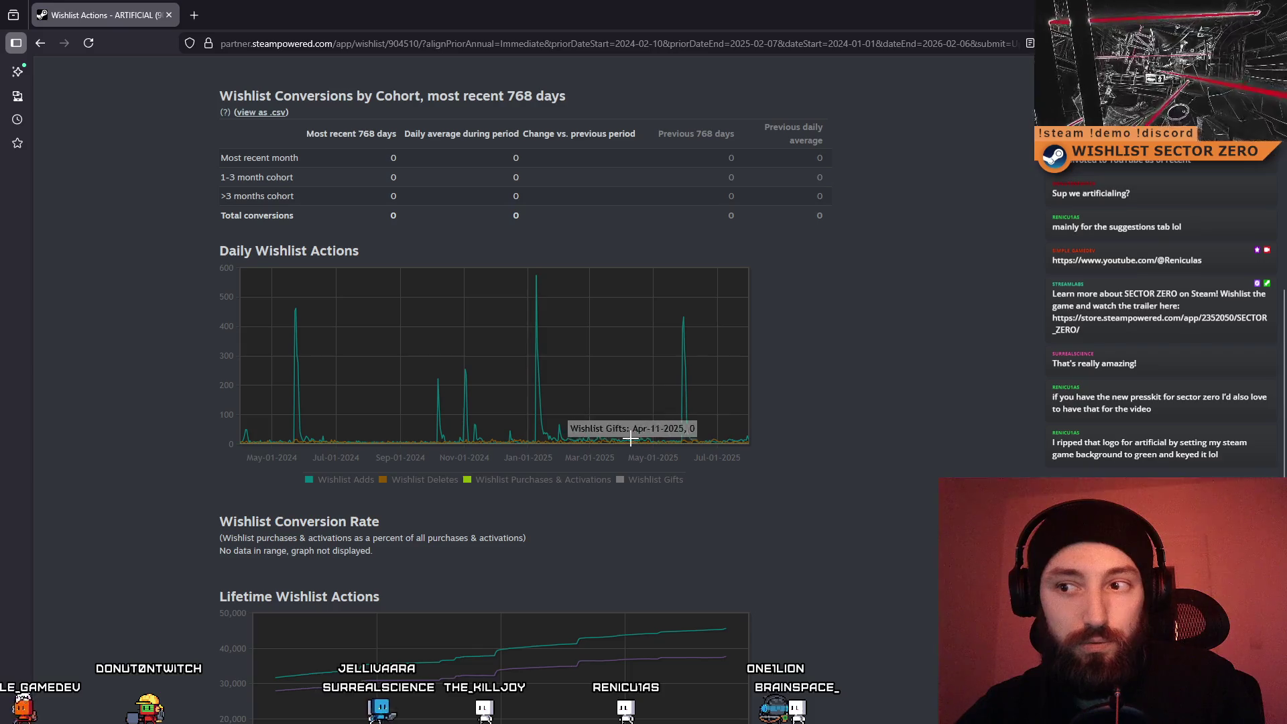
# Zoom the daily wishlist chart to Jul-2024 through Jun-2025, then close the browser
pyautogui.moveTo(669, 275)
pyautogui.mouseDown()
pyautogui.moveTo(593, 512)
pyautogui.moveTo(359, 516)
pyautogui.mouseUp()
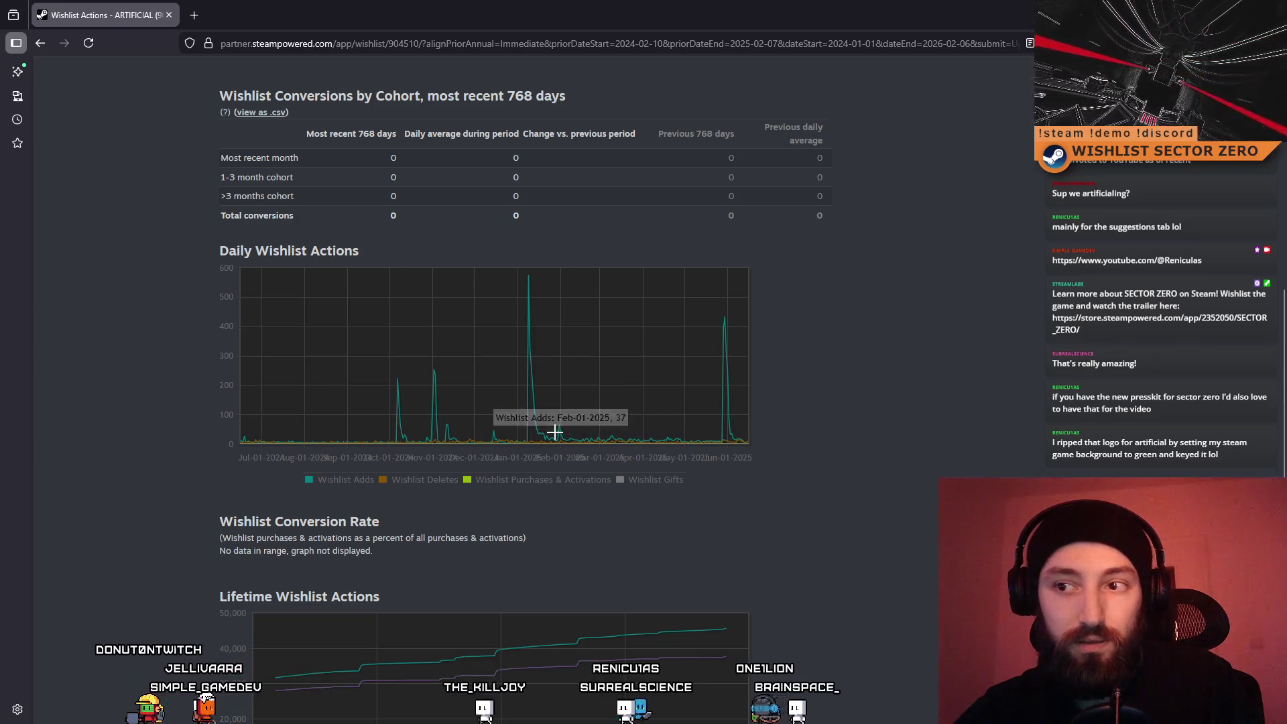
pyautogui.moveTo(506, 272)
pyautogui.mouseDown()
pyautogui.moveTo(724, 464)
pyautogui.moveTo(325, 445)
pyautogui.moveTo(355, 435)
pyautogui.mouseUp()
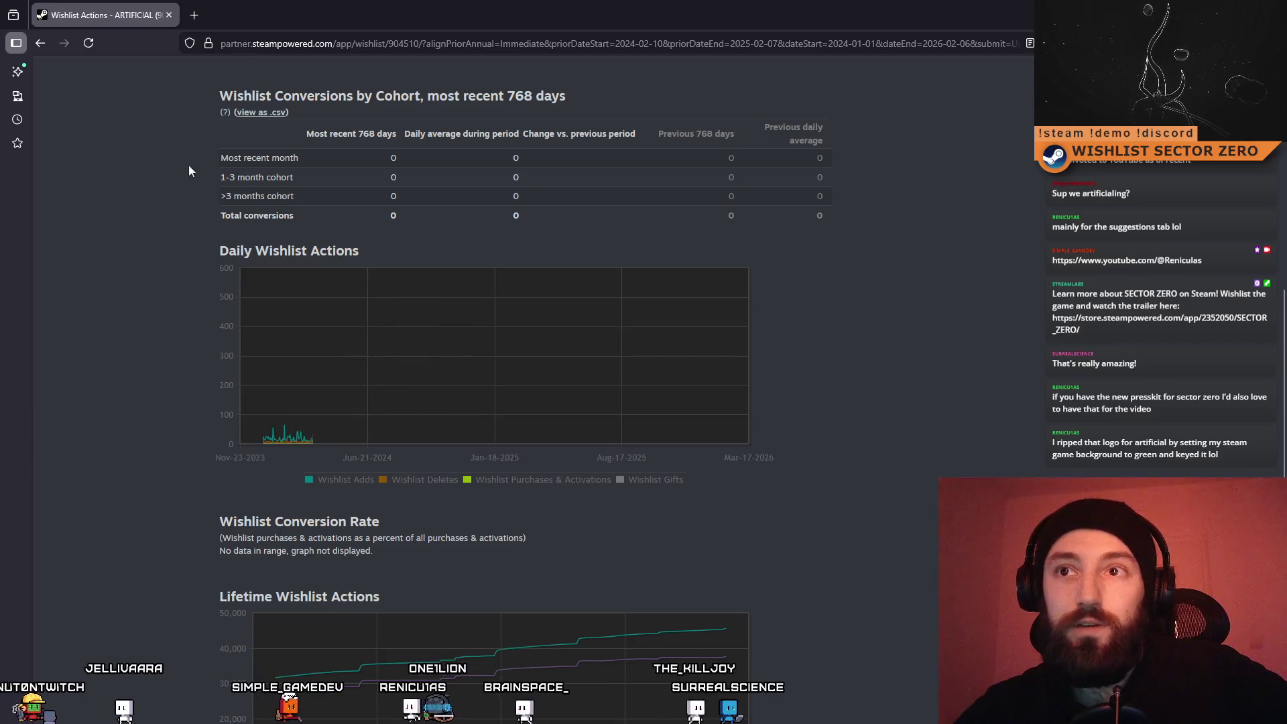
pyautogui.moveTo(872, 15); pyautogui.dragTo(536, 122)
pyautogui.click(554, 158)
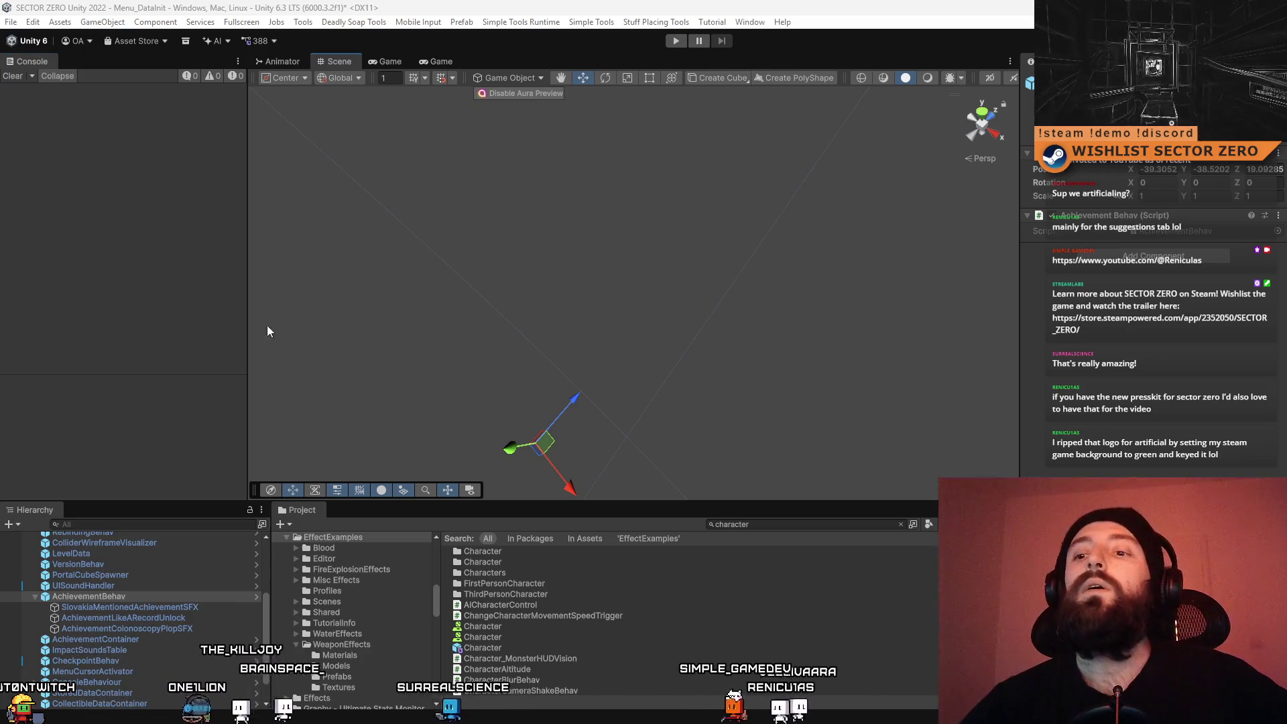
# Clear the project search and check the SlovakiaMentionedAchievementSFX, AchievementLikeARecordUnlock and AchievementBehav objects
pyautogui.click(803, 526)
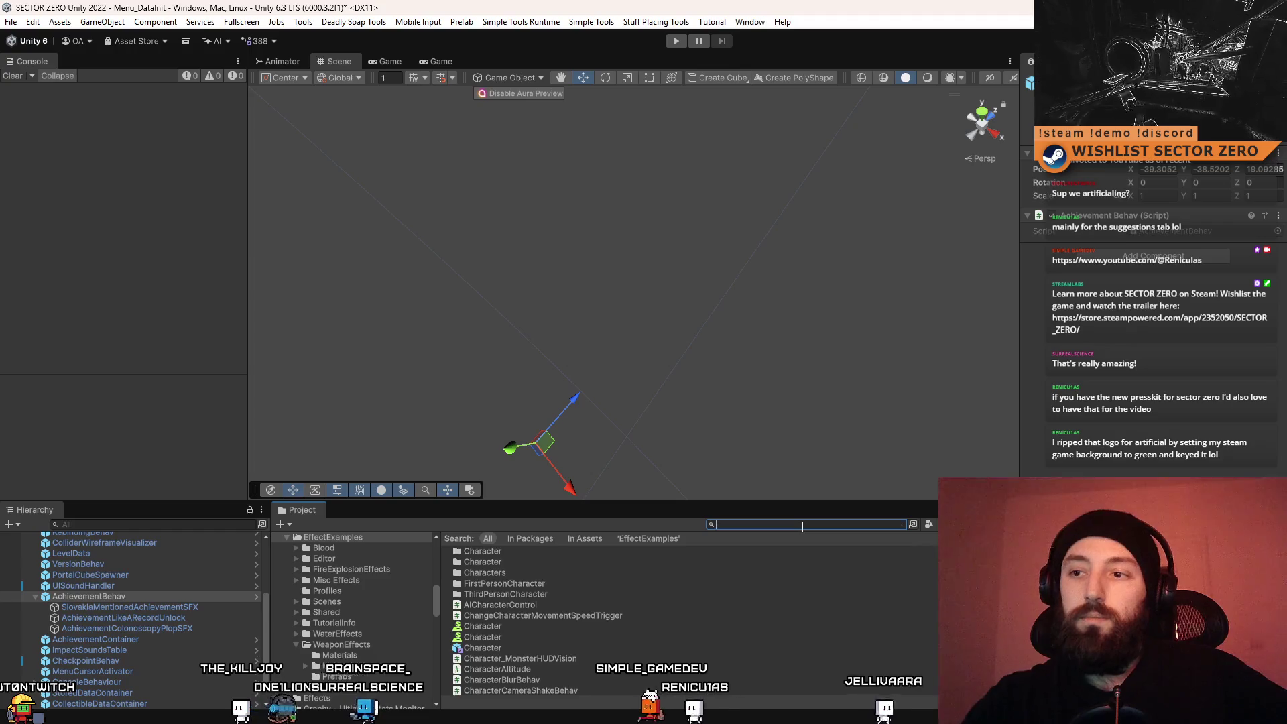
pyautogui.press('BackSpace')
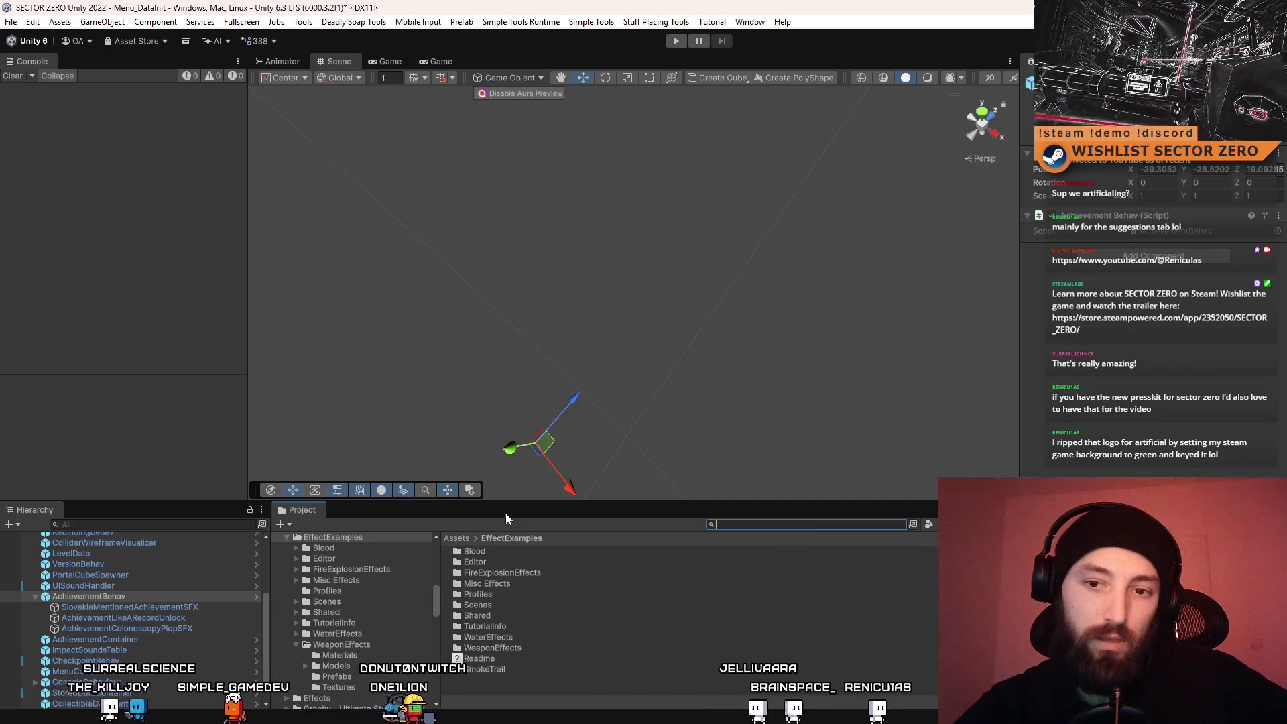
pyautogui.click(143, 607)
pyautogui.click(143, 617)
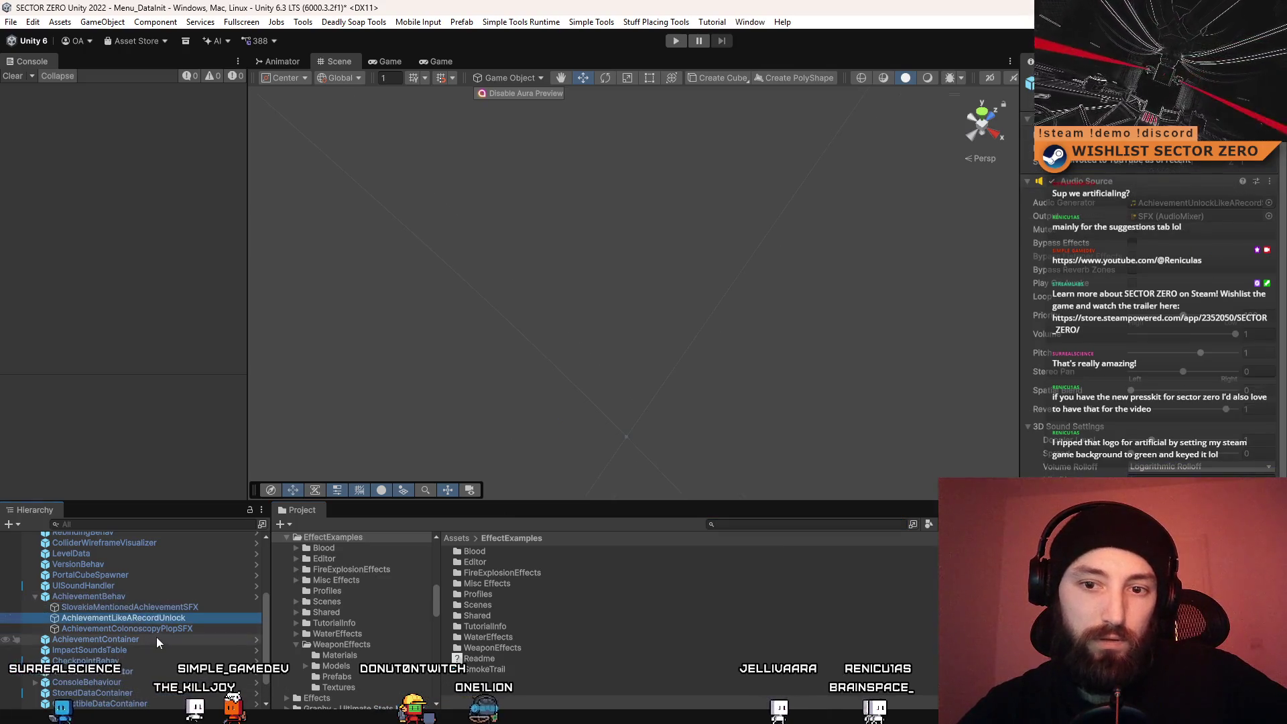
pyautogui.click(165, 596)
# Search the Project window for 'achievement' and browse the matching assets
pyautogui.click(776, 526)
pyautogui.write('colo')
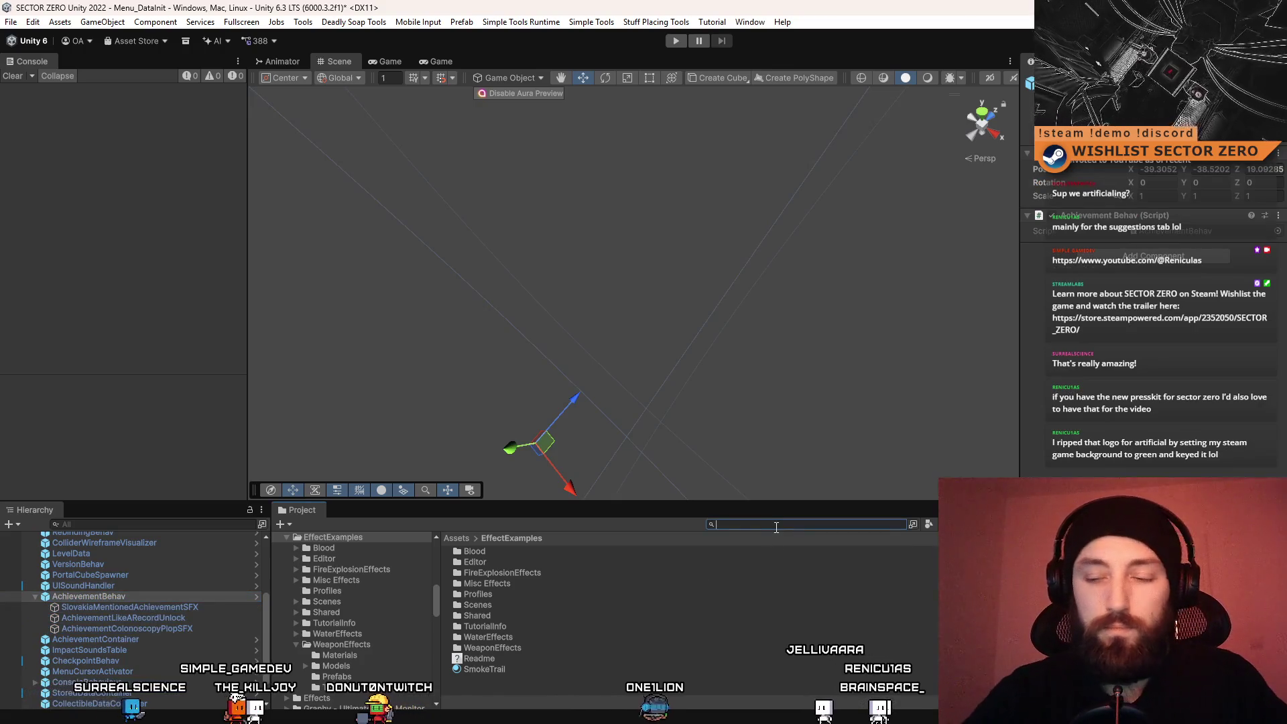
pyautogui.write('n')
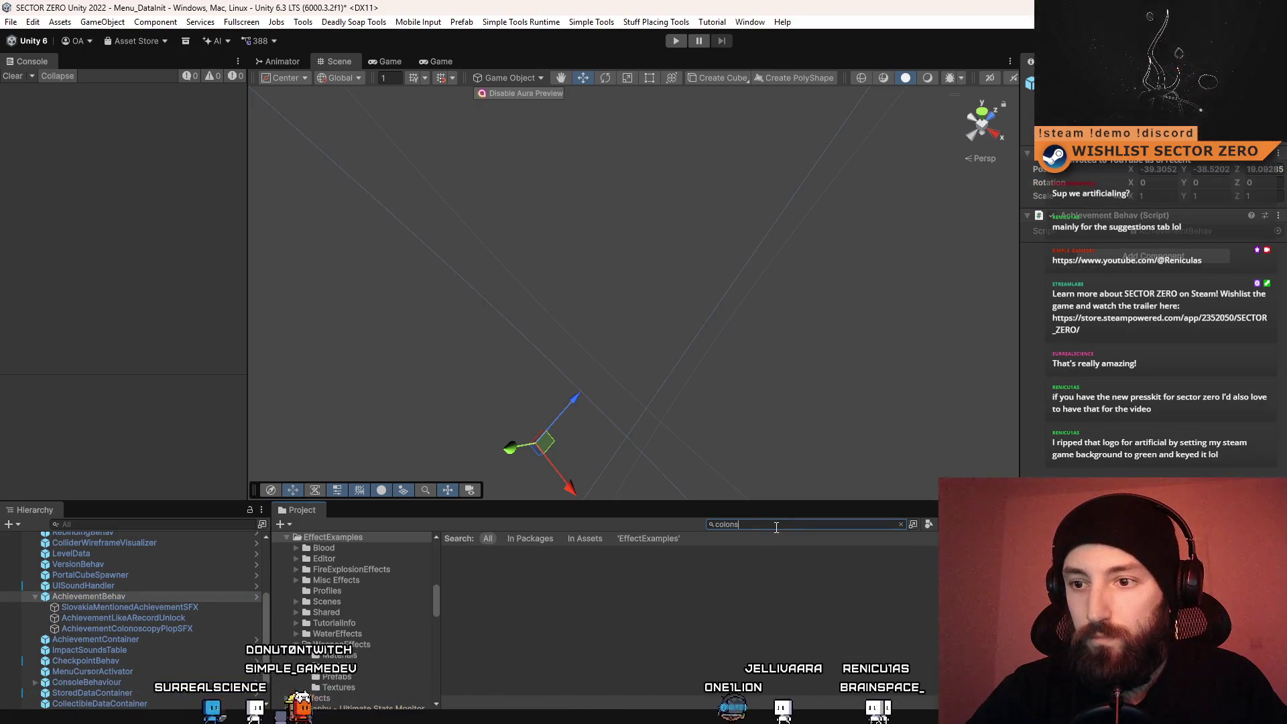
pyautogui.hotkey('ctrl', 'a')
pyautogui.write('achie')
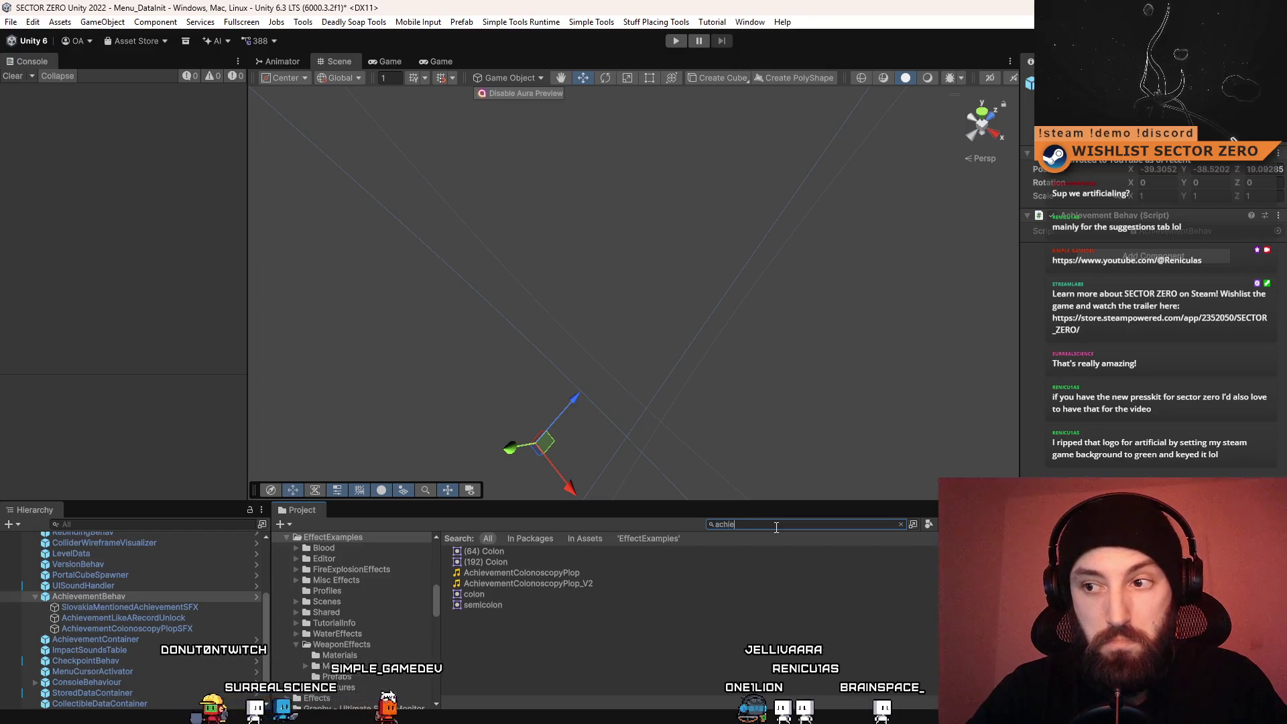
pyautogui.write('vement')
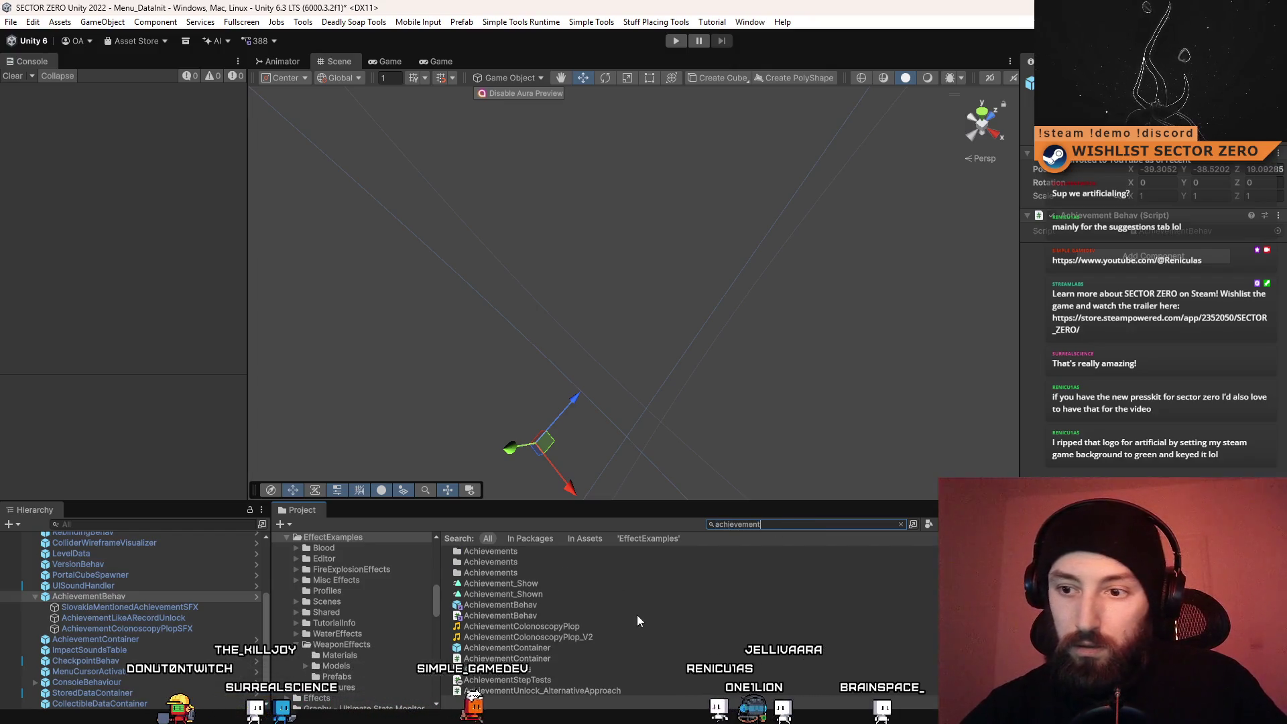
pyautogui.scroll(-2, 630, 619)
pyautogui.scroll(-2, 633, 610)
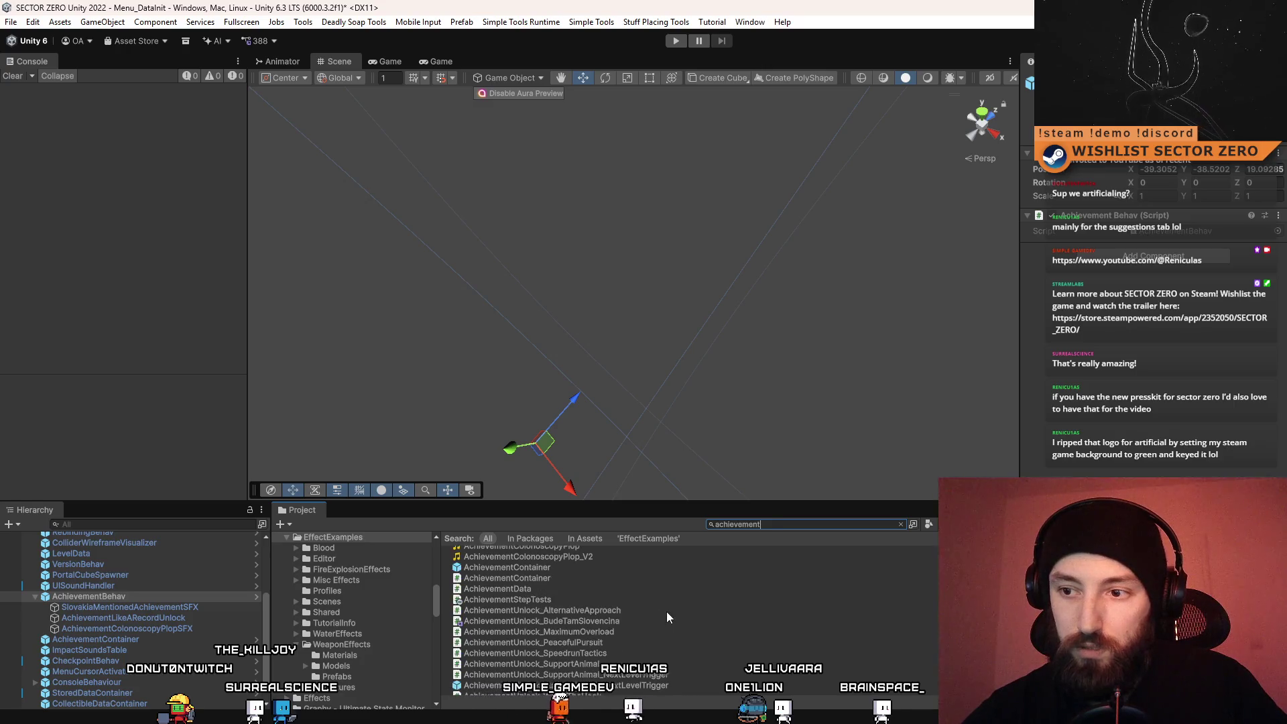
pyautogui.scroll(-2, 662, 611)
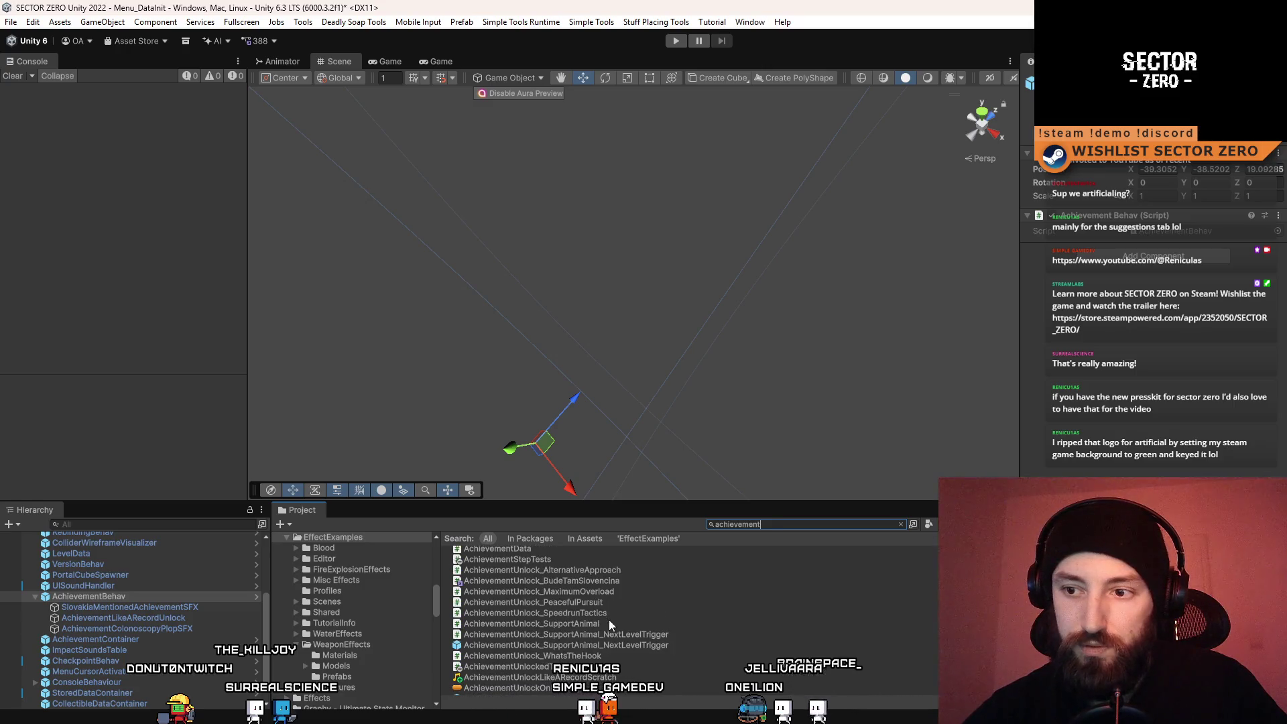
pyautogui.scroll(-2, 613, 655)
pyautogui.scroll(-2, 613, 659)
pyautogui.scroll(-2, 613, 658)
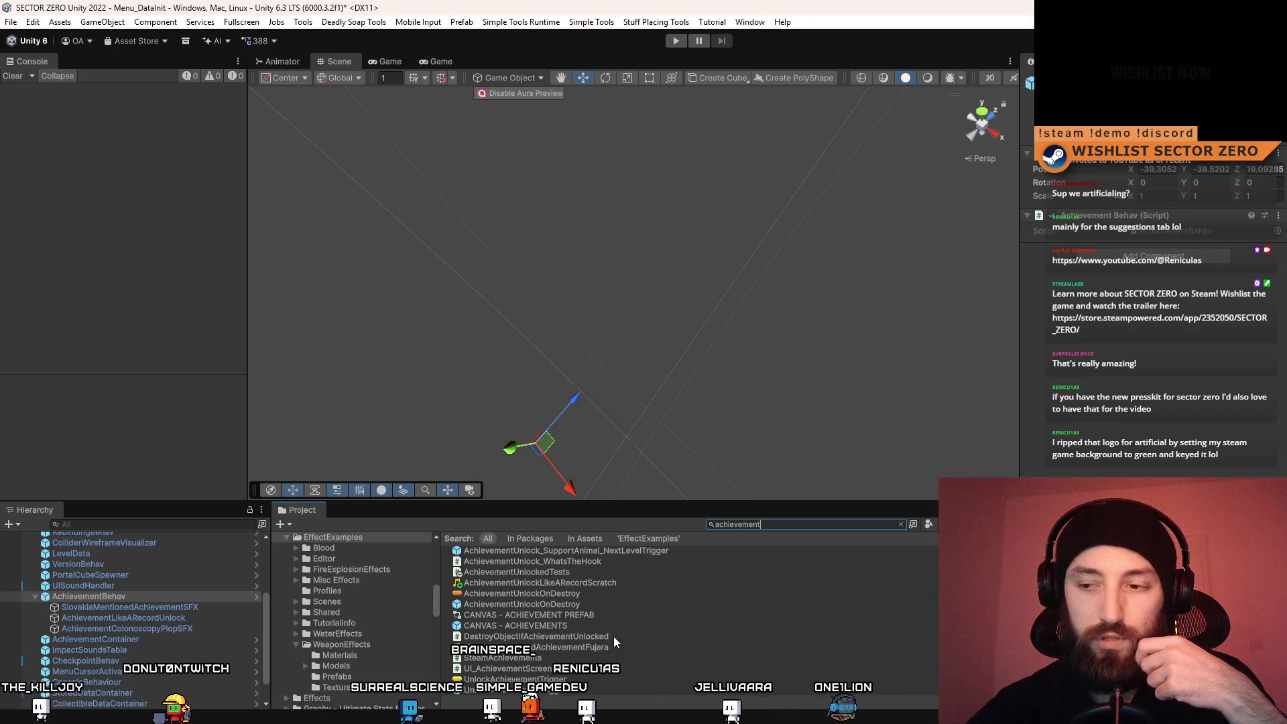
pyautogui.scroll(2, 564, 627)
# Preview several AchievementUnlock scripts and open AchievementUnlock_BudeTamSlovencina in Visual Studio
pyautogui.click(568, 602)
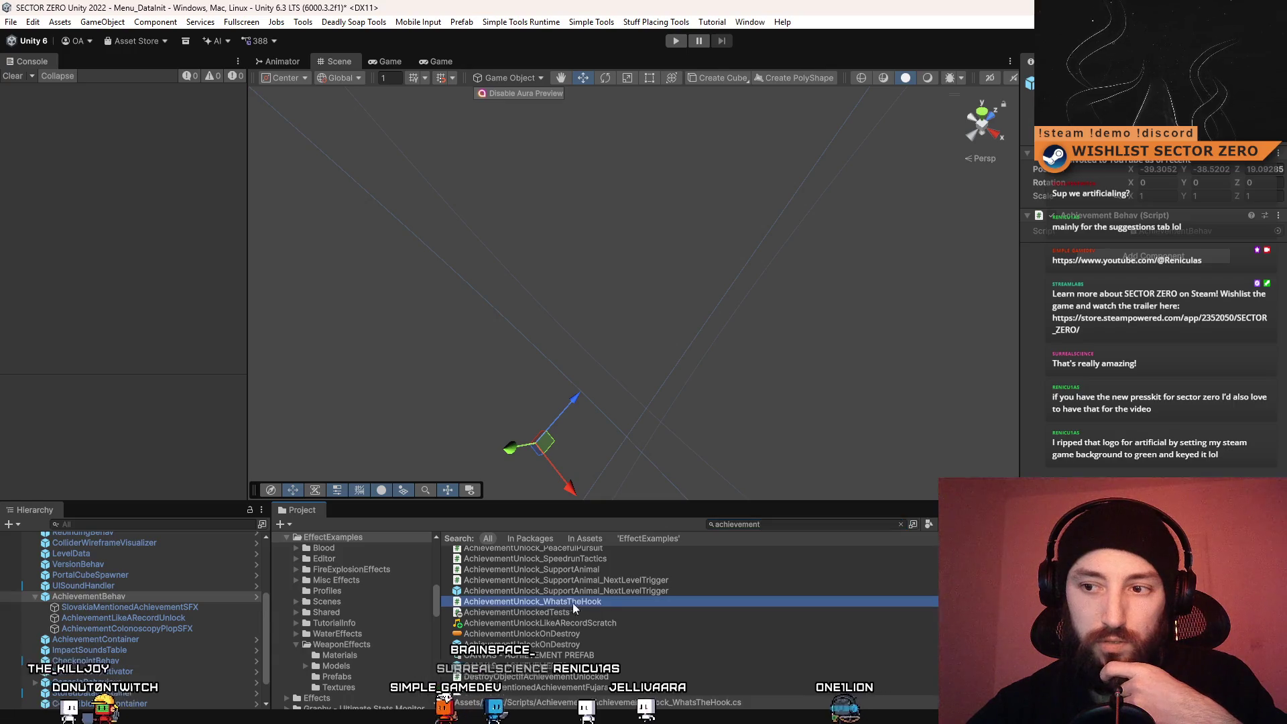
pyautogui.scroll(2, 612, 613)
pyautogui.click(603, 609)
pyautogui.click(586, 619)
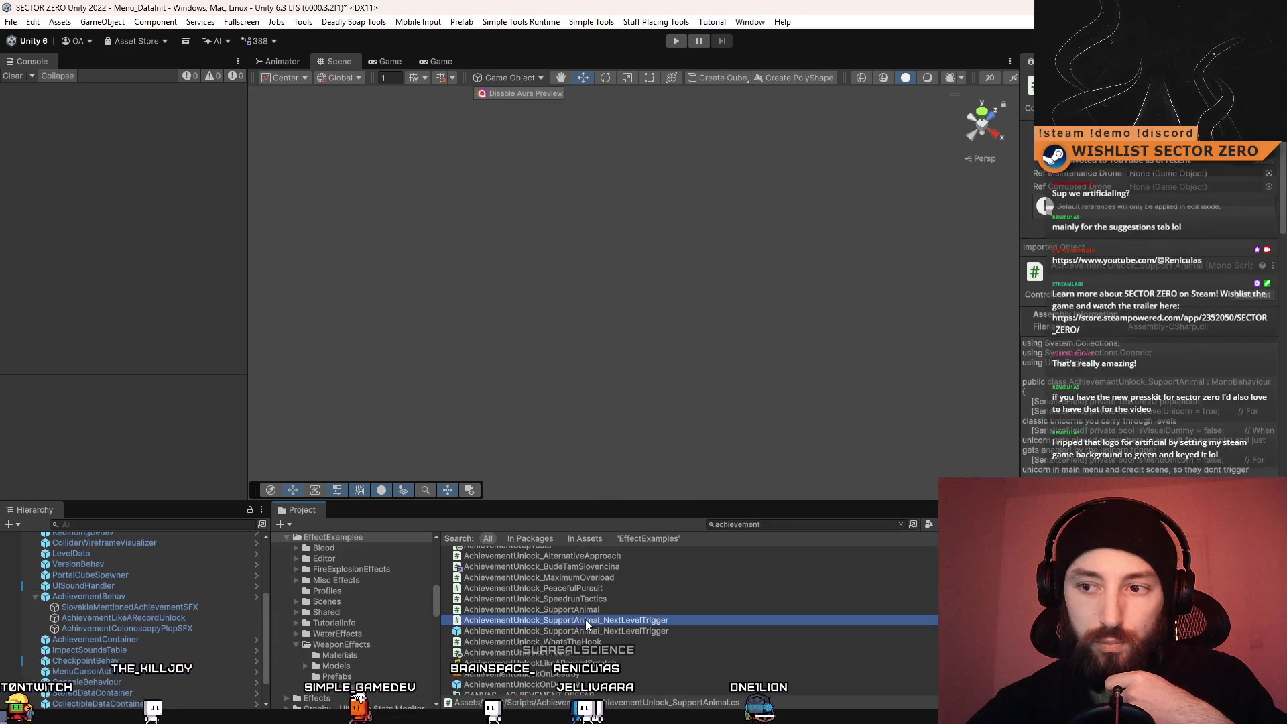
pyautogui.click(590, 598)
pyautogui.click(614, 588)
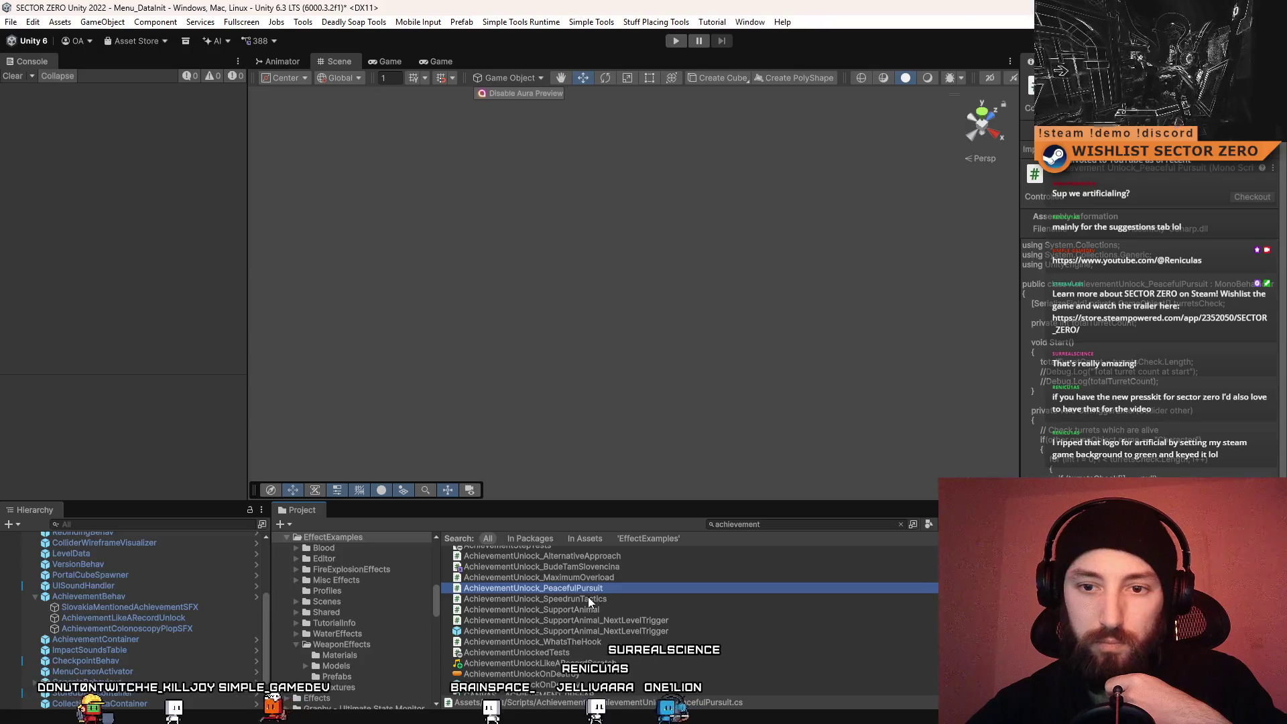
pyautogui.scroll(2, 612, 609)
pyautogui.click(609, 607)
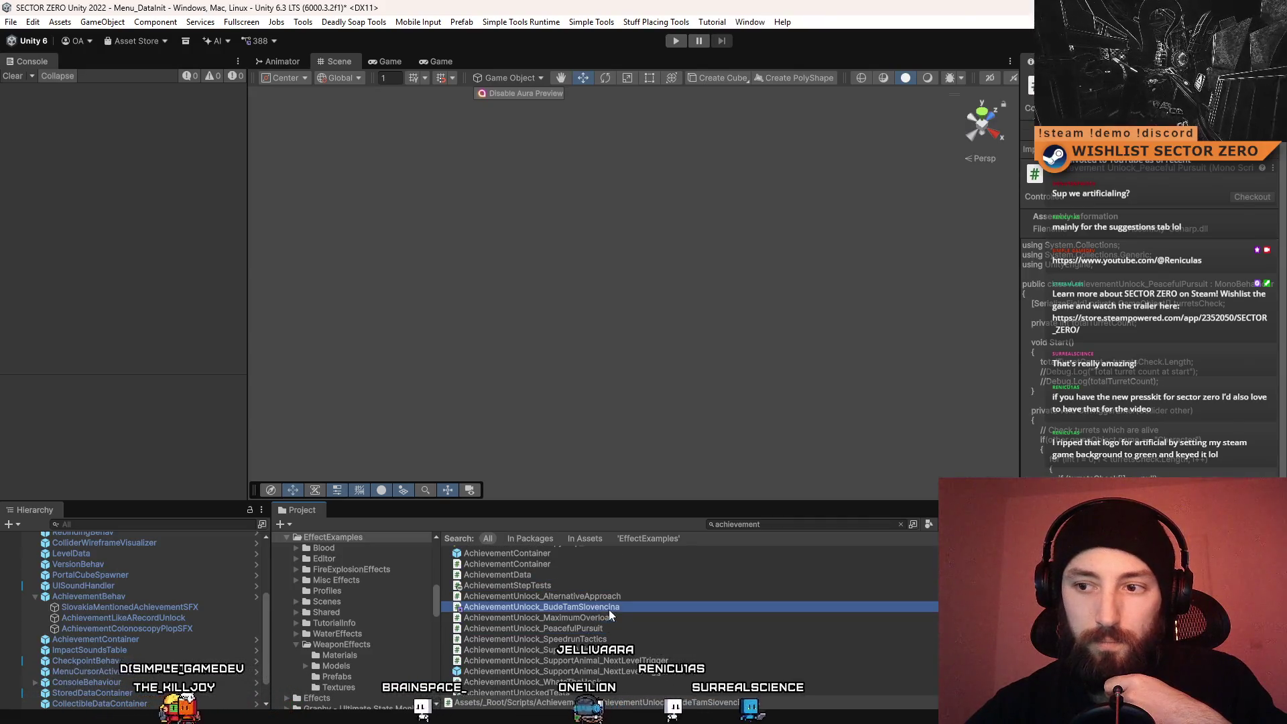
pyautogui.click(590, 621)
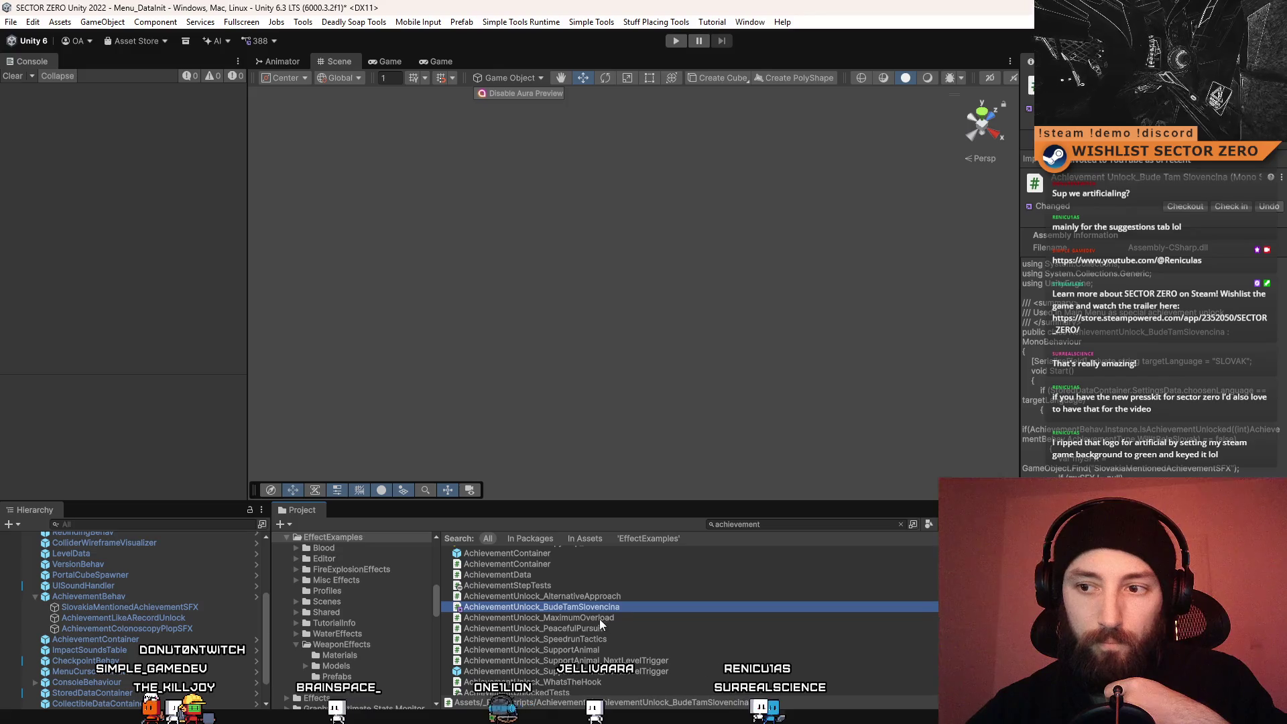
pyautogui.doubleClick(617, 609)
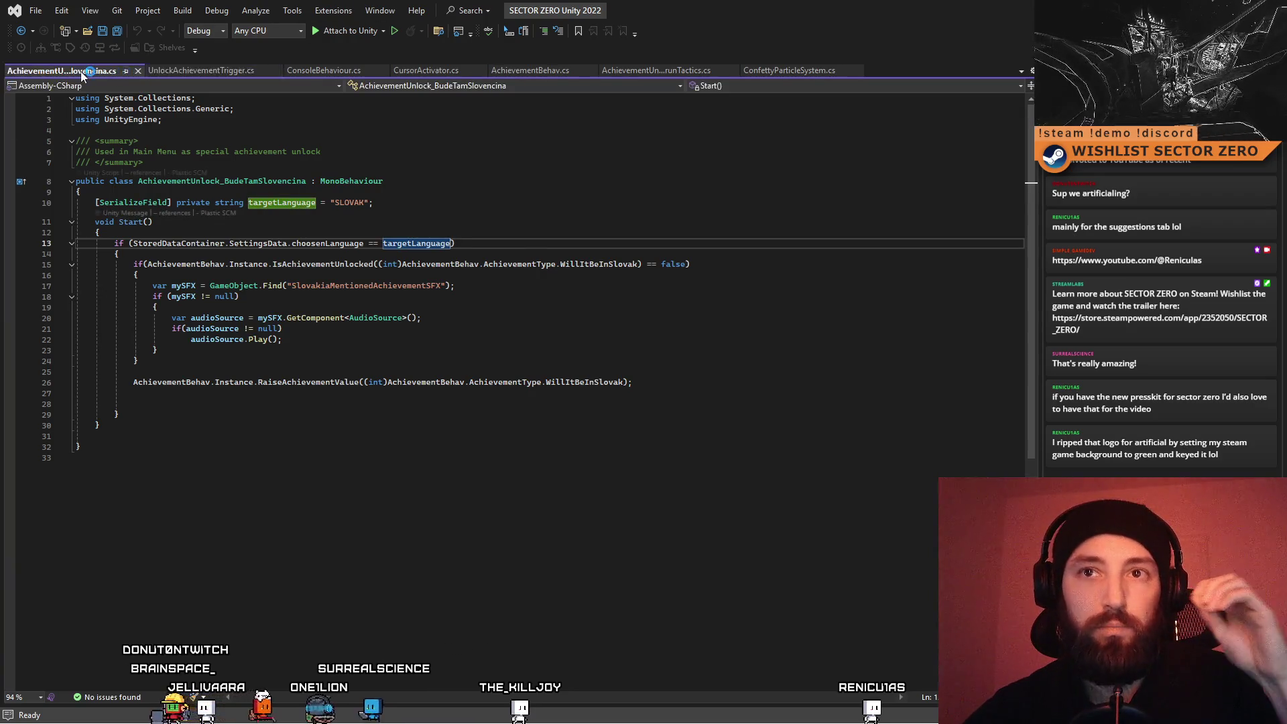
# Delete the IsAchievementUnlocked sound block and its leftover blank lines from BudeTamSlovencina's Start()
pyautogui.click(368, 351)
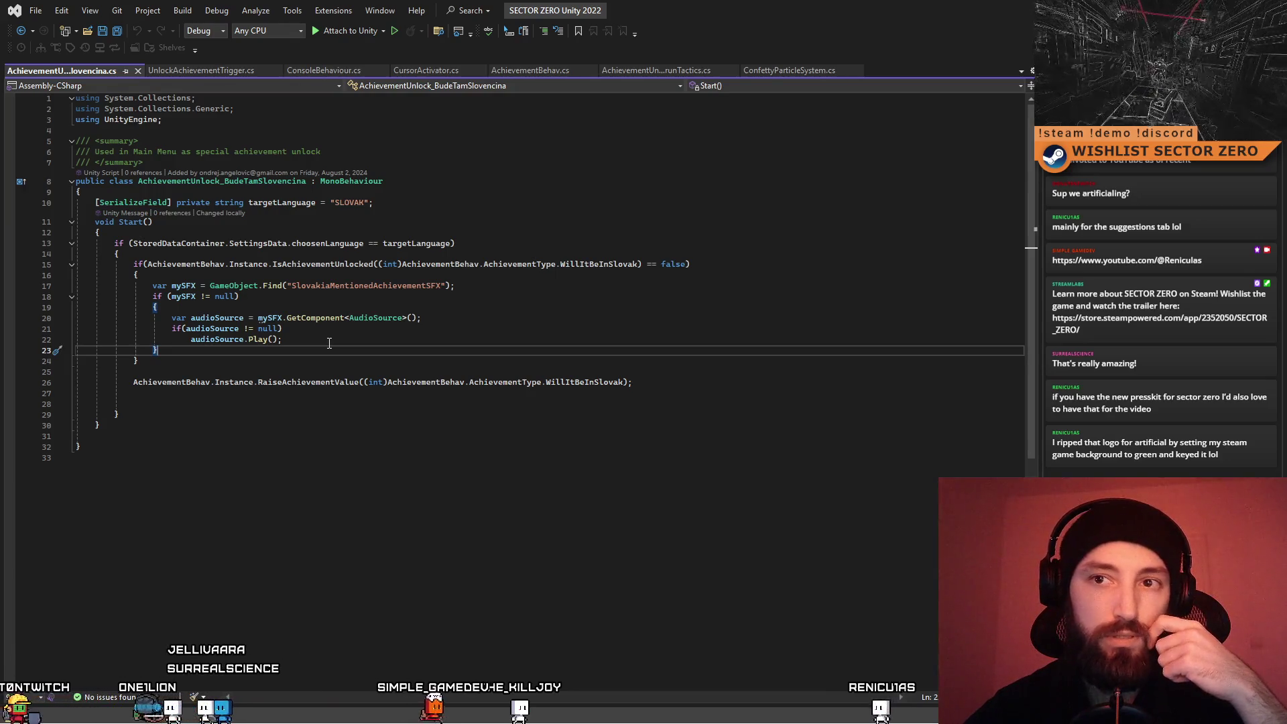
pyautogui.click(555, 275)
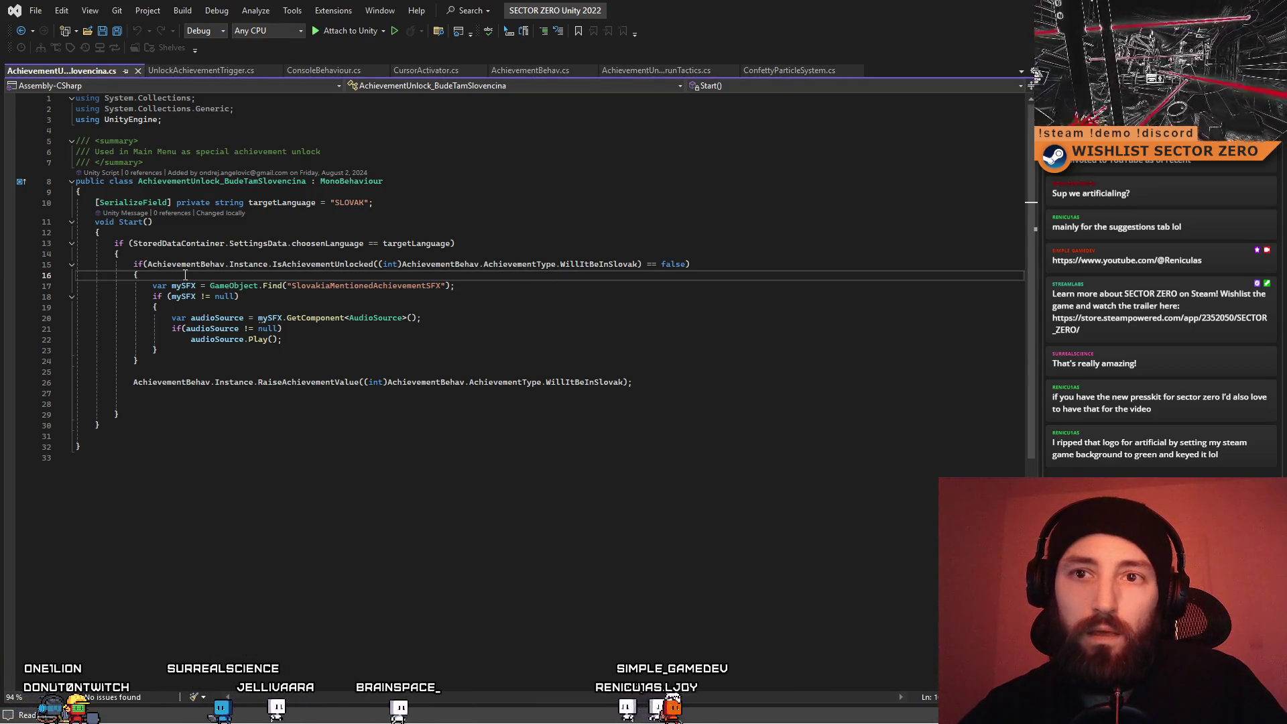
pyautogui.moveTo(129, 264)
pyautogui.mouseDown()
pyautogui.moveTo(215, 336)
pyautogui.moveTo(219, 365)
pyautogui.mouseUp()
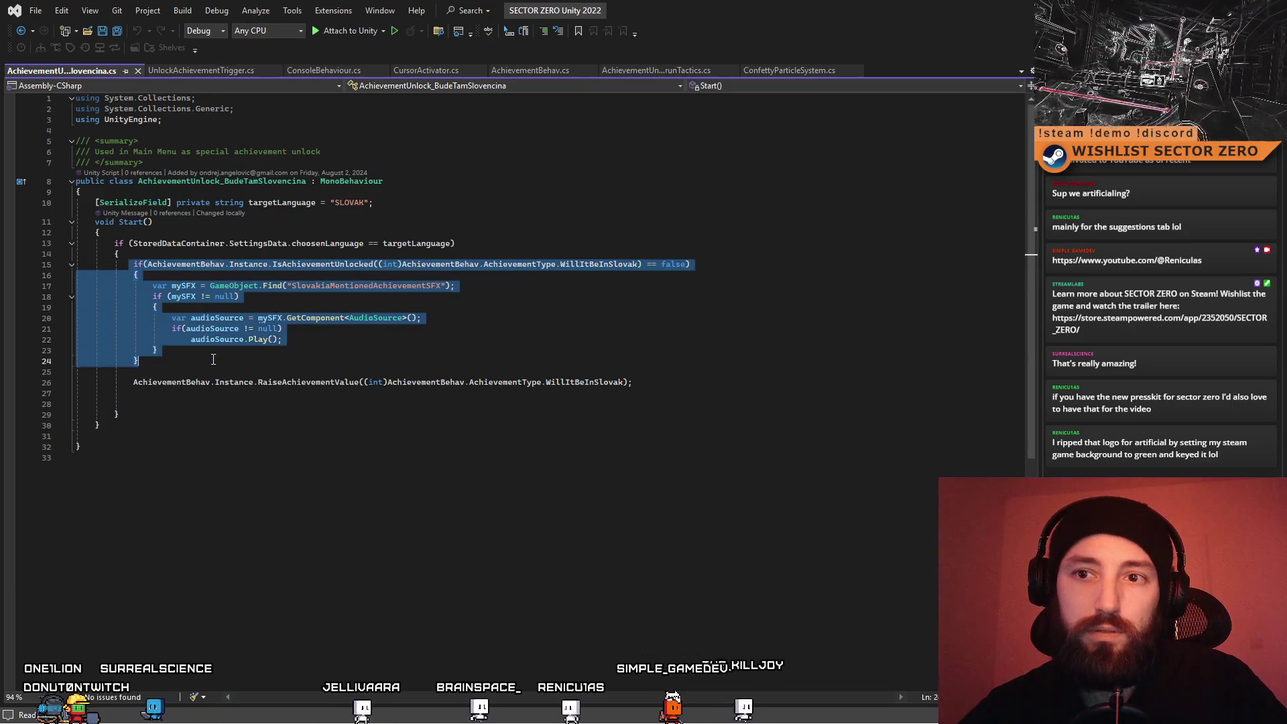
pyautogui.press('Delete')
pyautogui.moveTo(134, 276); pyautogui.dragTo(84, 269)
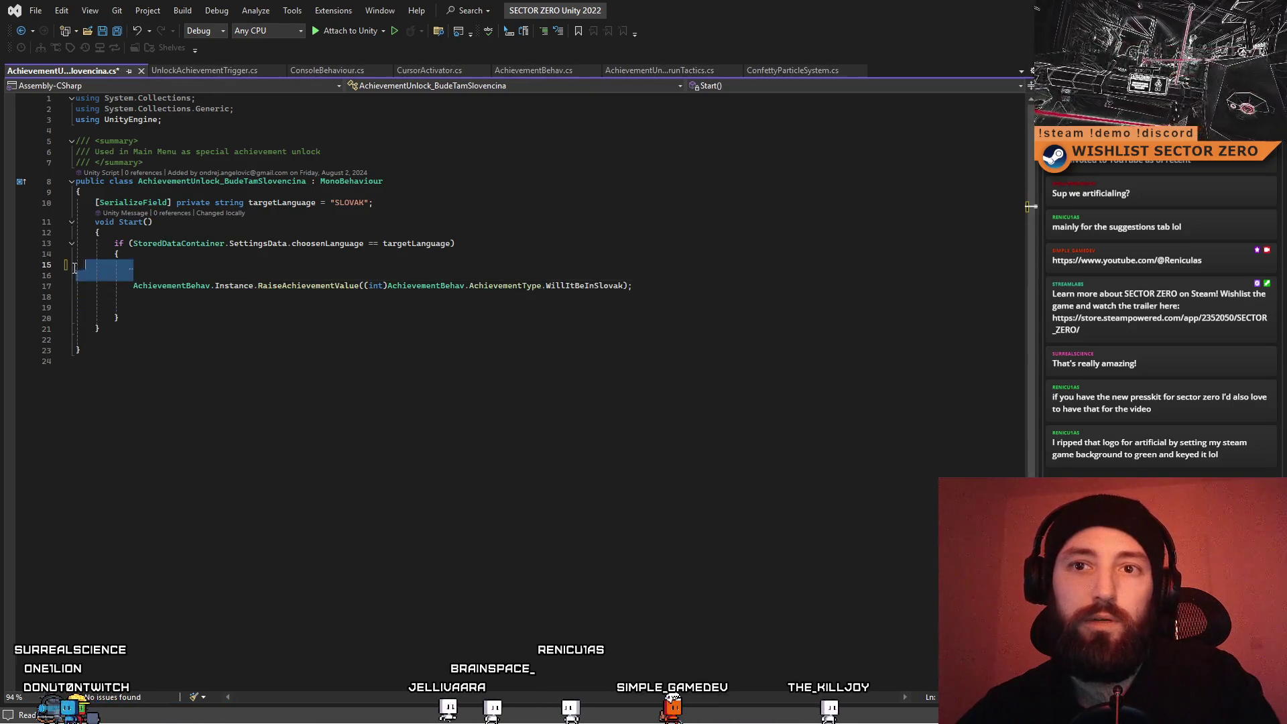
pyautogui.press('Delete')
pyautogui.doubleClick(162, 284)
pyautogui.press('BackSpace')
pyautogui.press('BackSpace')
pyautogui.click(279, 329)
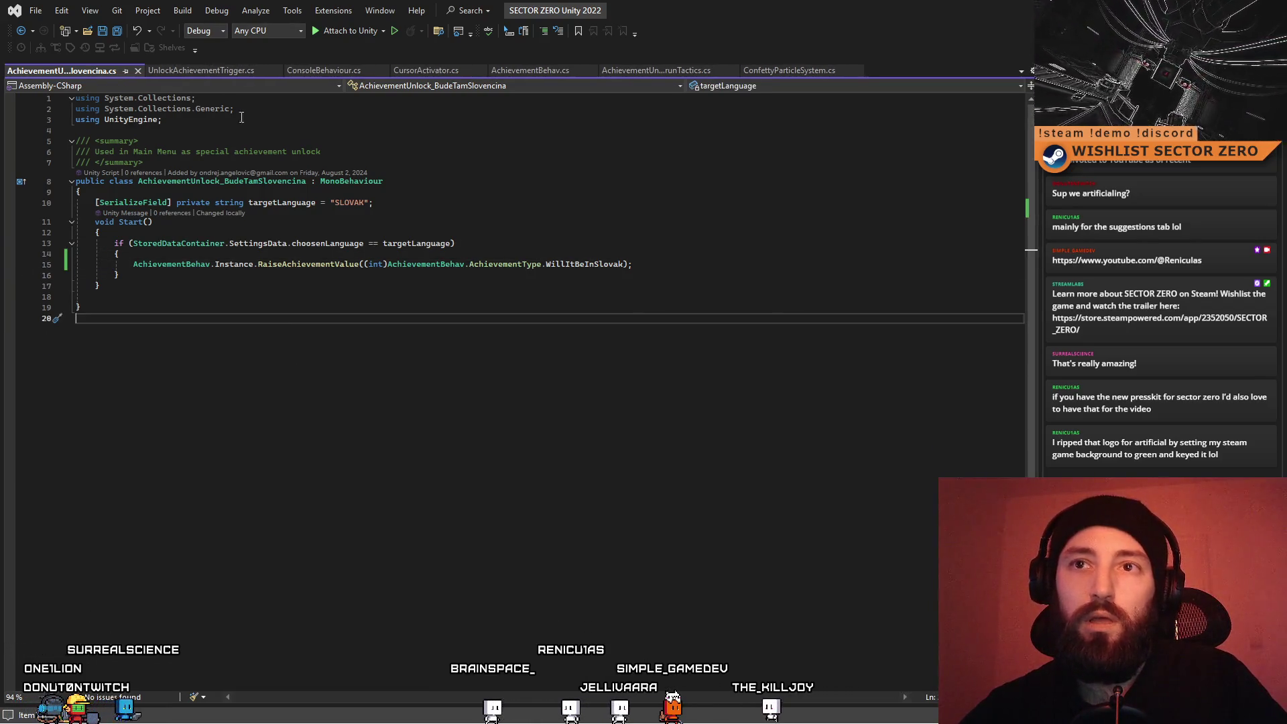
# In AchievementBehav.cs, paste the Slovakia sound block below the record-scratch effect
pyautogui.click(635, 68)
pyautogui.moveTo(533, 70); pyautogui.dragTo(90, 71)
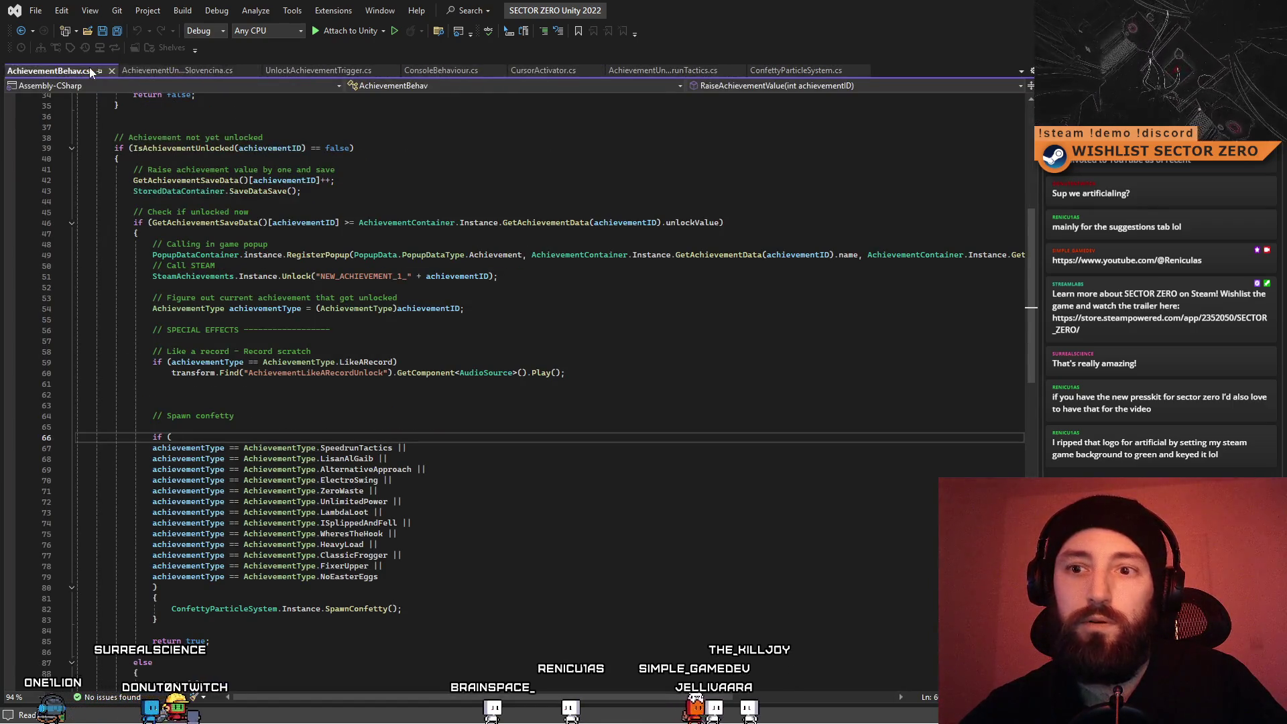
pyautogui.click(542, 415)
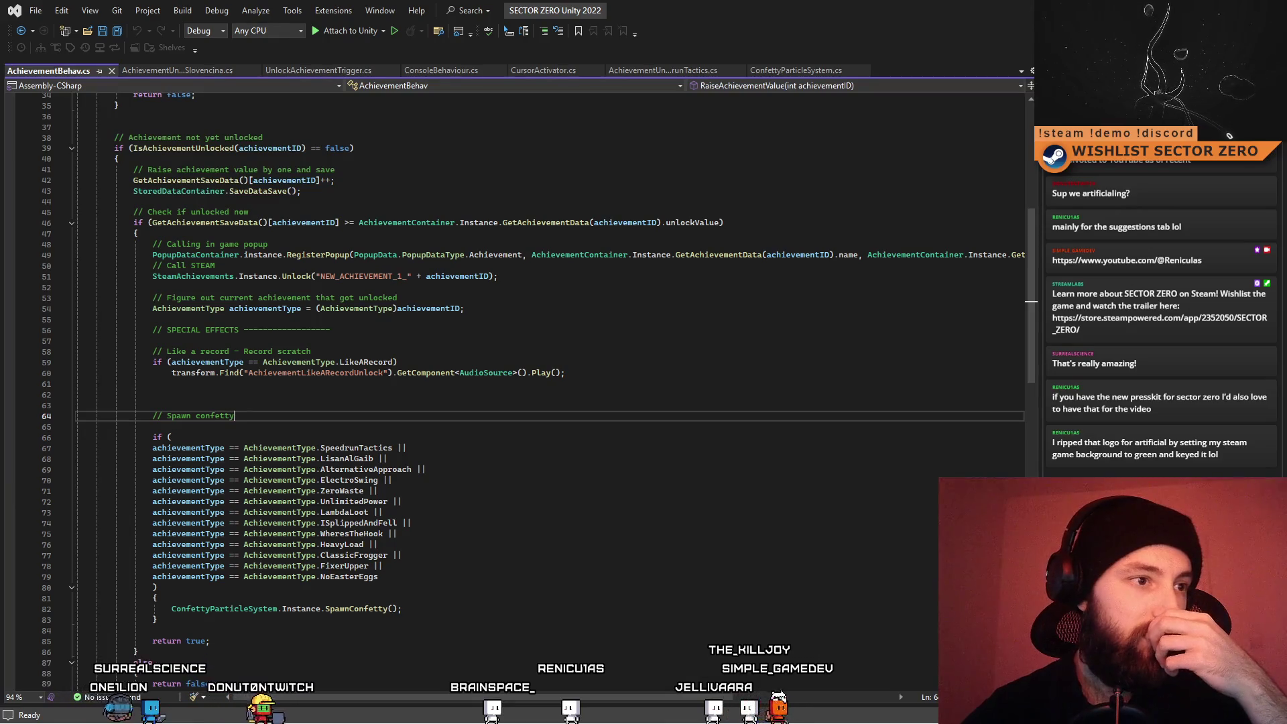
pyautogui.click(436, 469)
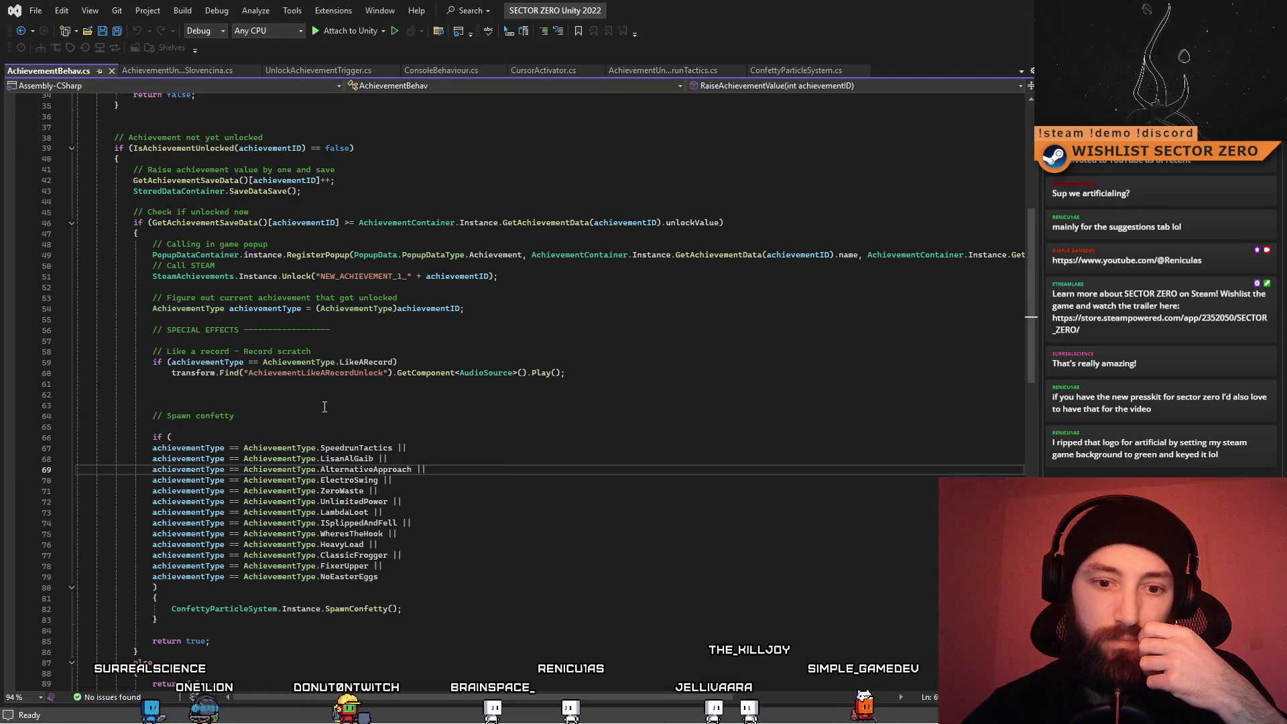
pyautogui.click(317, 404)
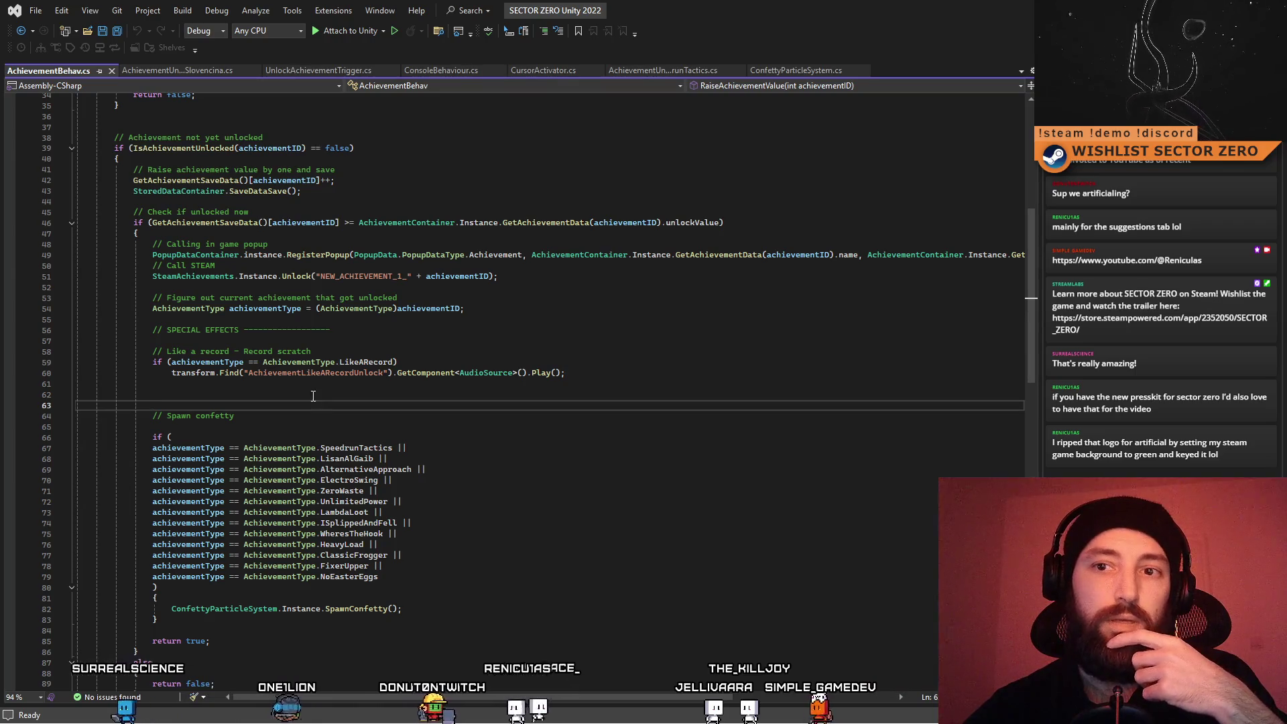
pyautogui.click(322, 352)
pyautogui.click(329, 394)
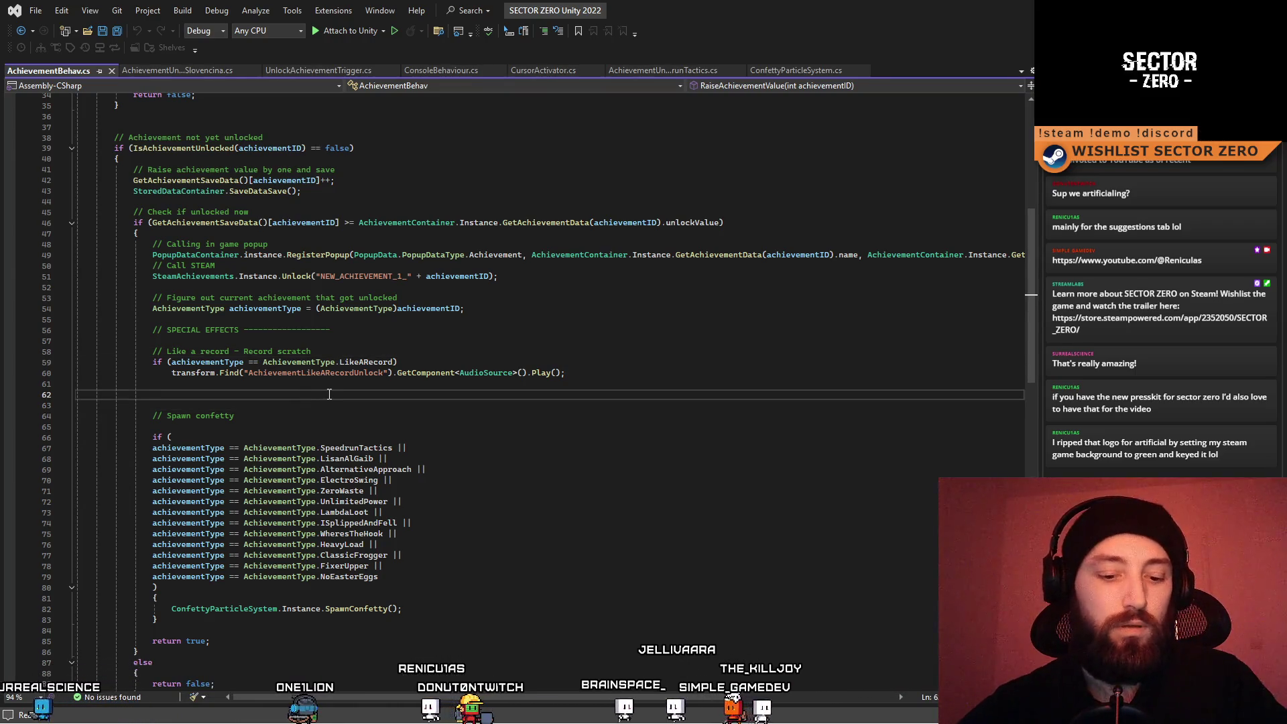
pyautogui.press('Return')
pyautogui.press('Return')
pyautogui.press('Up')
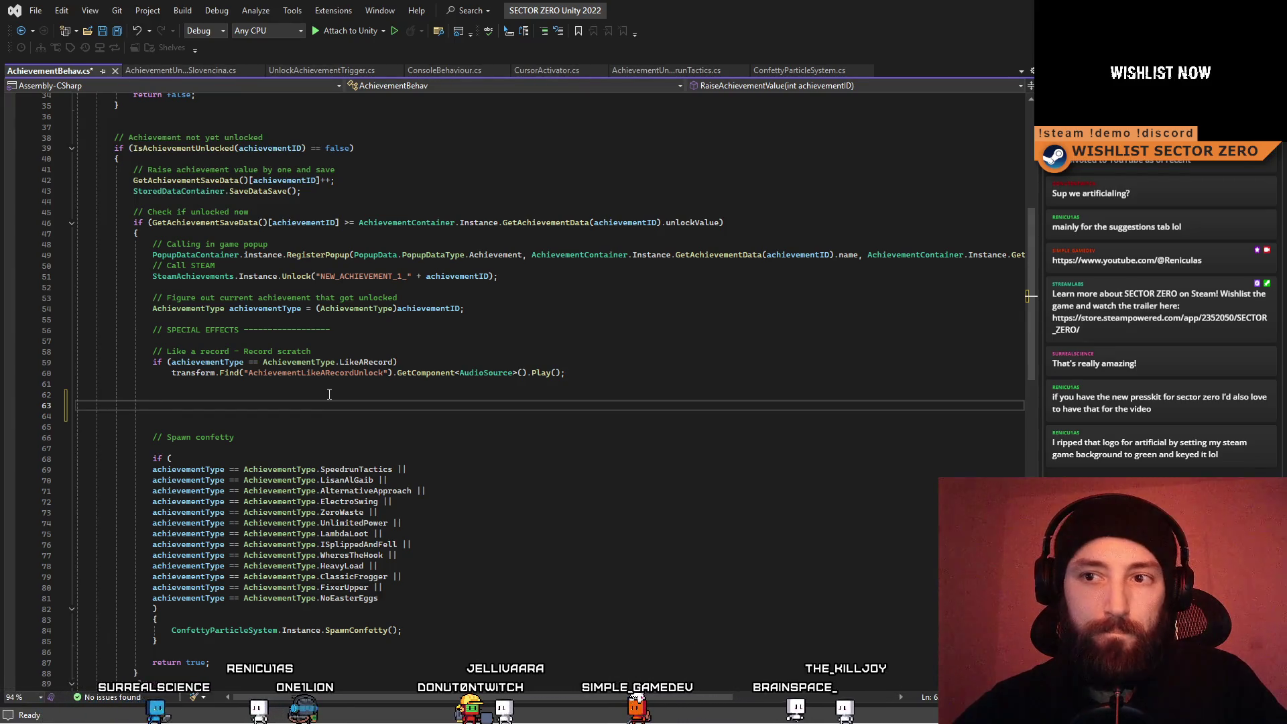
pyautogui.write('if (AchievementBehav.Instance.IsAchievementUnlocked((int)AchievementBehav.AchievementType.WillItBeInSlovak) == false)             {                 var mySFX = GameObject.Find("SlovakiaMentionedAchievementSFX");                 if (mySFX != null)                 {                     var audioSource = mySFX.GetComponent<AudioSource>();                     if (audioSource != null)                         audioSource.Play();                 }             }')
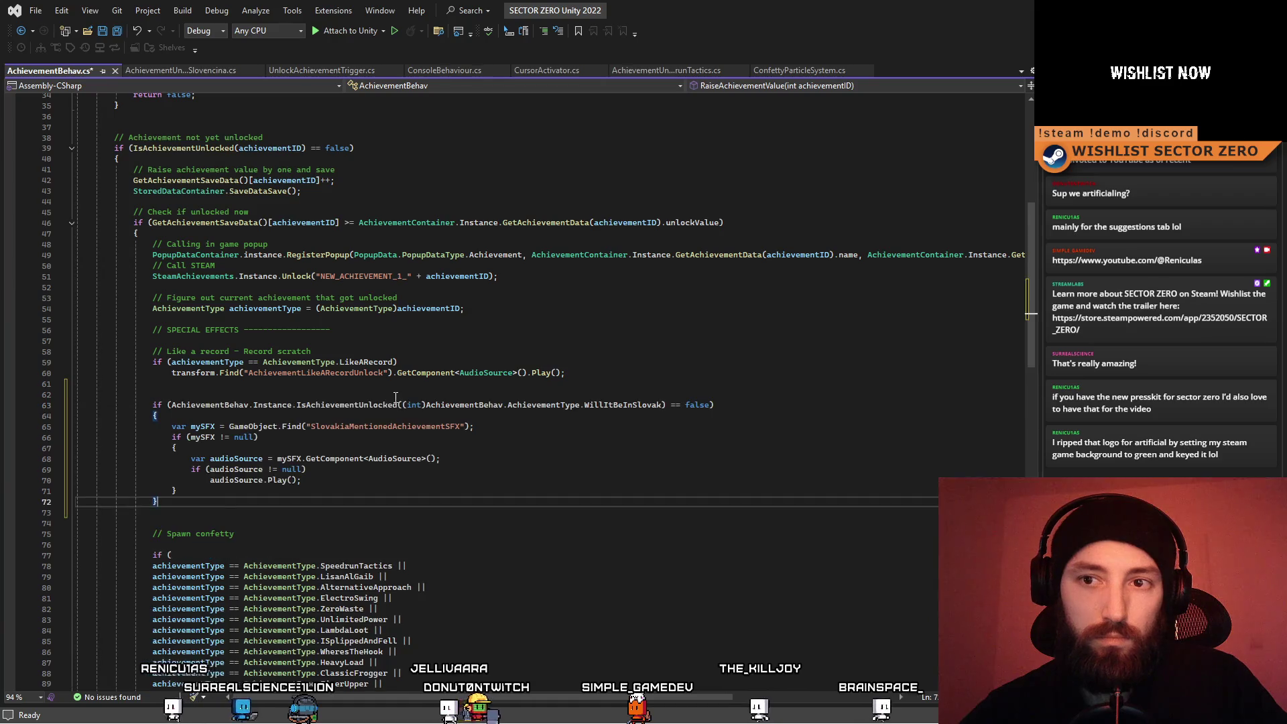
# Duplicate the LikeARecord sound check, swapping in WillItBeInSlovak and SlovakiaMentionedAchievementSFX
pyautogui.moveTo(565, 373); pyautogui.dragTo(183, 373)
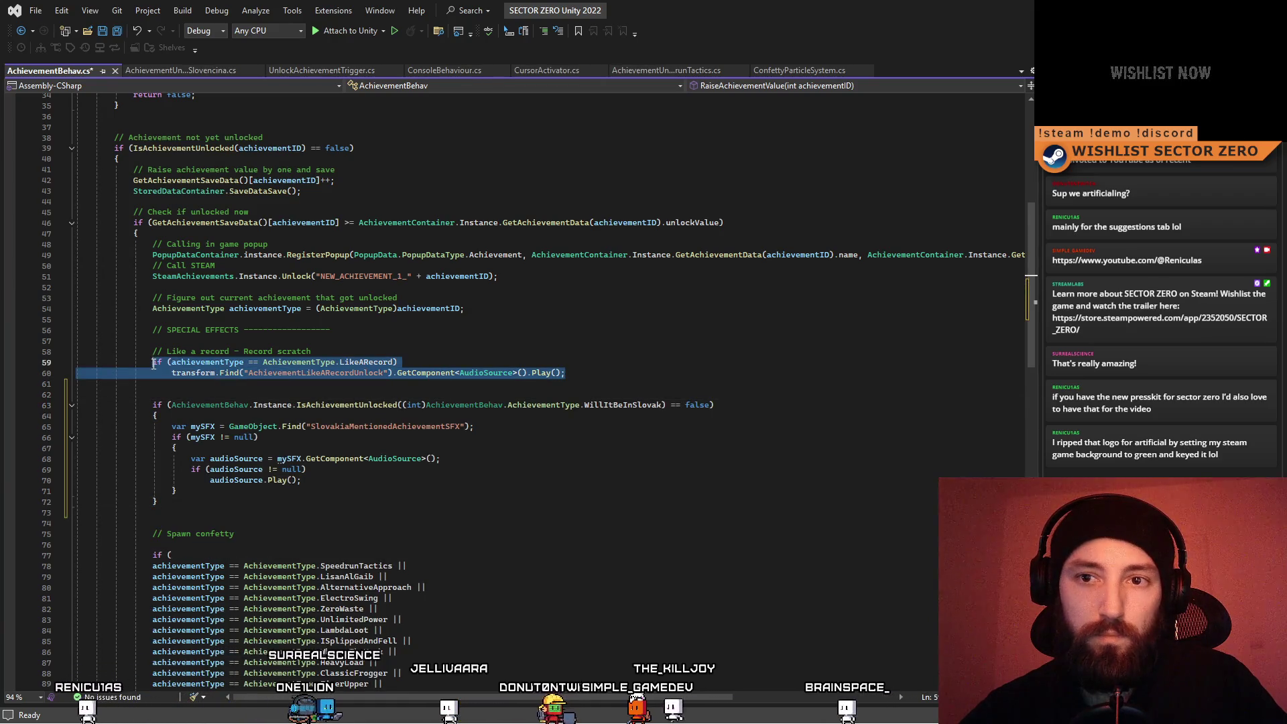
pyautogui.click(161, 383)
pyautogui.write('if (achievementType == AchievementType.LikeRecord)     transform.Find("AchievementLikeARecordUnlock").GetComponent<AudioSource>().Play();')
pyautogui.hotkey('ctrl', 'z')
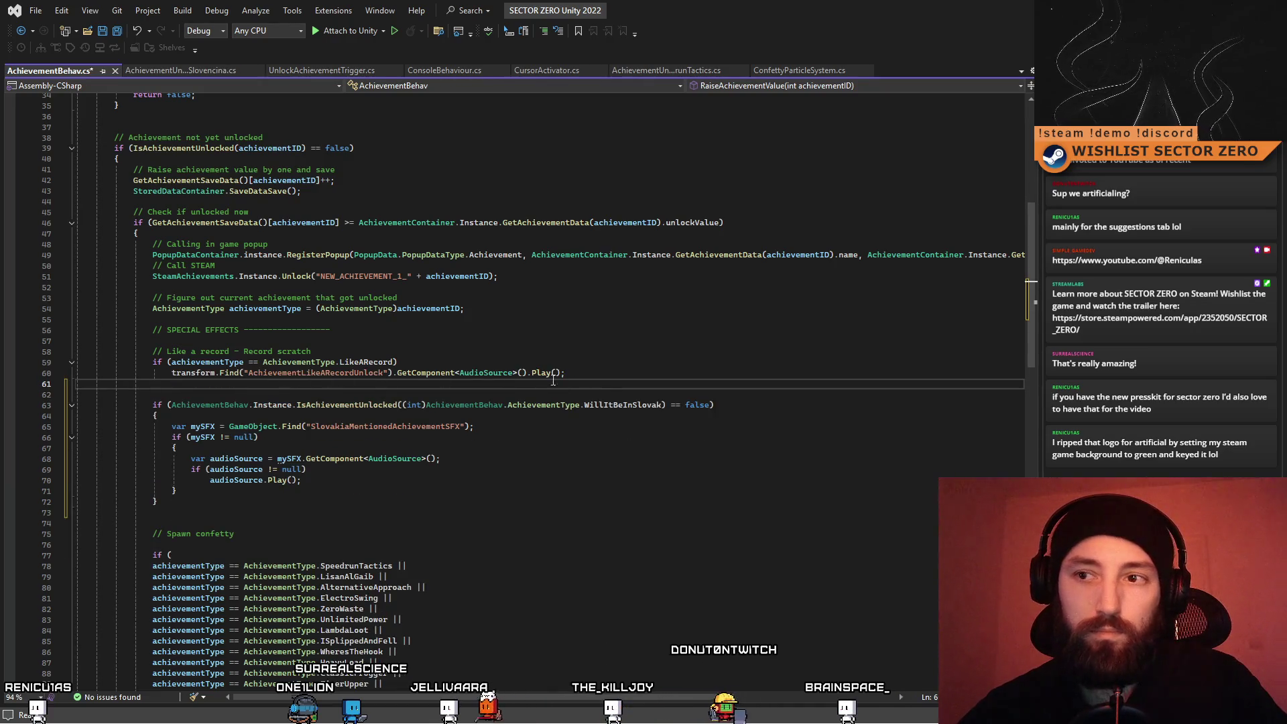
pyautogui.hotkey('ctrl', 'v')
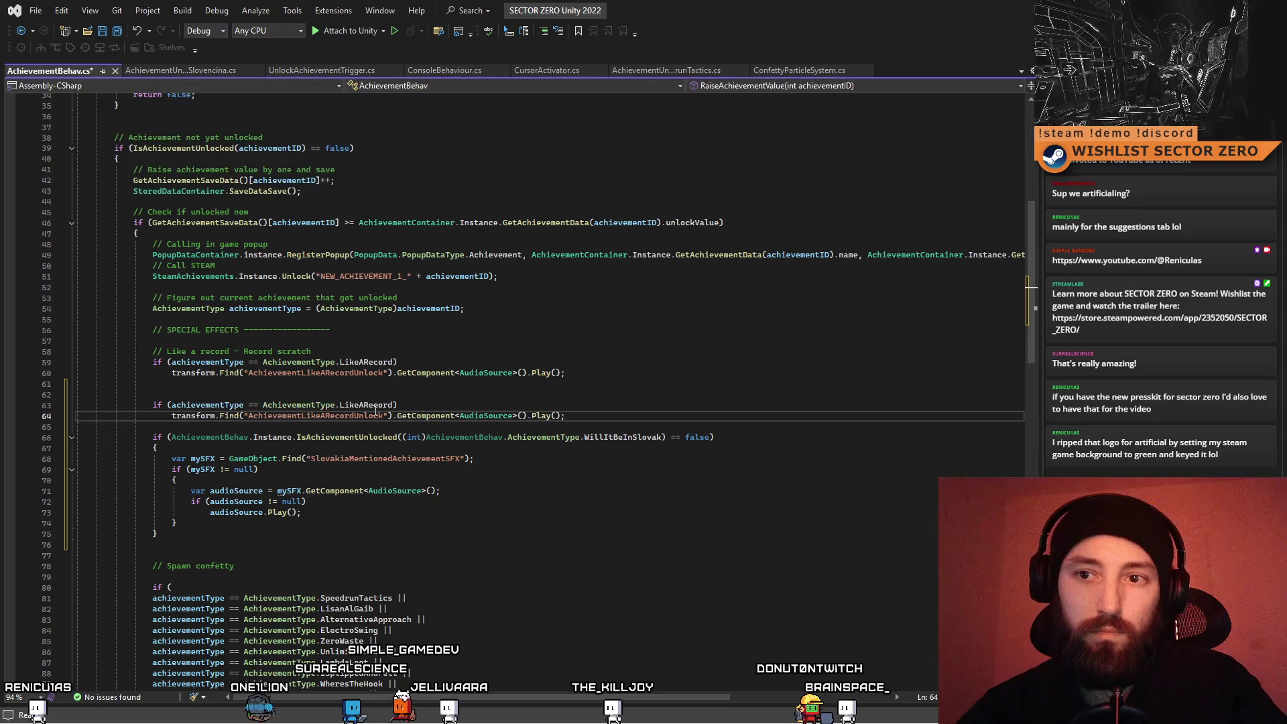
pyautogui.doubleClick(603, 436)
pyautogui.hotkey('ctrl', 'c')
pyautogui.doubleClick(369, 405)
pyautogui.hotkey('ctrl', 'v')
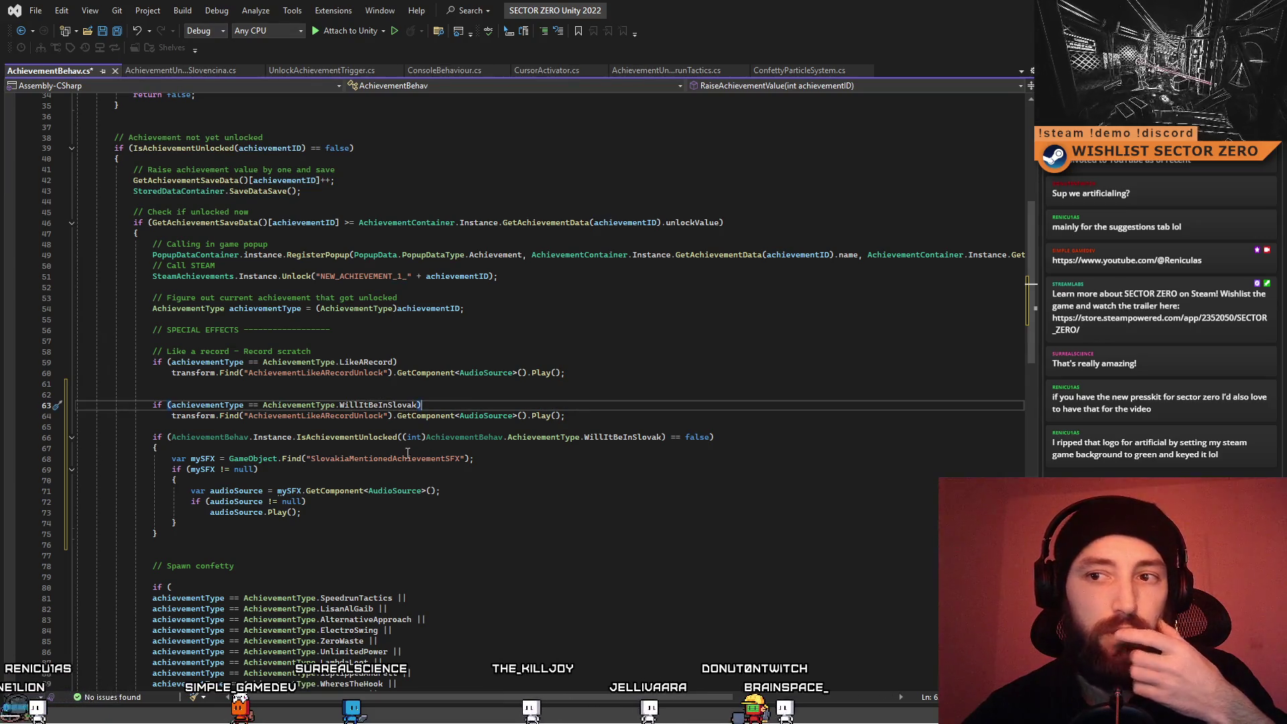
pyautogui.doubleClick(372, 458)
pyautogui.hotkey('ctrl', 'c')
pyautogui.doubleClick(315, 415)
pyautogui.hotkey('ctrl', 'v')
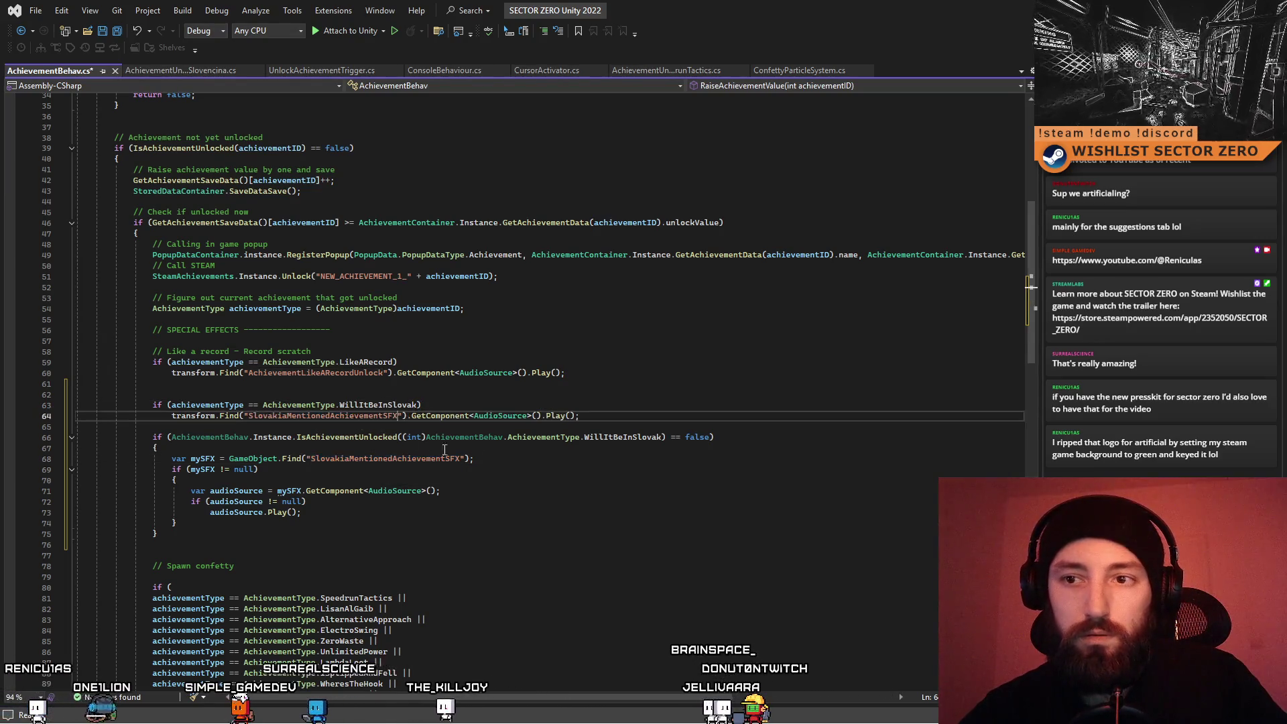
# Change the LikeARecord lookup to AchievementLikeARecordUnlockSFX and delete the pasted Slovakia block
pyautogui.click(559, 473)
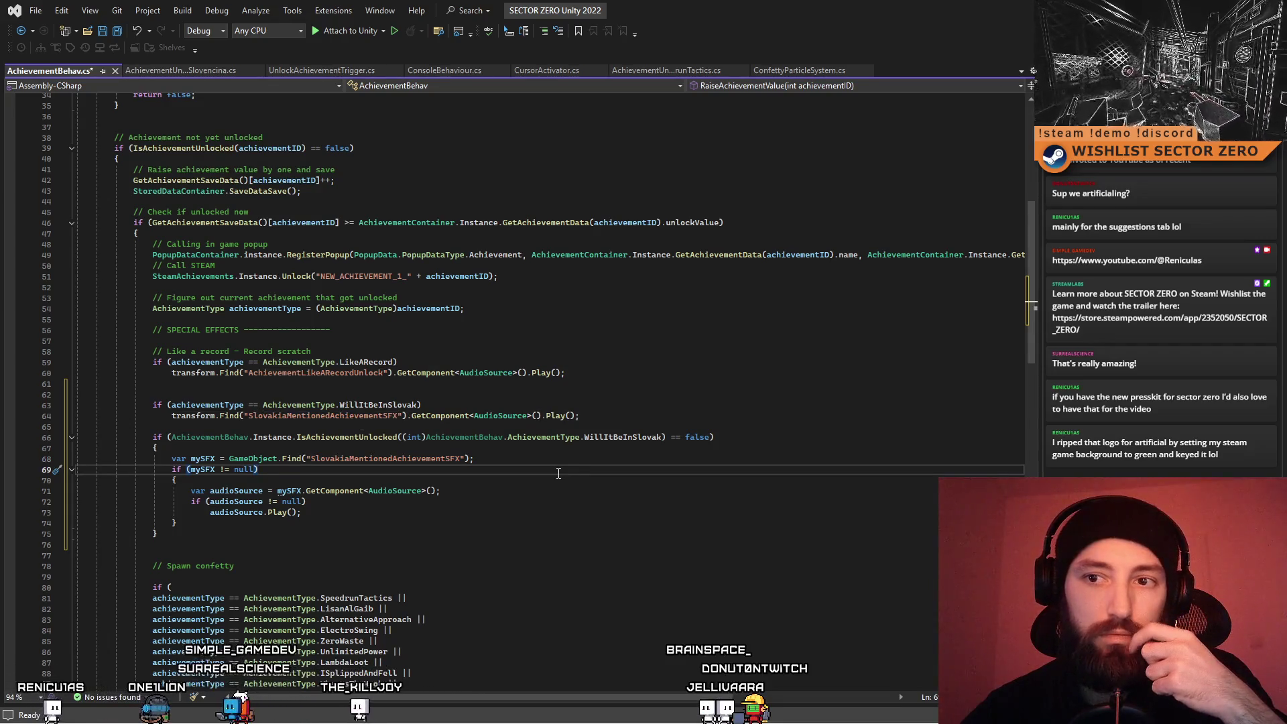
pyautogui.click(386, 373)
pyautogui.write('SFX')
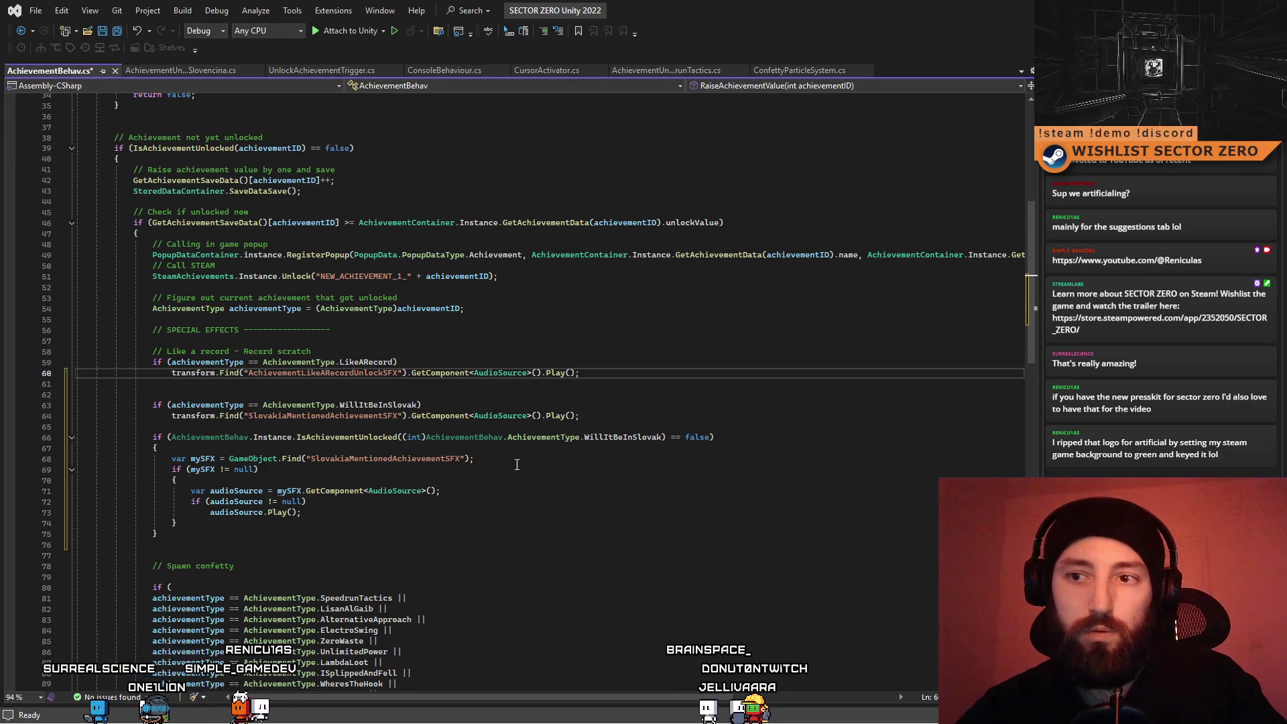
pyautogui.click(517, 463)
pyautogui.moveTo(203, 533)
pyautogui.mouseDown()
pyautogui.moveTo(101, 489)
pyautogui.moveTo(120, 437)
pyautogui.mouseUp()
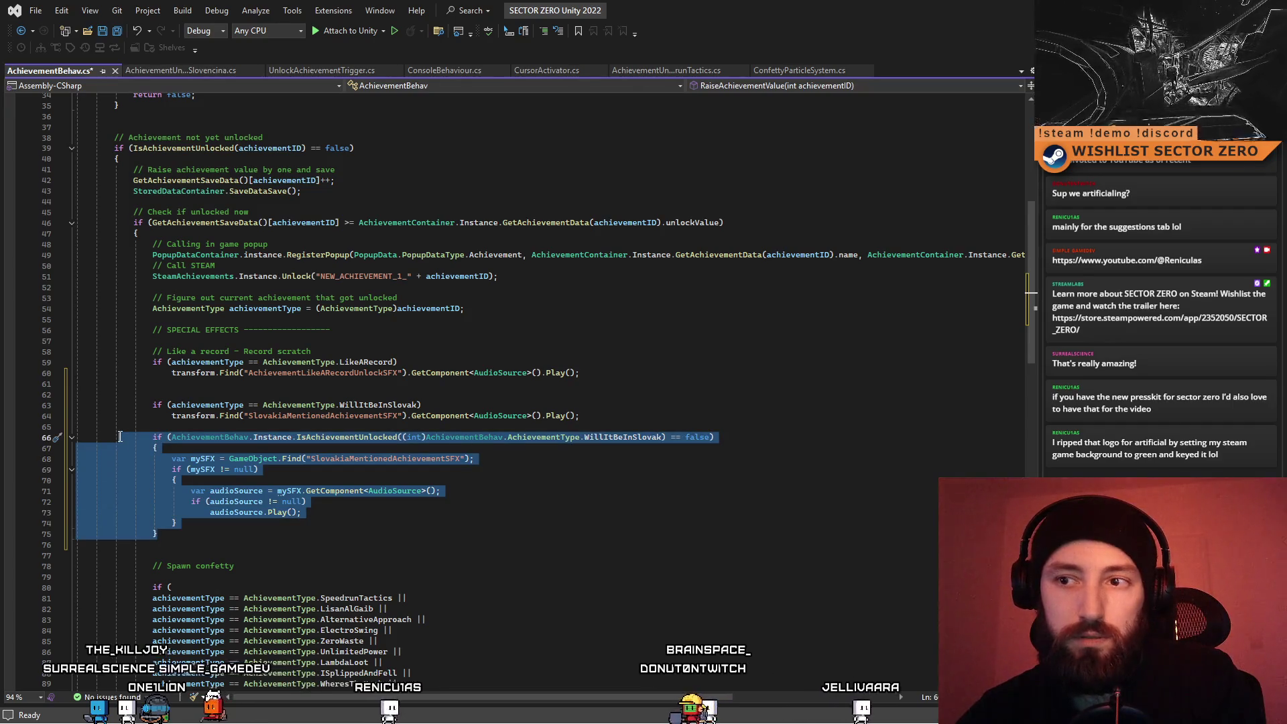
pyautogui.press('Delete')
pyautogui.click(167, 389)
# Remove the blank line between the LikeARecord and WillItBeInSlovak checks, then return to Unity to recompile
pyautogui.press('Delete')
pyautogui.click(332, 424)
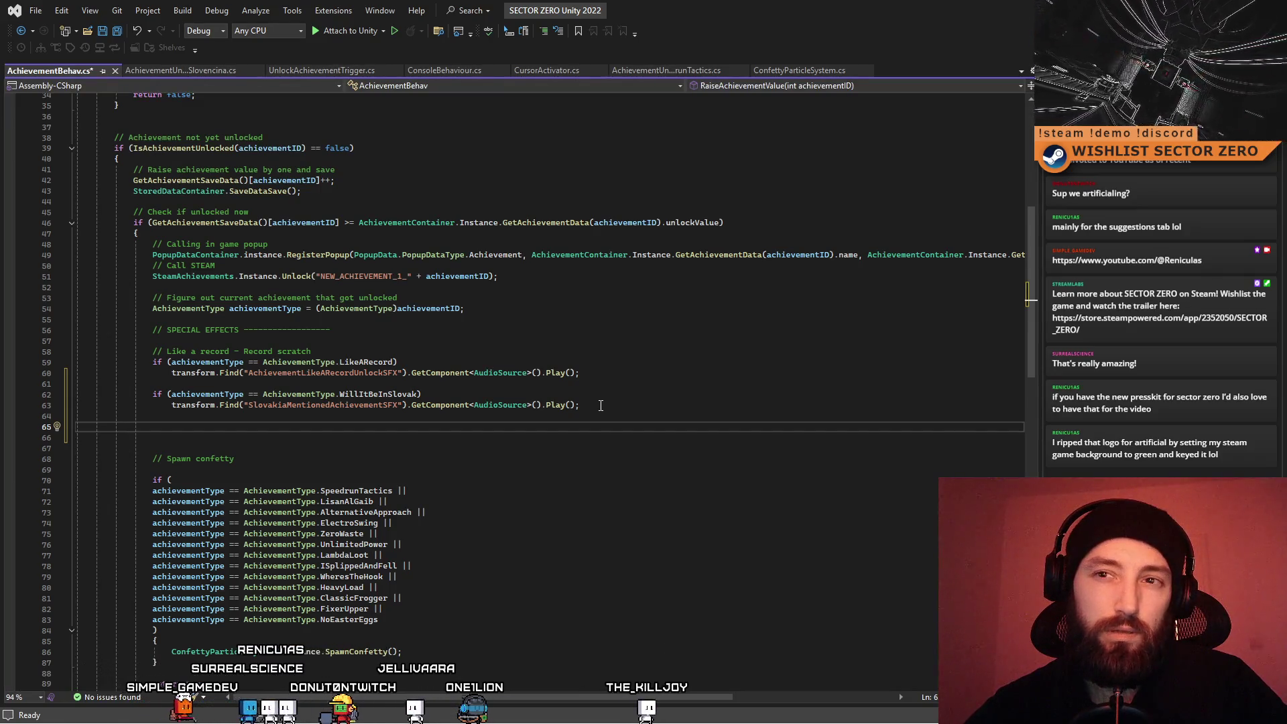
pyautogui.moveTo(600, 405); pyautogui.dragTo(317, 407)
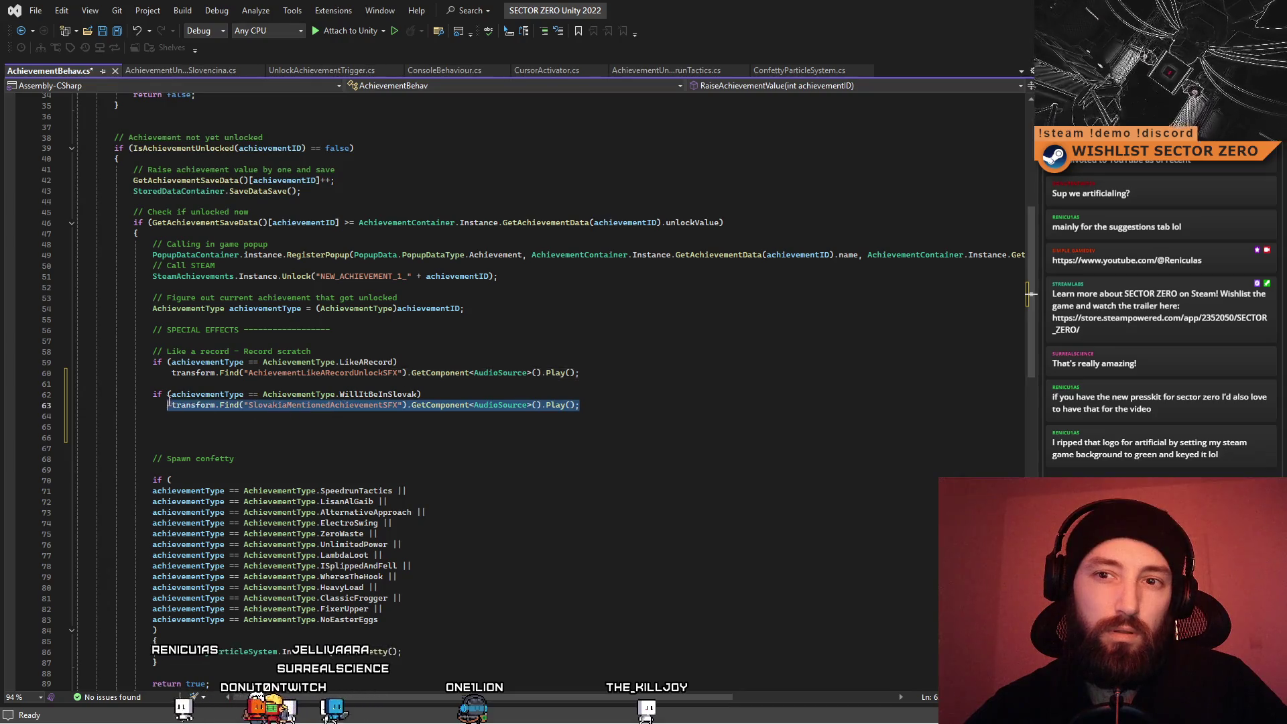
pyautogui.click(270, 441)
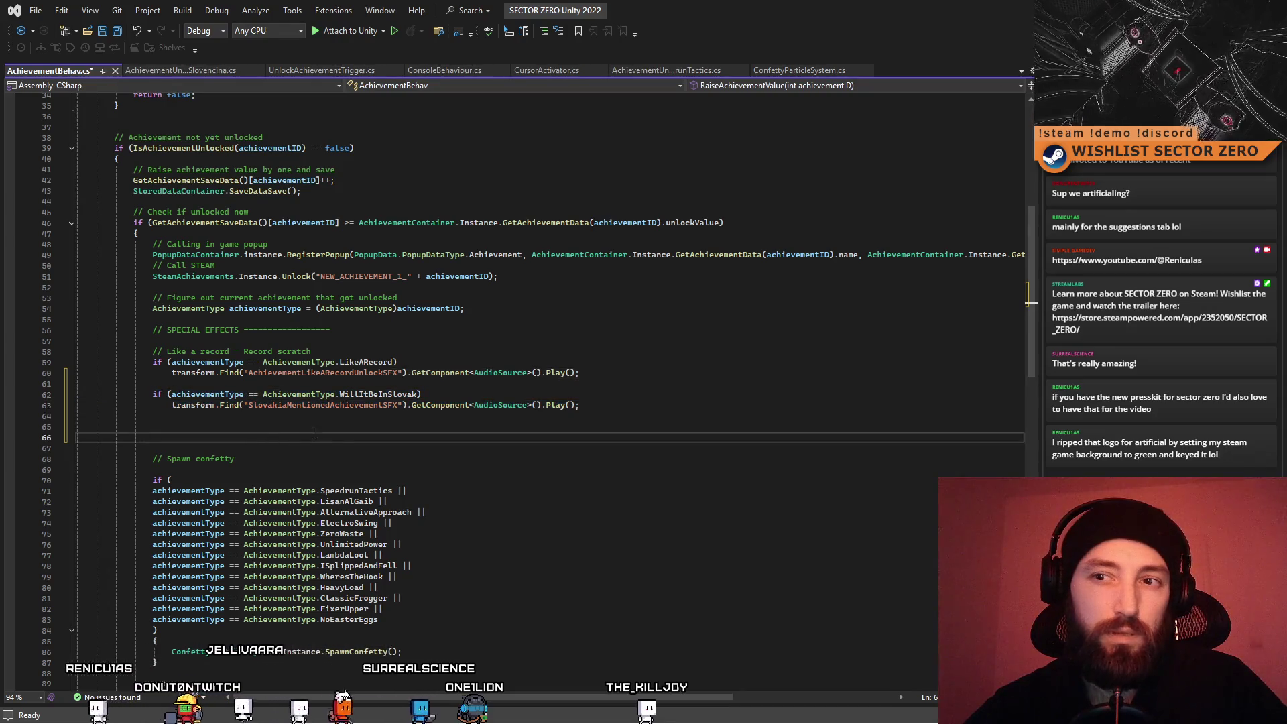
pyautogui.click(336, 425)
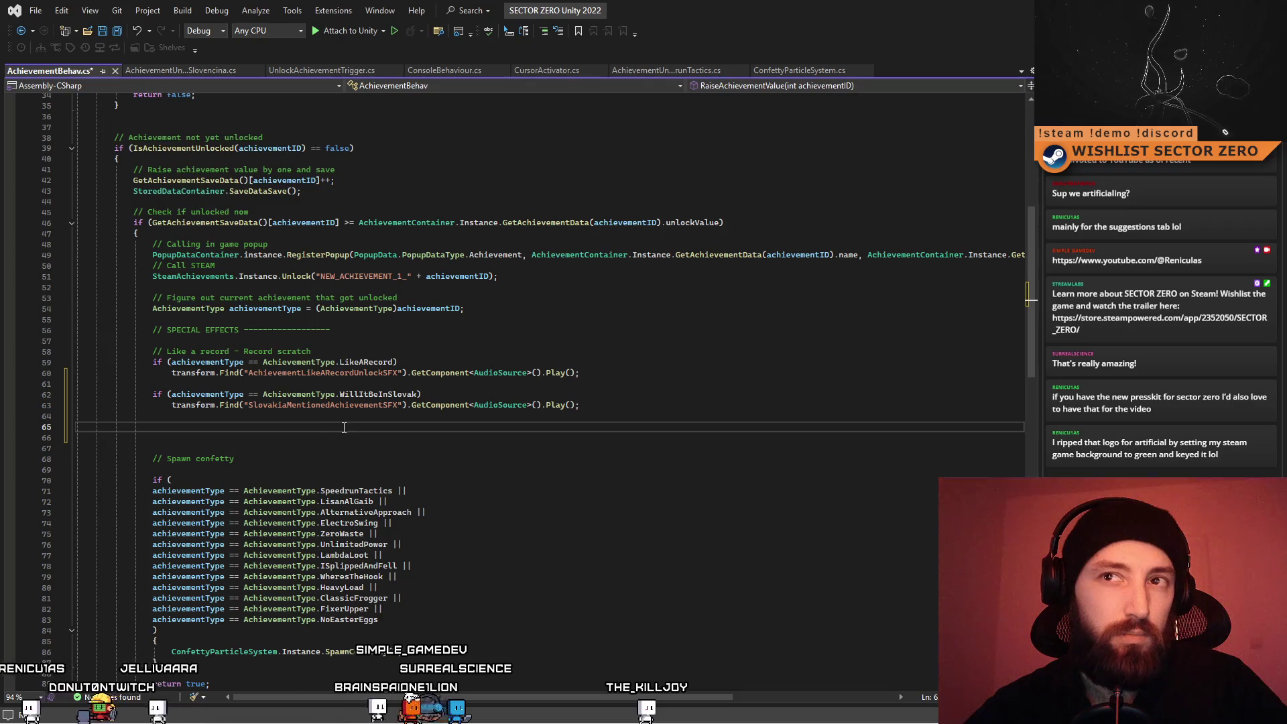
pyautogui.hotkey('alt', 'Tab')
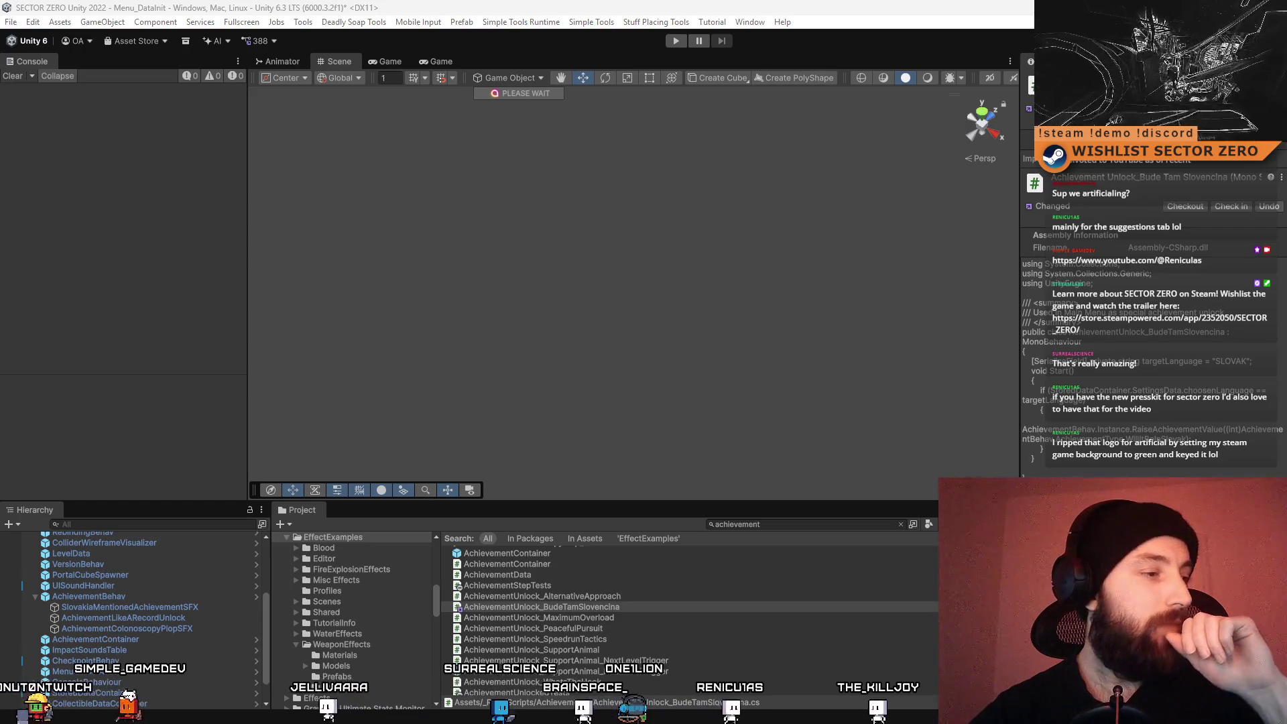
# Rename AchievementLikeARecordUnlock to AchievementLikeARecordUnlockSFX and check AchievementBehav's sound children
pyautogui.click(205, 617)
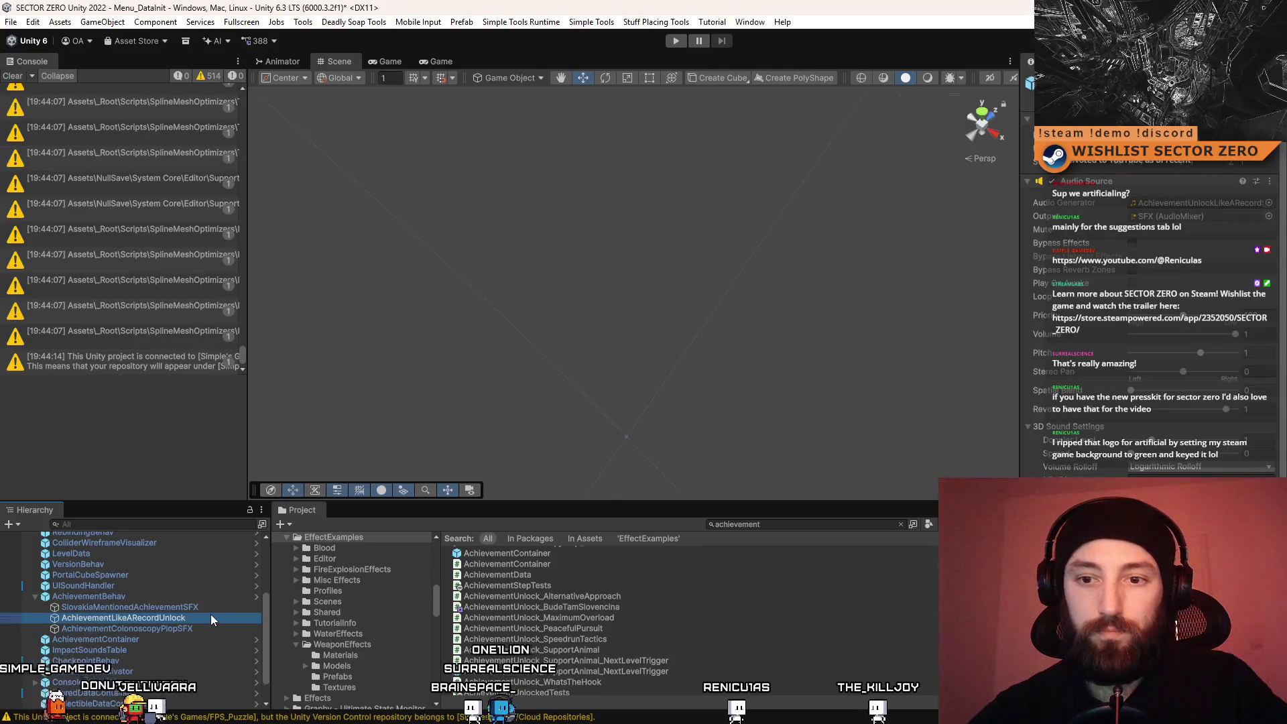
pyautogui.press('F2')
pyautogui.write('SFX')
pyautogui.click(223, 610)
pyautogui.click(88, 596)
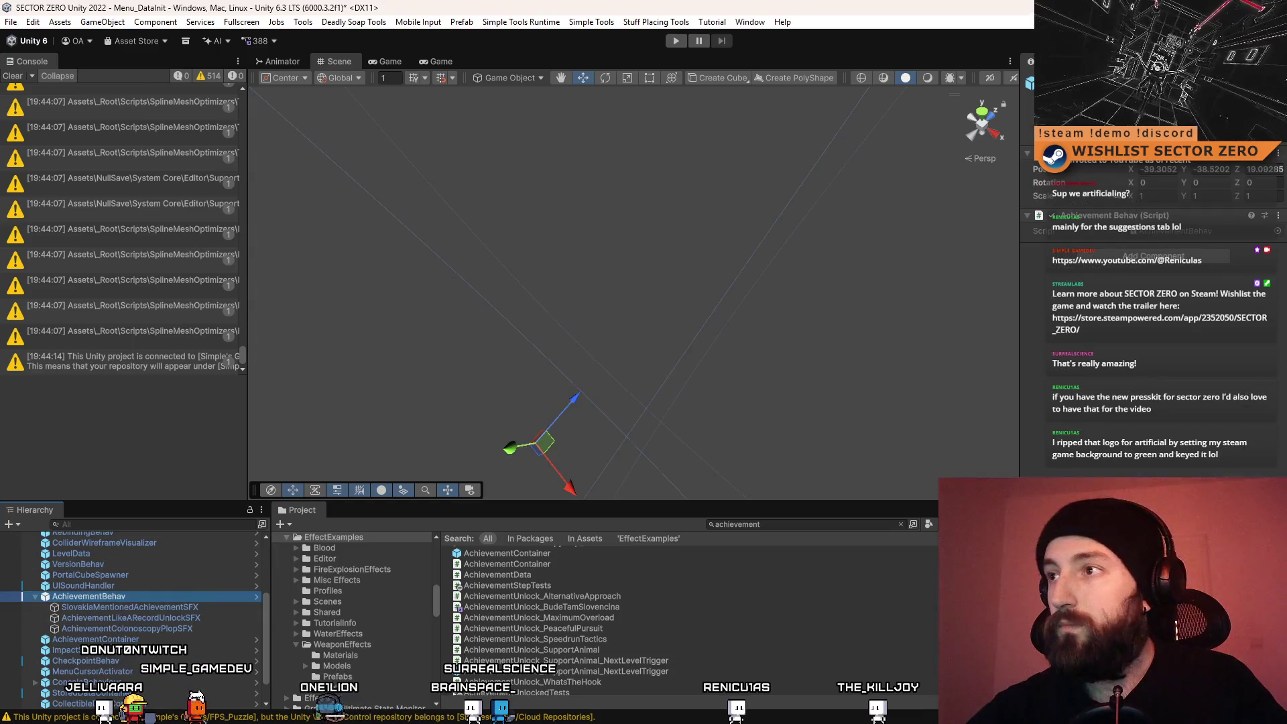
pyautogui.click(1247, 158)
pyautogui.click(1221, 216)
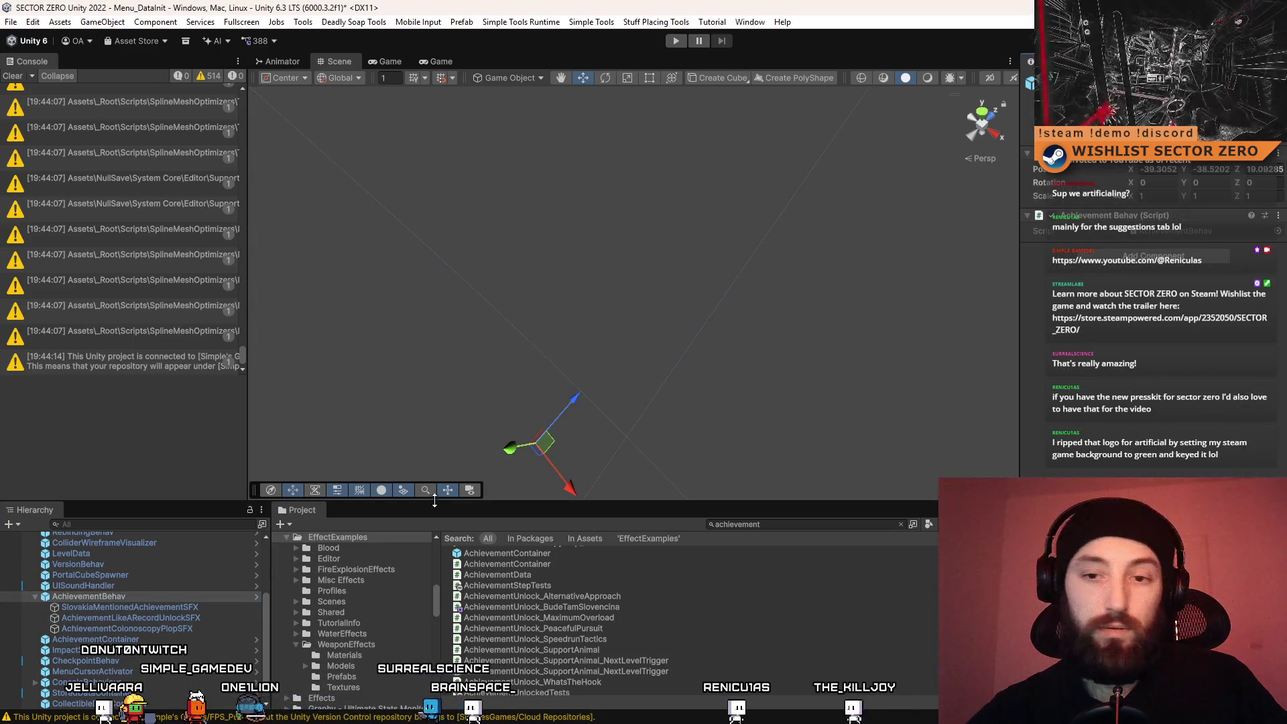
pyautogui.press('Down')
pyautogui.press('Down')
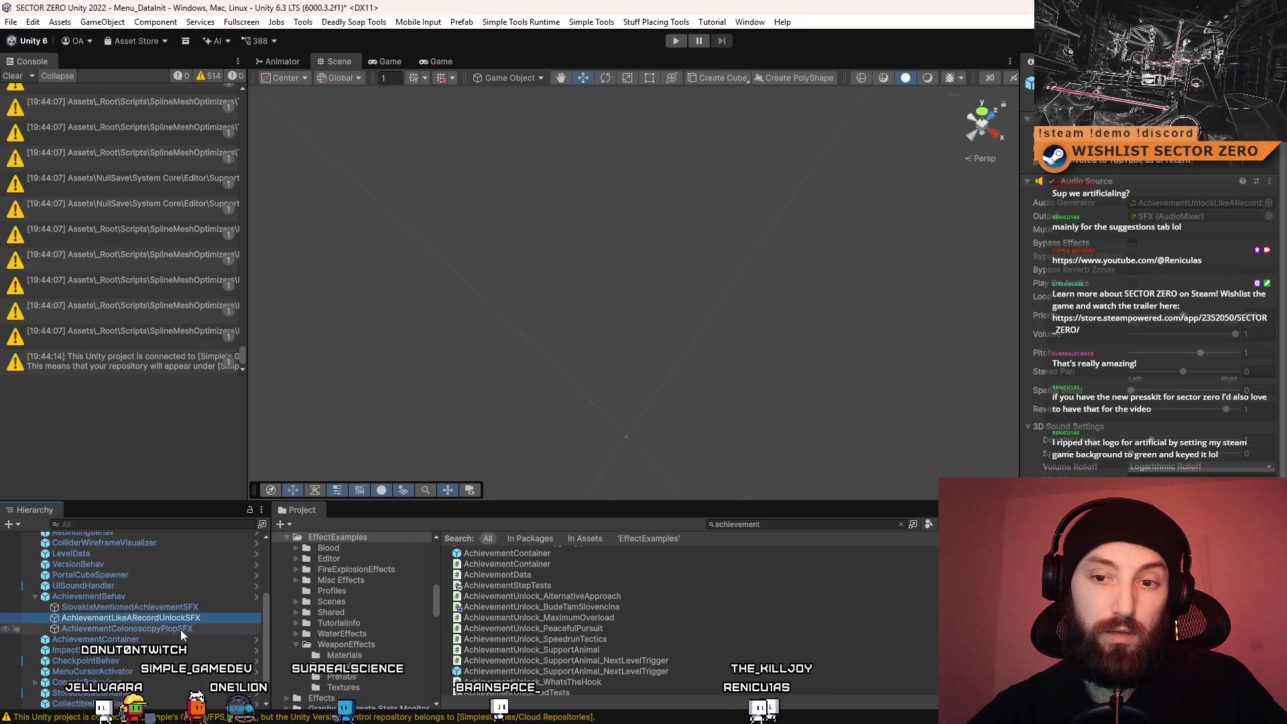
pyautogui.click(180, 630)
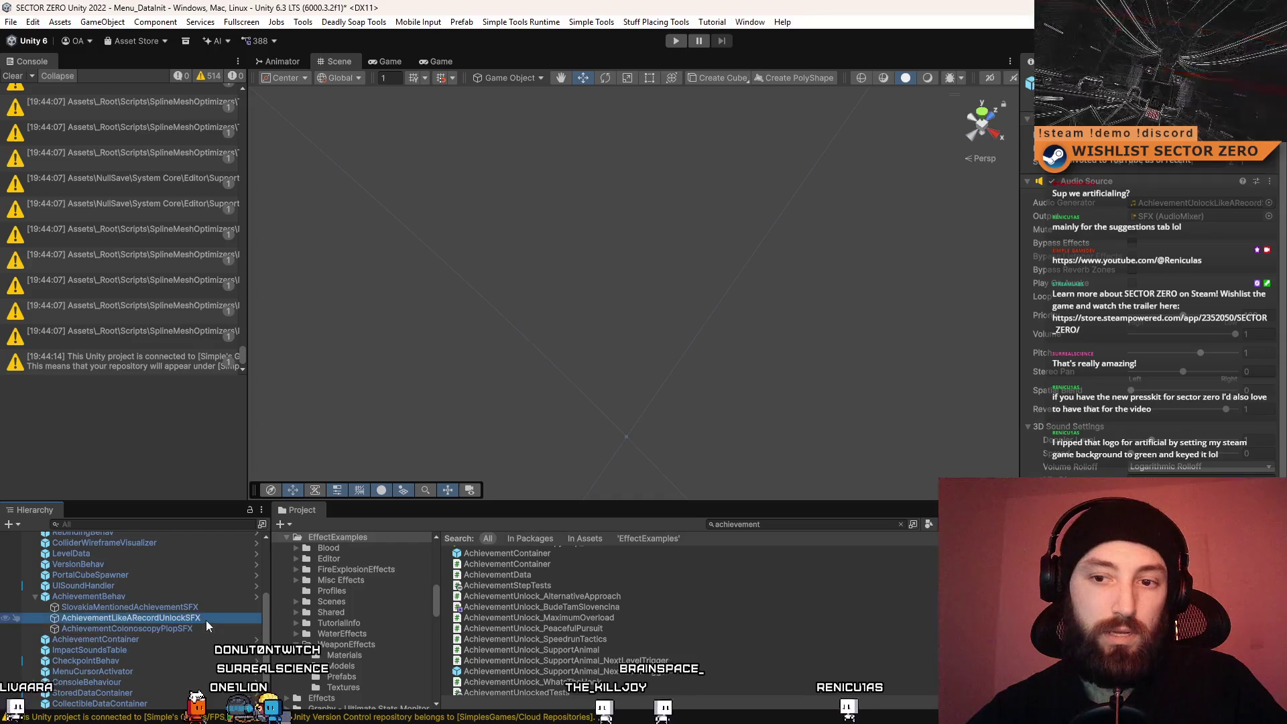
pyautogui.click(167, 594)
# Search AchievementBehav.cs in Visual Studio for AchievementColonoscopyPlopSFX
pyautogui.hotkey('alt', 'Tab')
pyautogui.hotkey('ctrl', 'f')
pyautogui.hotkey('ctrl', 'v')
# Search the entire solution for AchievementColonoscopyPlopSFX, keeping the file's line endings unchanged
pyautogui.click(1003, 118)
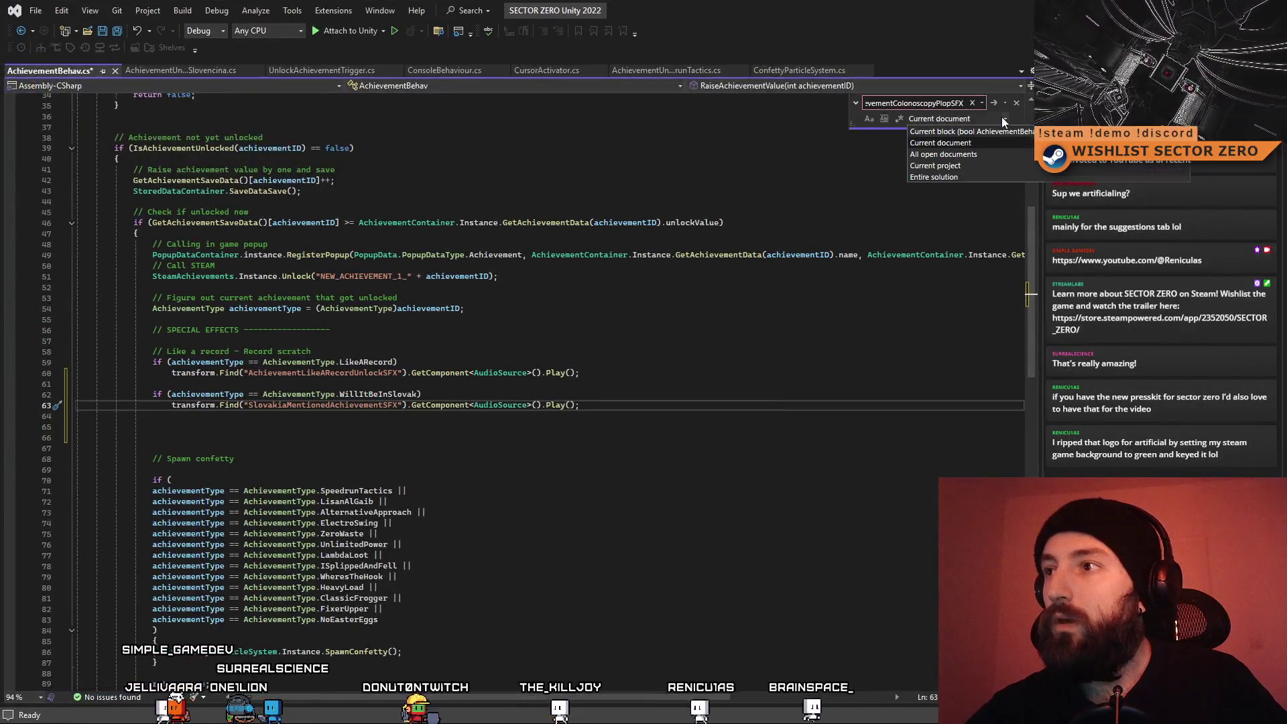
pyautogui.click(978, 170)
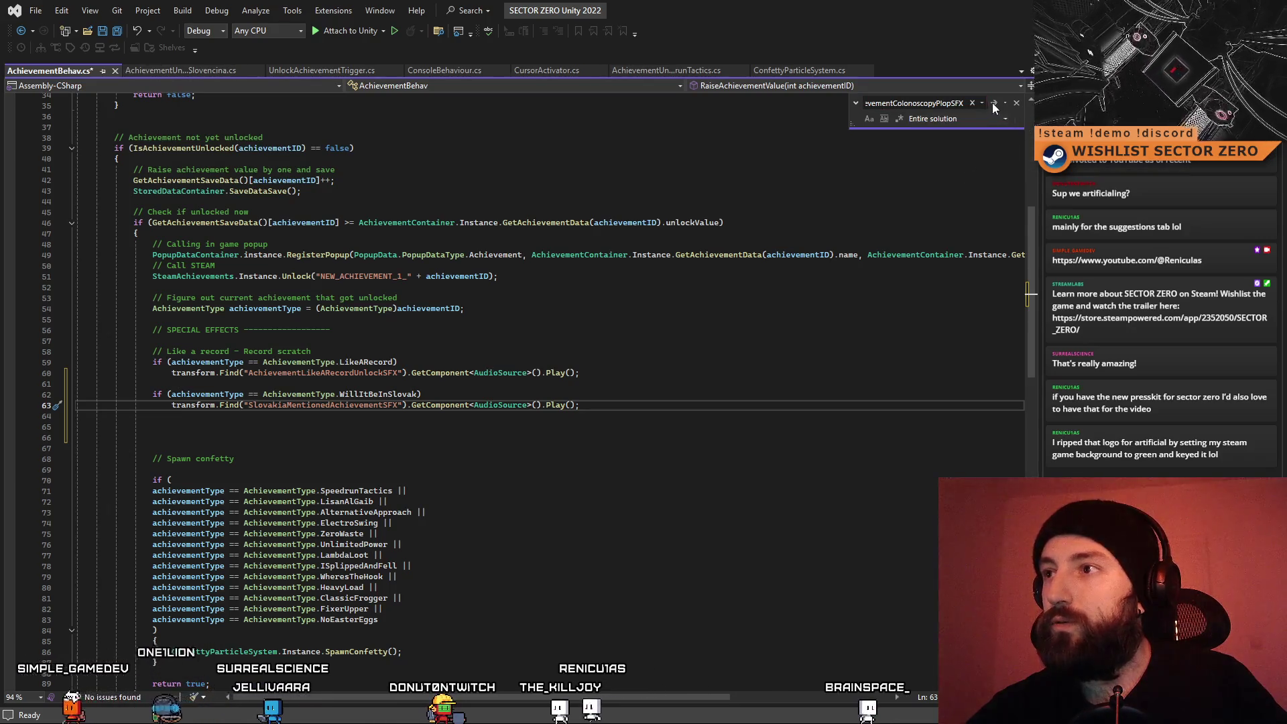
pyautogui.press('Return')
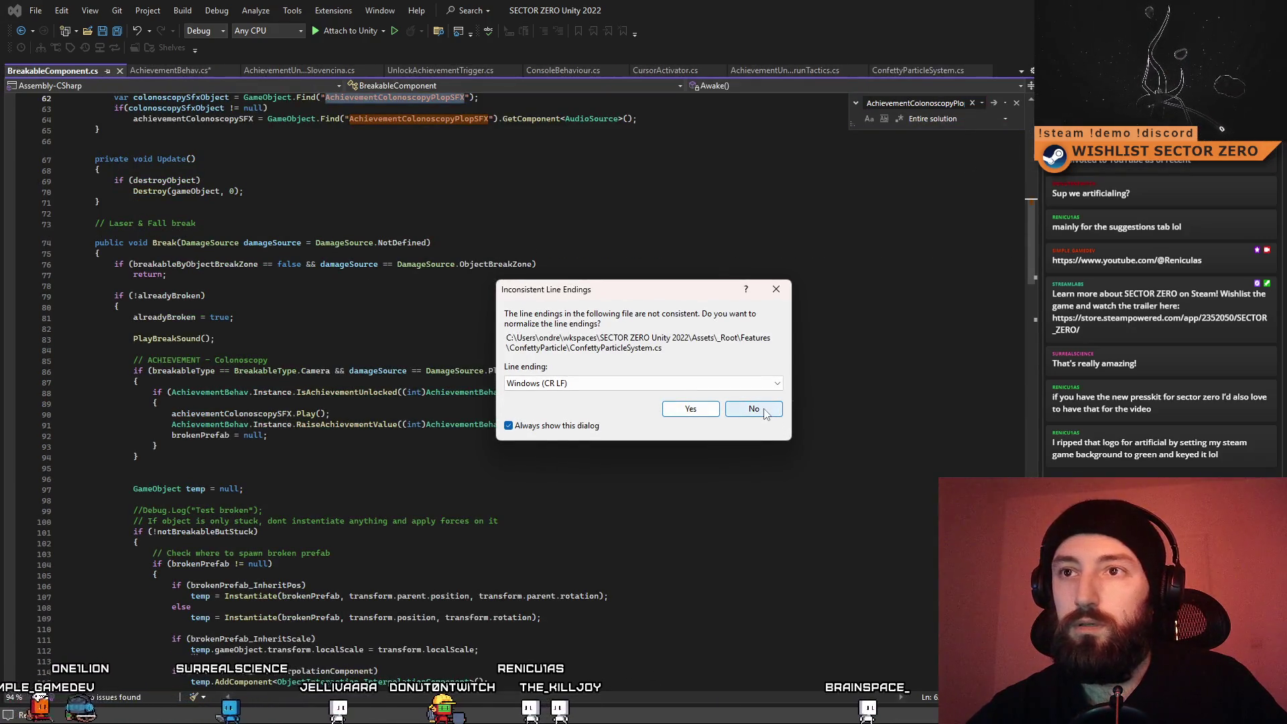
pyautogui.click(754, 409)
pyautogui.scroll(2, 658, 409)
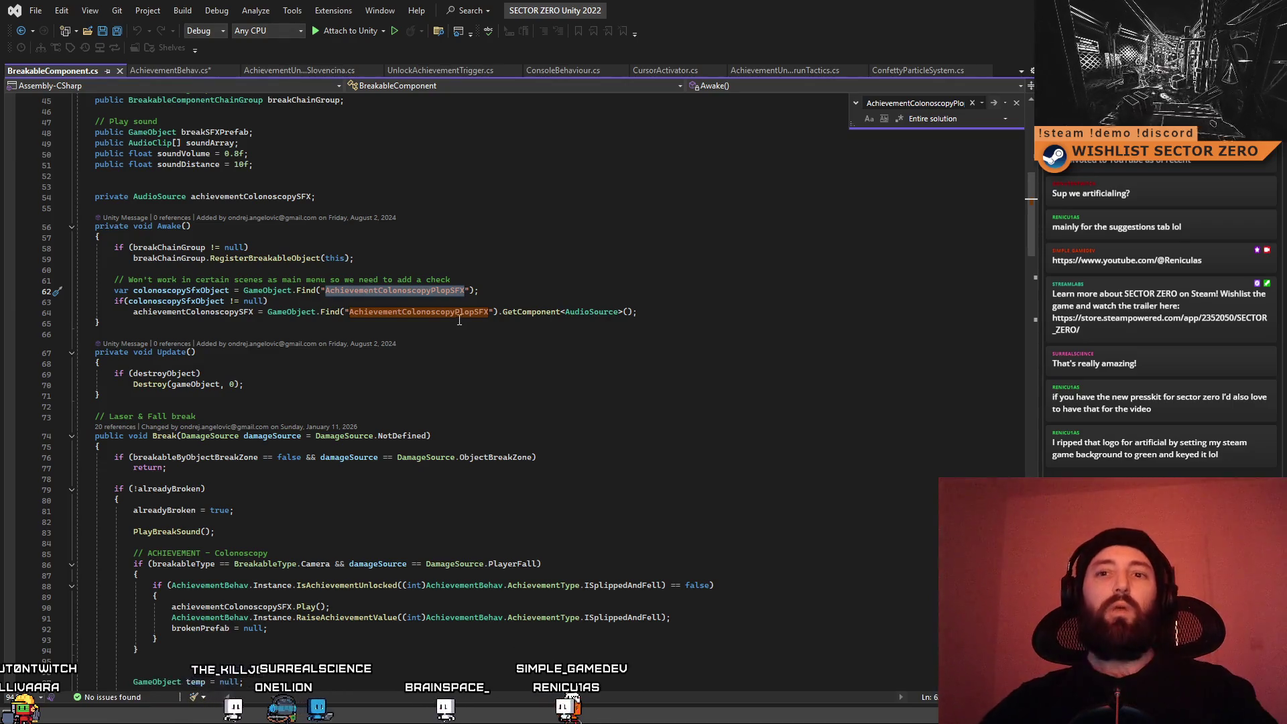
# Inspect the colonoscopySfxObject lookup and the achievementColonoscopySFX field in BreakableComponent.cs
pyautogui.doubleClick(187, 304)
pyautogui.click(327, 291)
pyautogui.doubleClick(189, 303)
pyautogui.hotkey('ctrl', 'f')
pyautogui.click(504, 356)
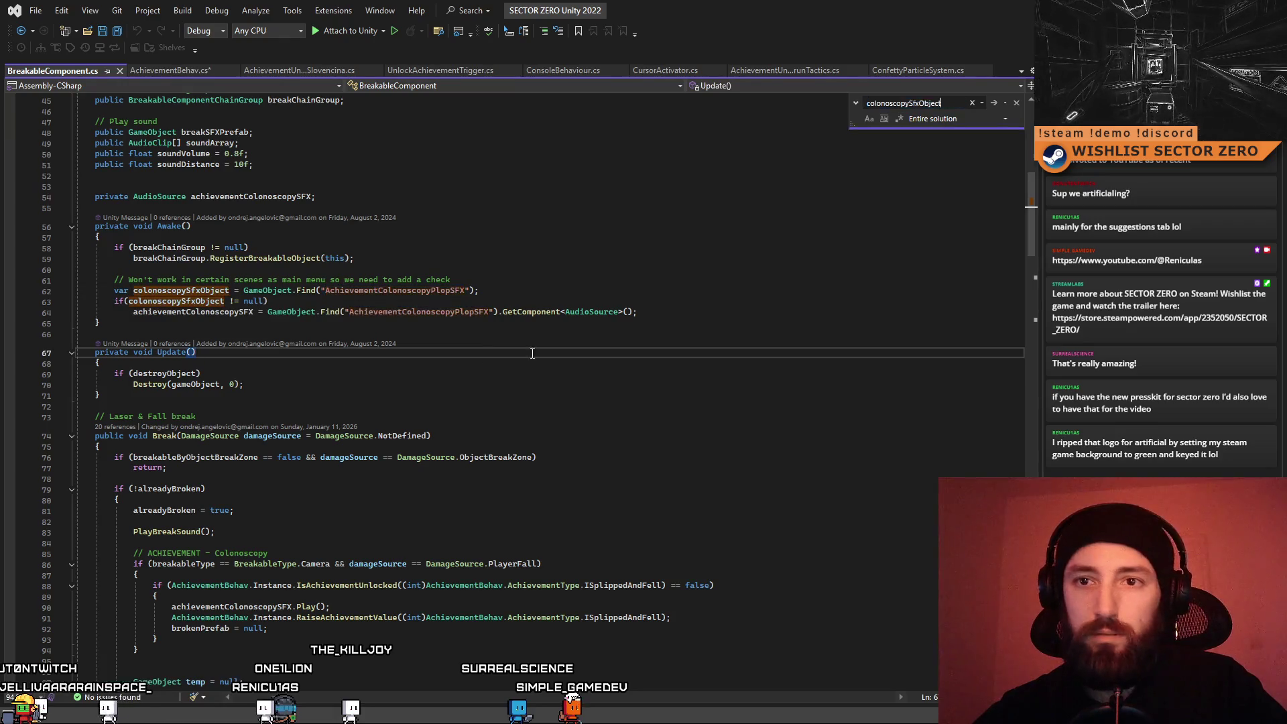
pyautogui.scroll(-10, 1033, 348)
pyautogui.scroll(10, 1061, 247)
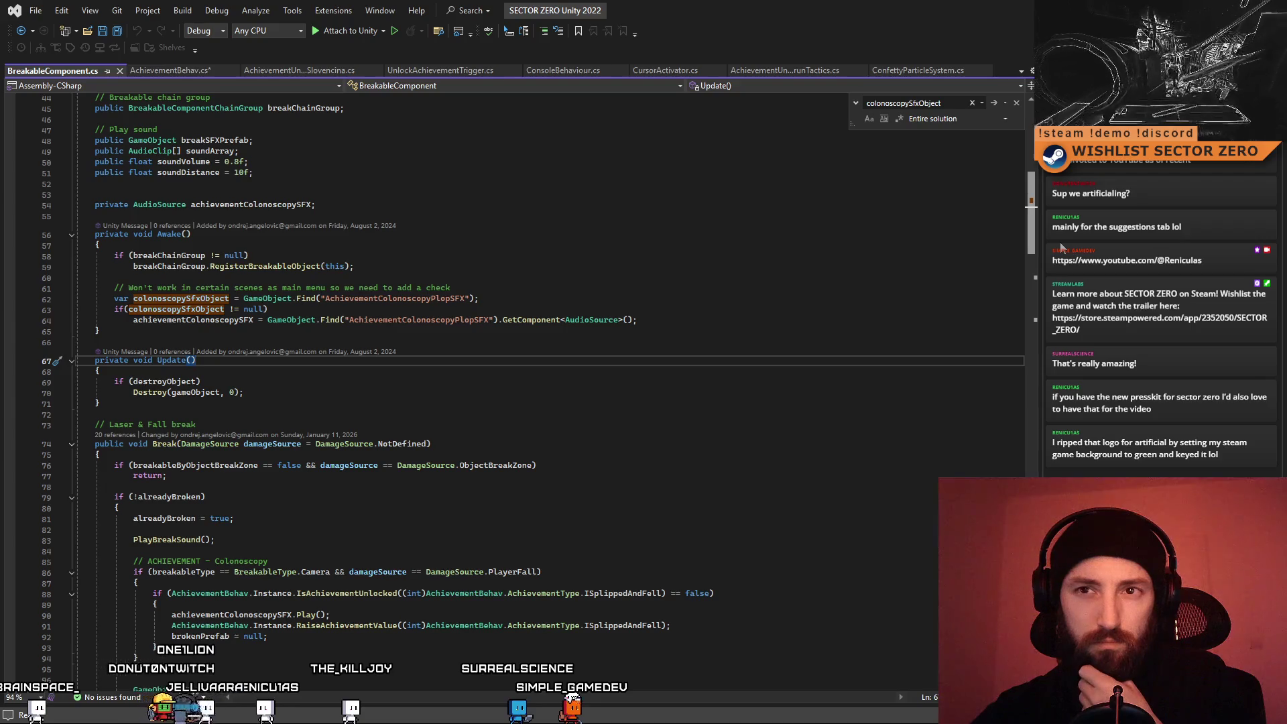
pyautogui.doubleClick(263, 205)
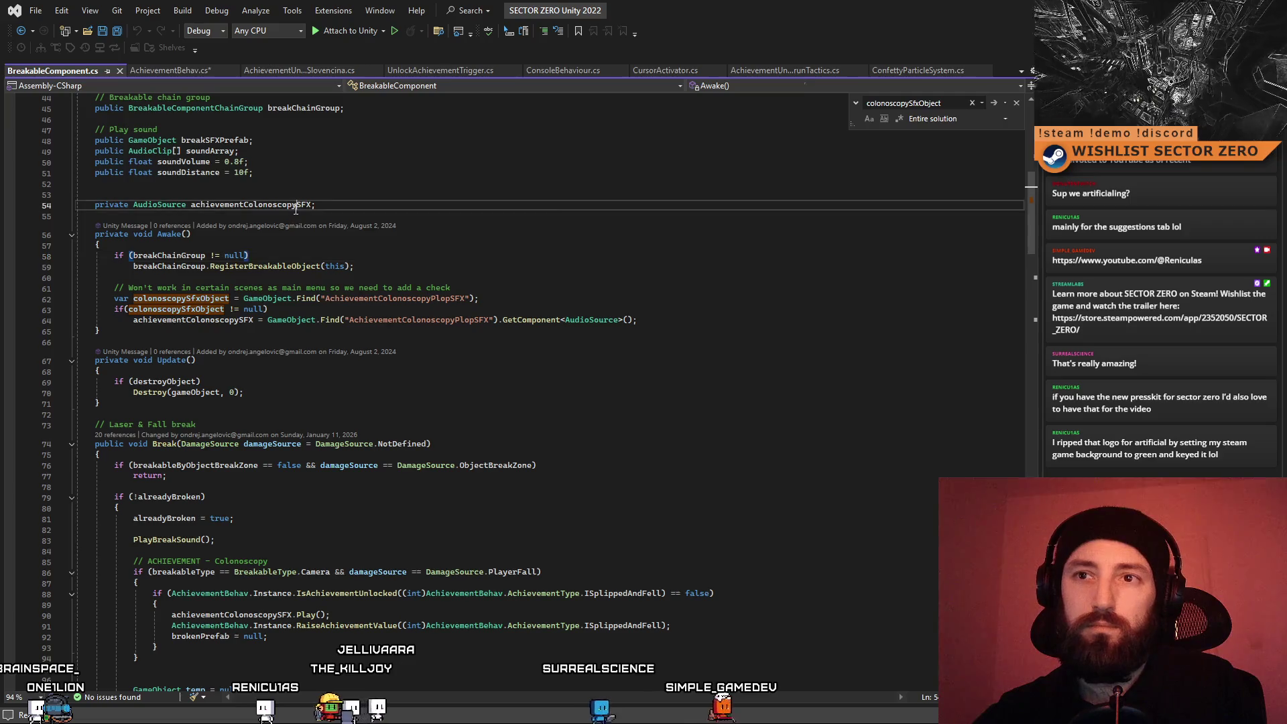
pyautogui.rightClick(285, 212)
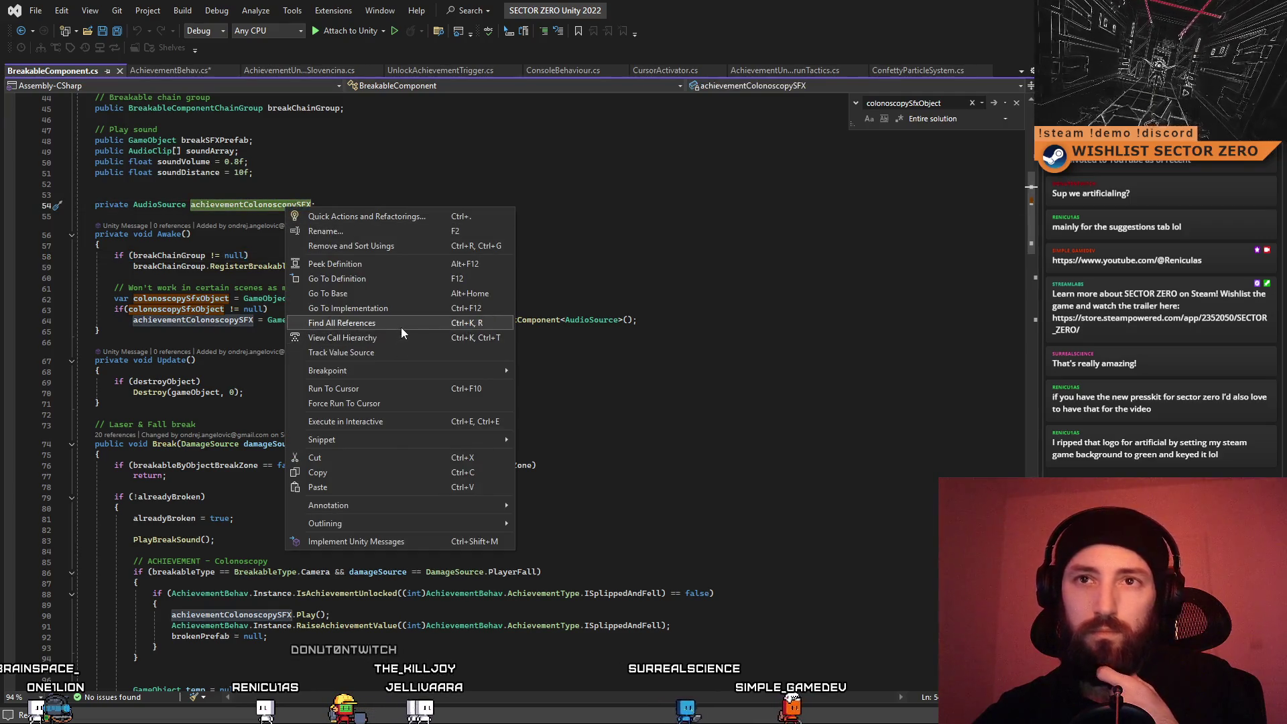
# Find achievementColonoscopySFX's references and delete its Play() line under the ISlippedAndFell unlock
pyautogui.click(401, 327)
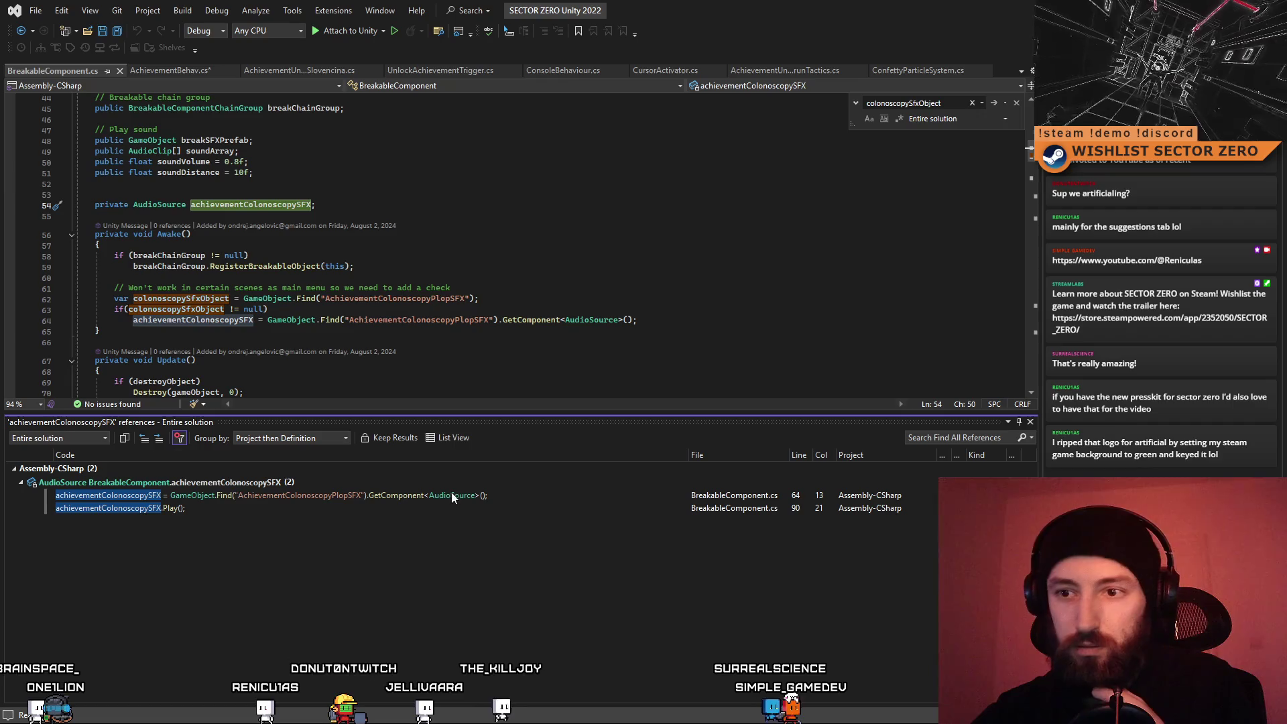
pyautogui.moveTo(448, 497)
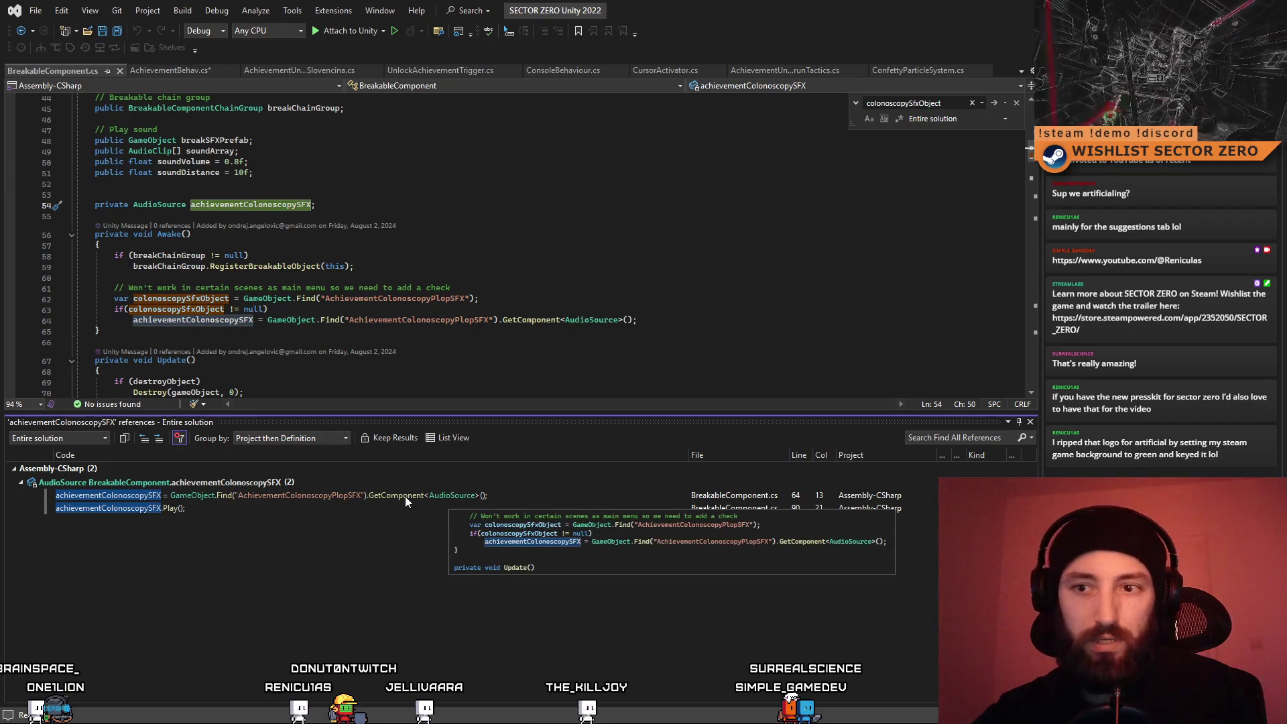
pyautogui.click(240, 510)
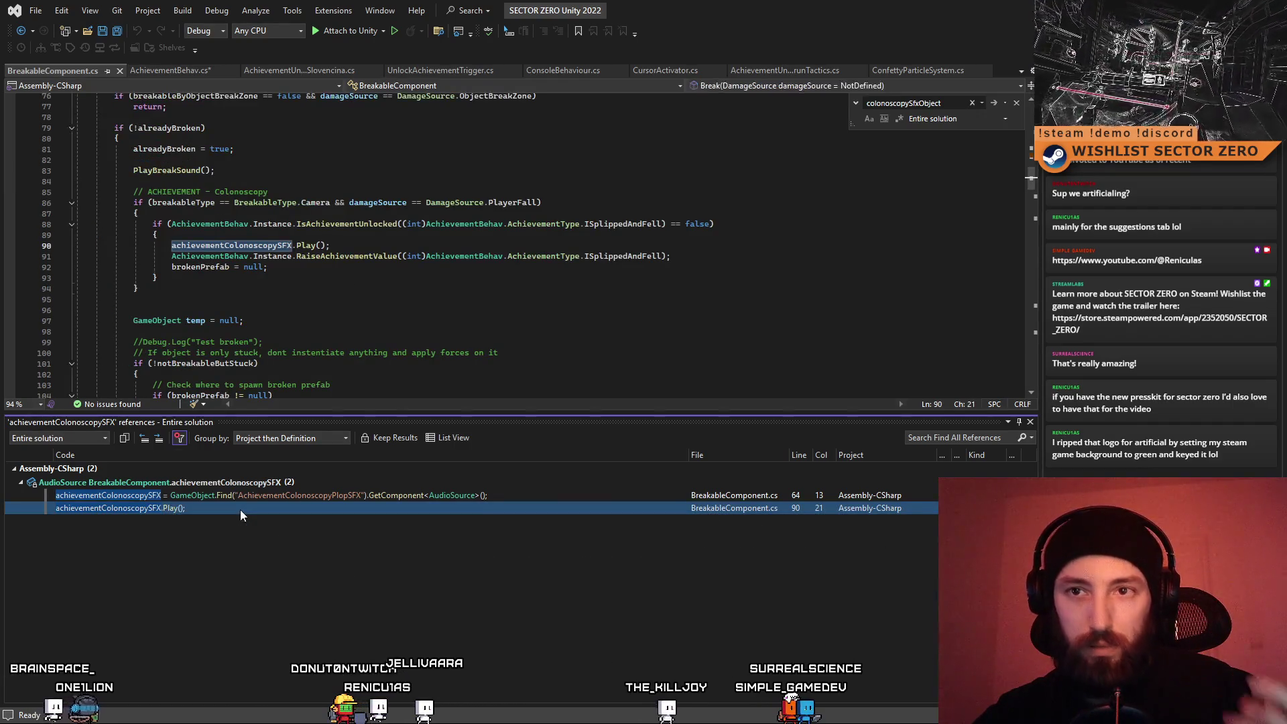
pyautogui.scroll(3, 831, 380)
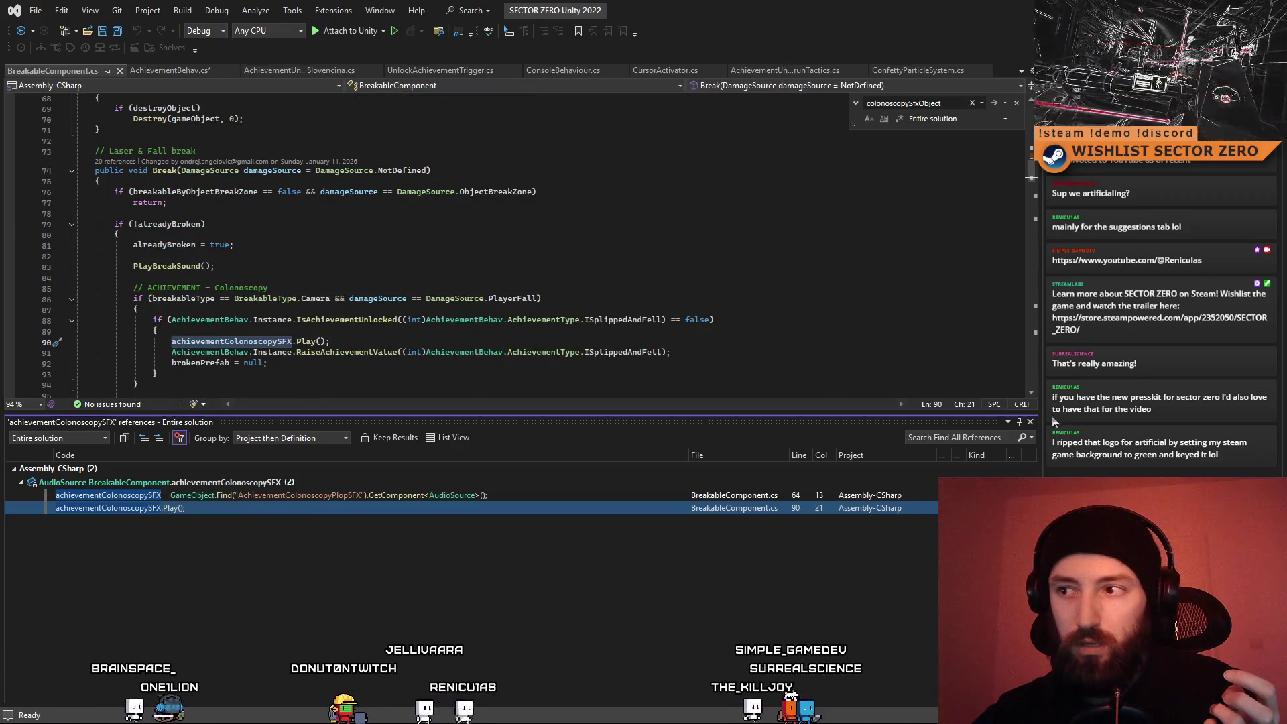
pyautogui.click(1031, 423)
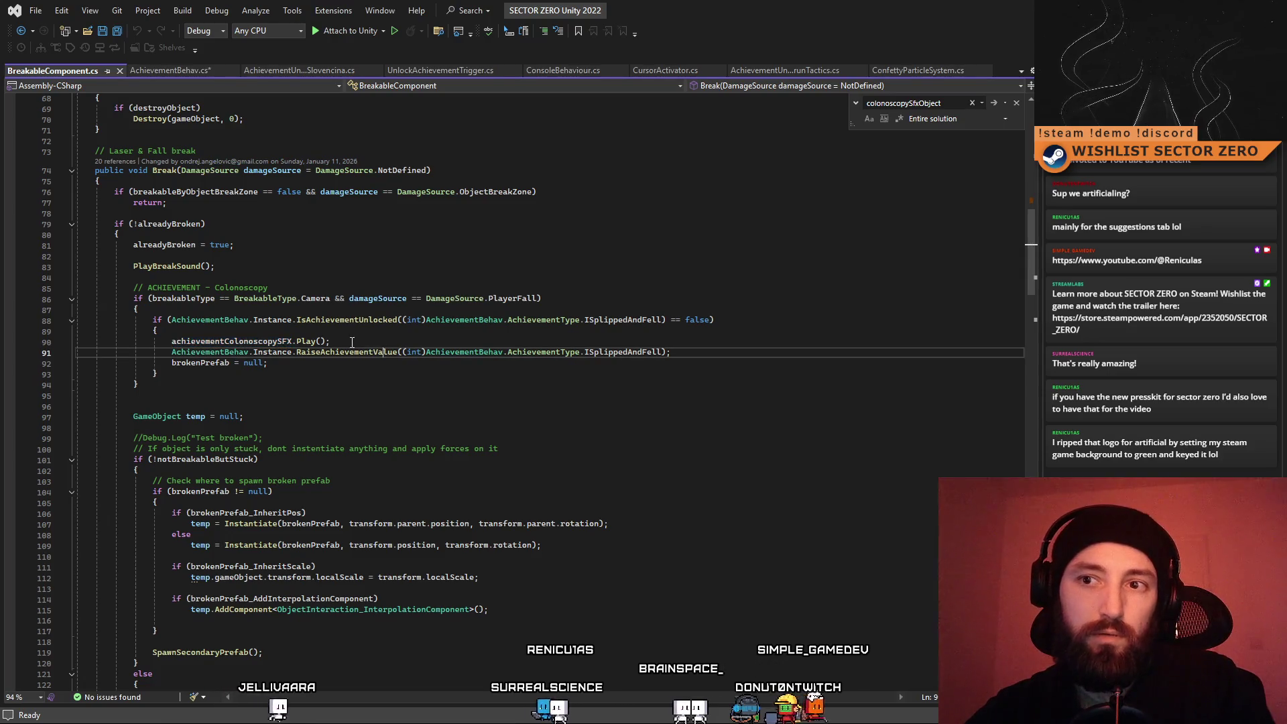
pyautogui.click(58, 343)
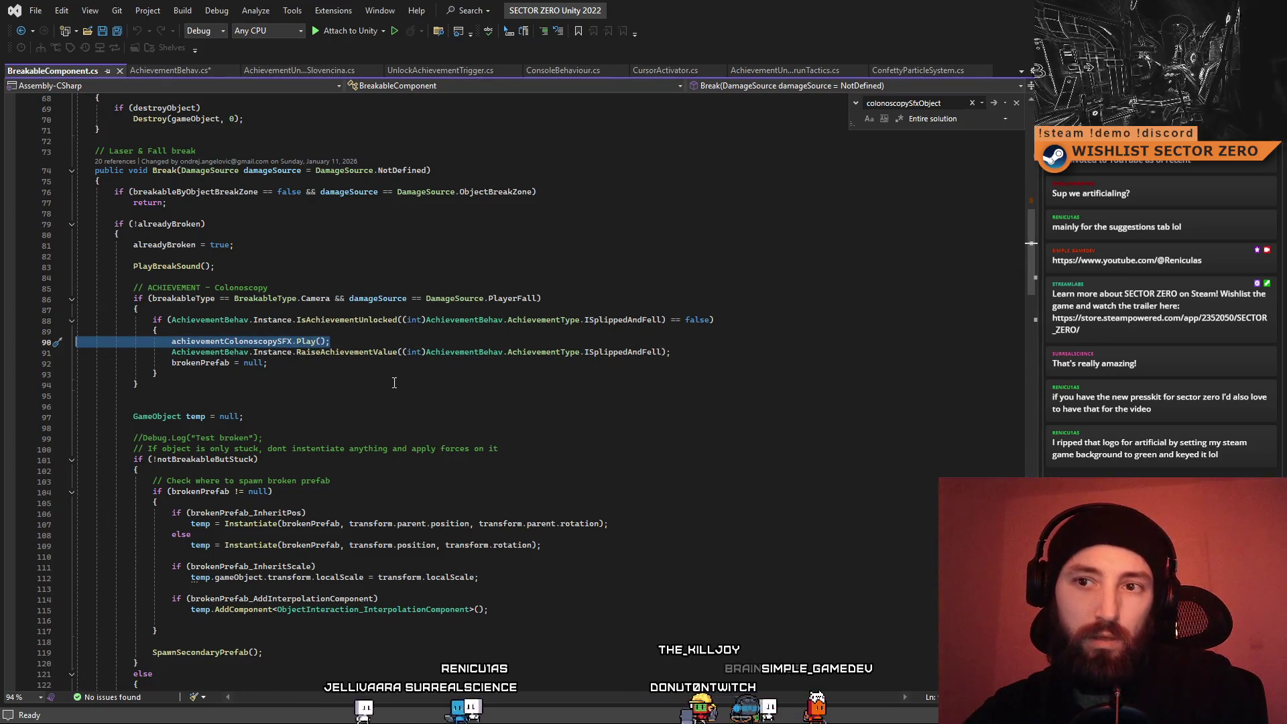
pyautogui.press('Delete')
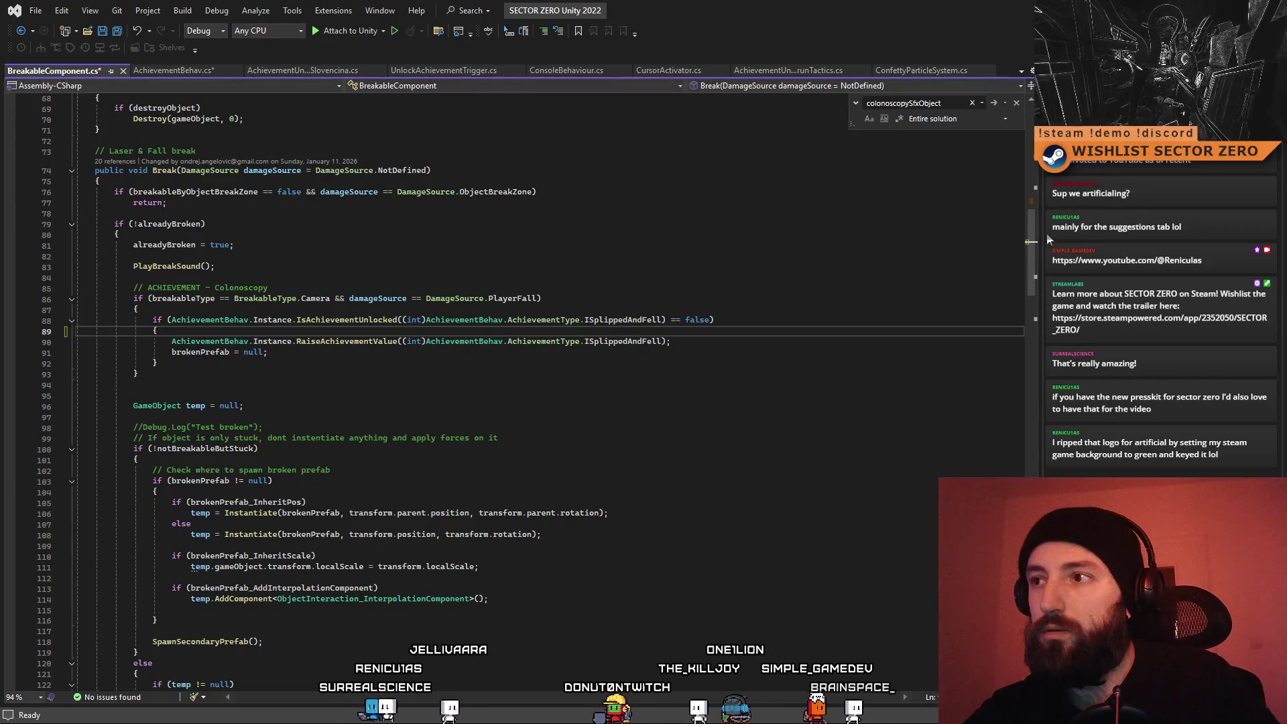
pyautogui.moveTo(647, 343)
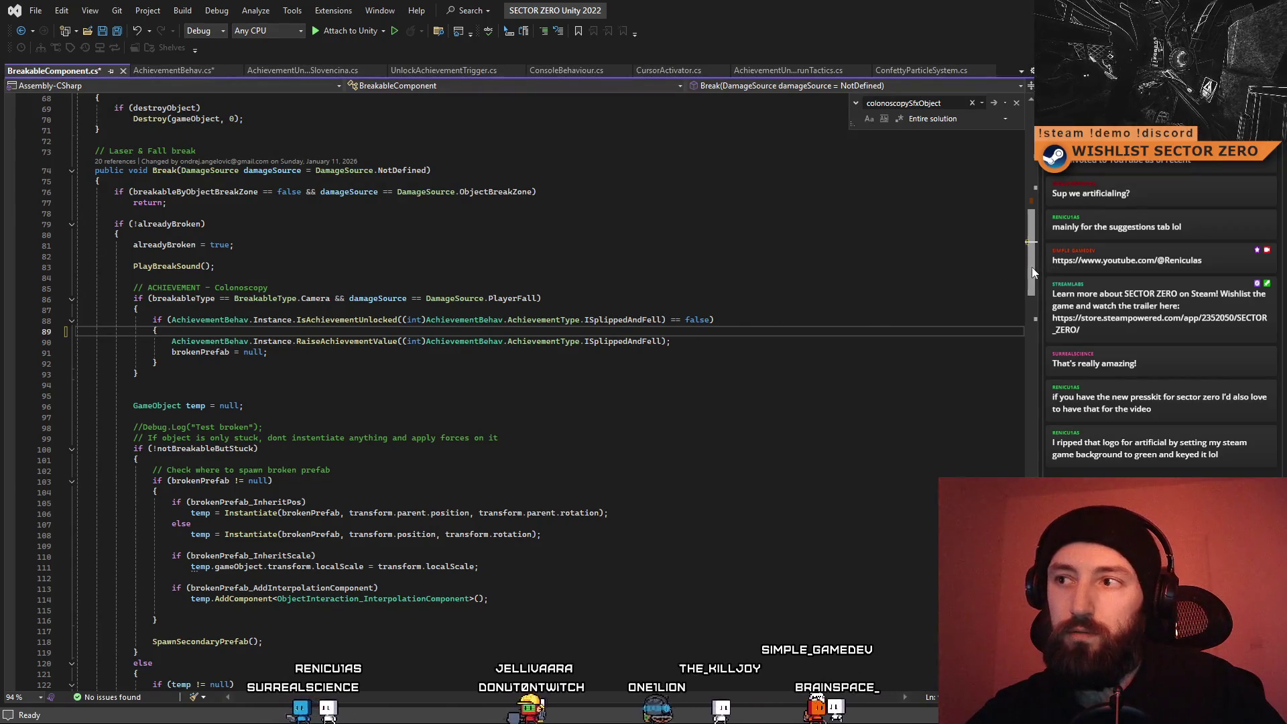
pyautogui.scroll(1, 1031, 268)
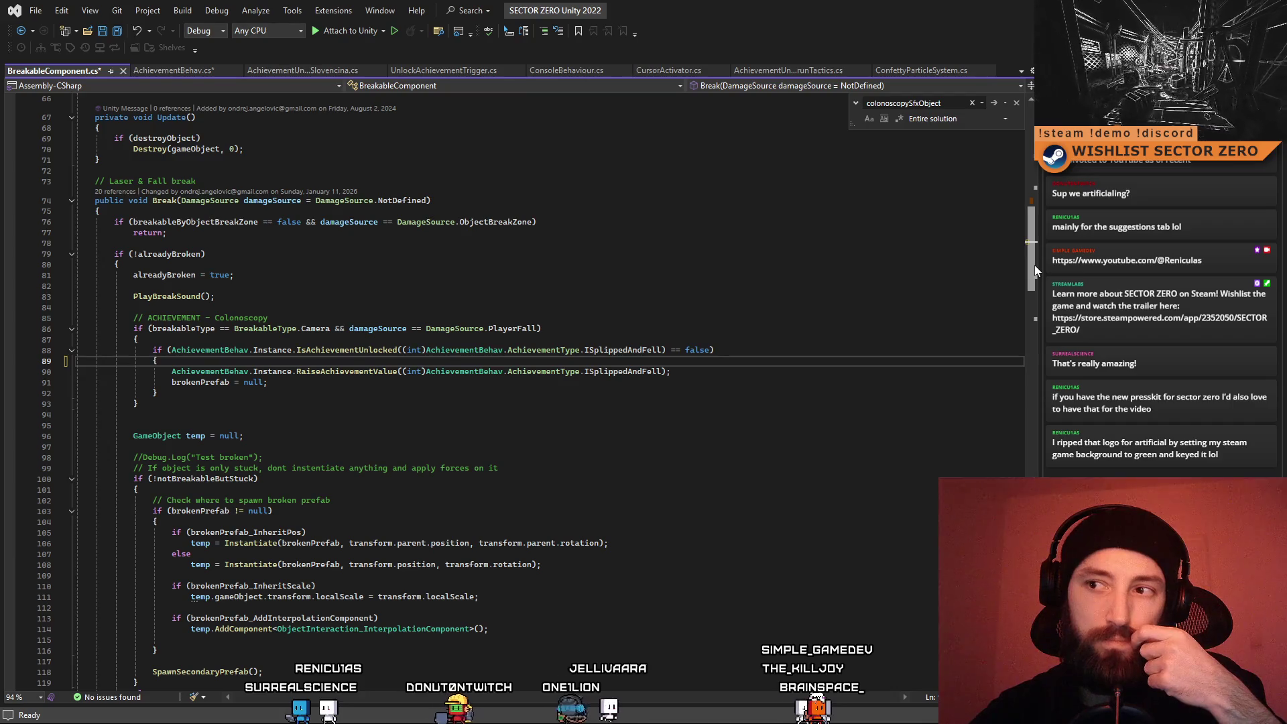
pyautogui.moveTo(1035, 264); pyautogui.dragTo(1031, 257)
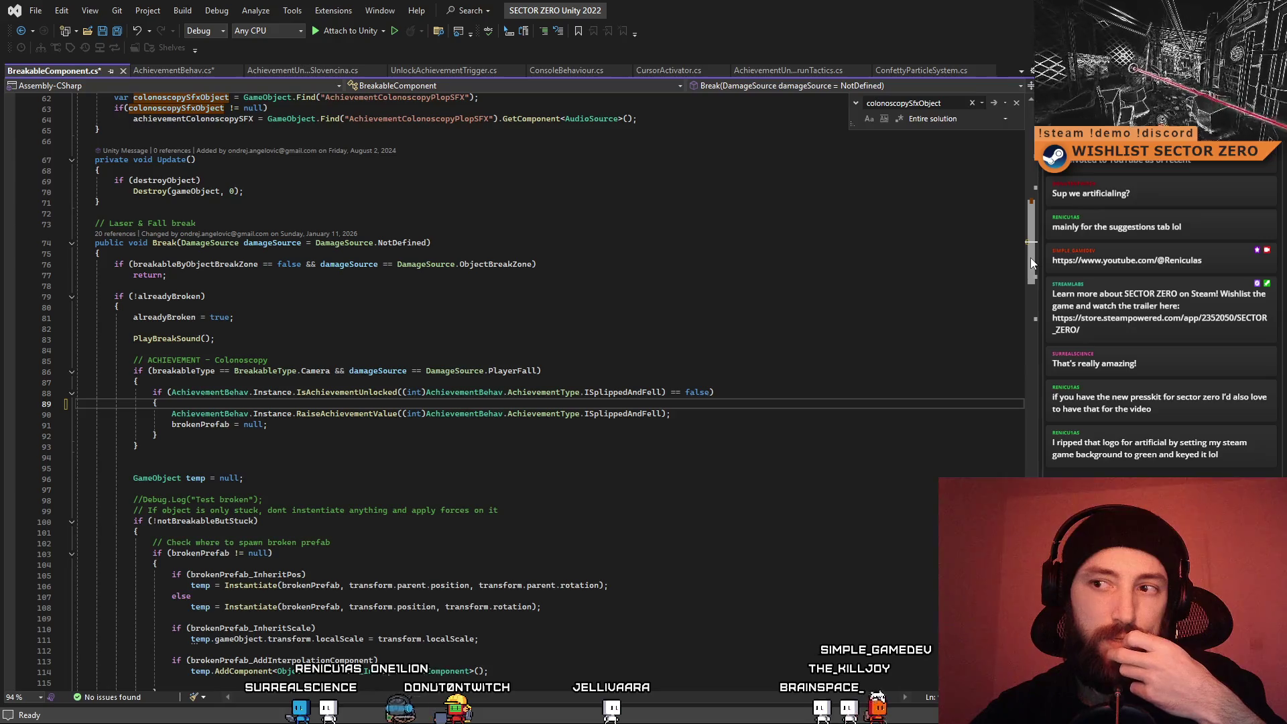
pyautogui.moveTo(1031, 258)
pyautogui.mouseDown()
pyautogui.moveTo(1033, 154)
pyautogui.moveTo(1051, 207)
pyautogui.mouseUp()
# Delete the four AchievementColonoscopyPlopSFX lookup lines from Awake
pyautogui.click(678, 281)
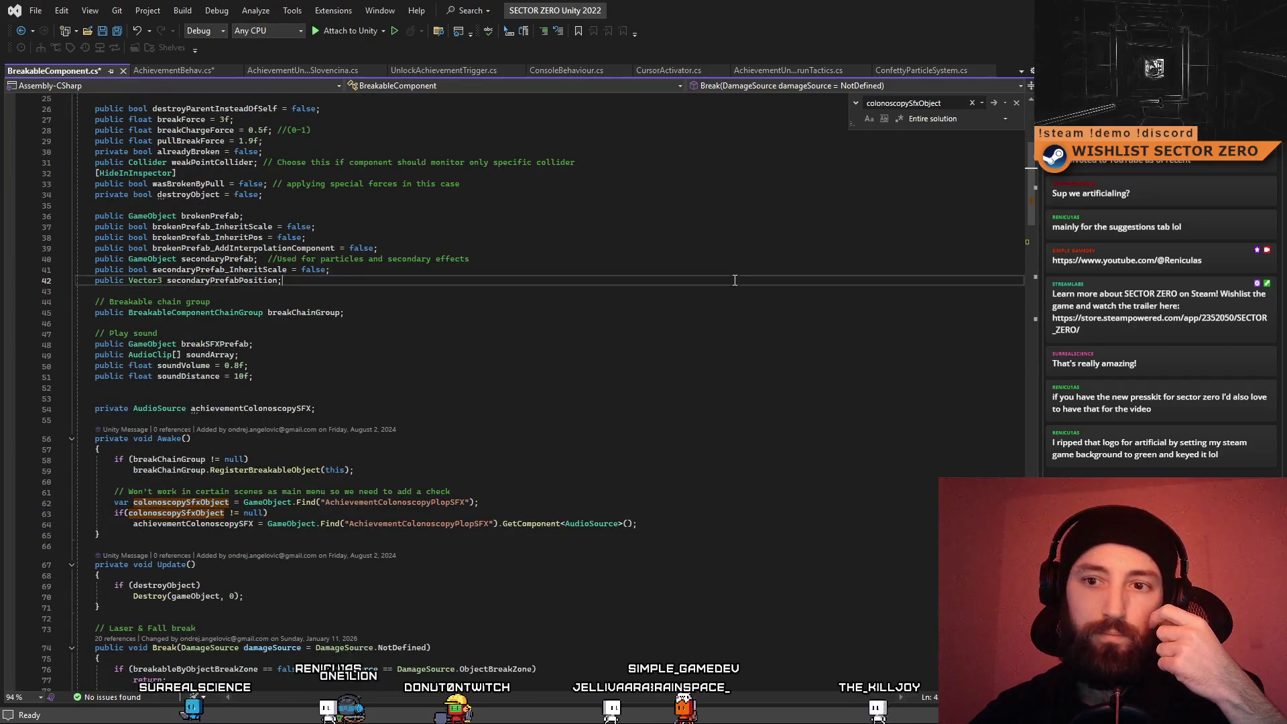
pyautogui.scroll(-2, 677, 292)
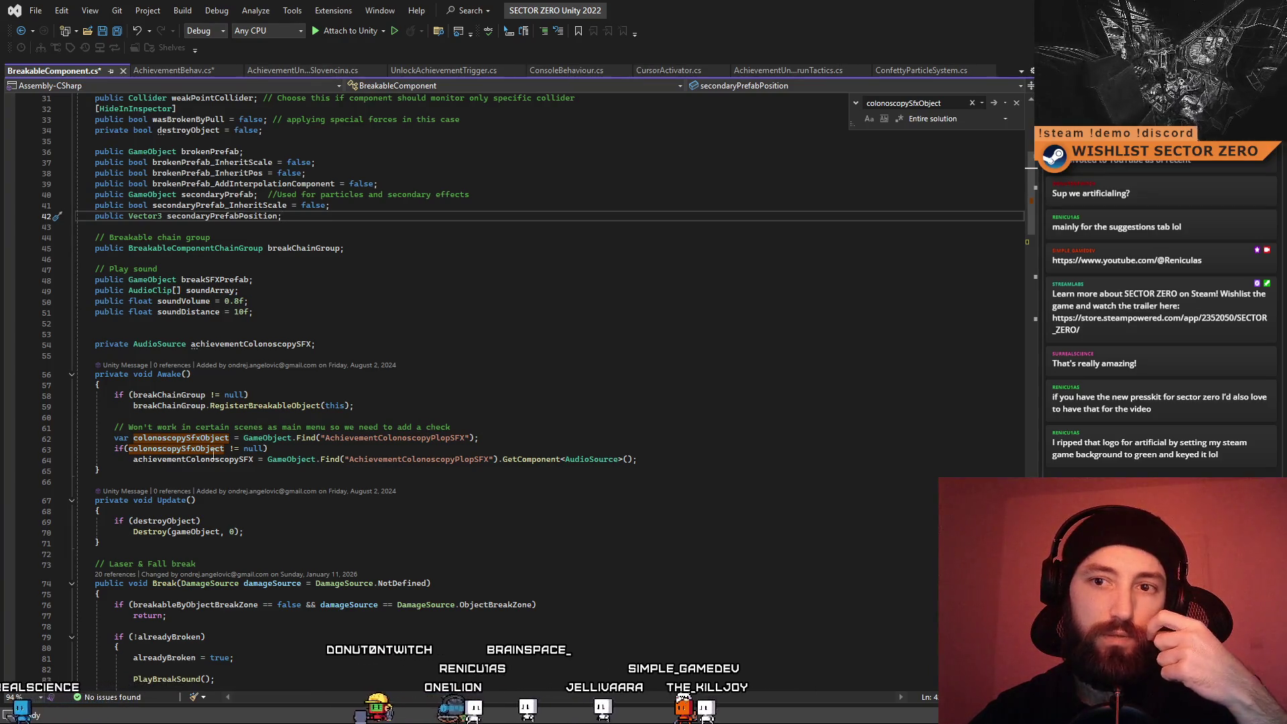
pyautogui.click(187, 437)
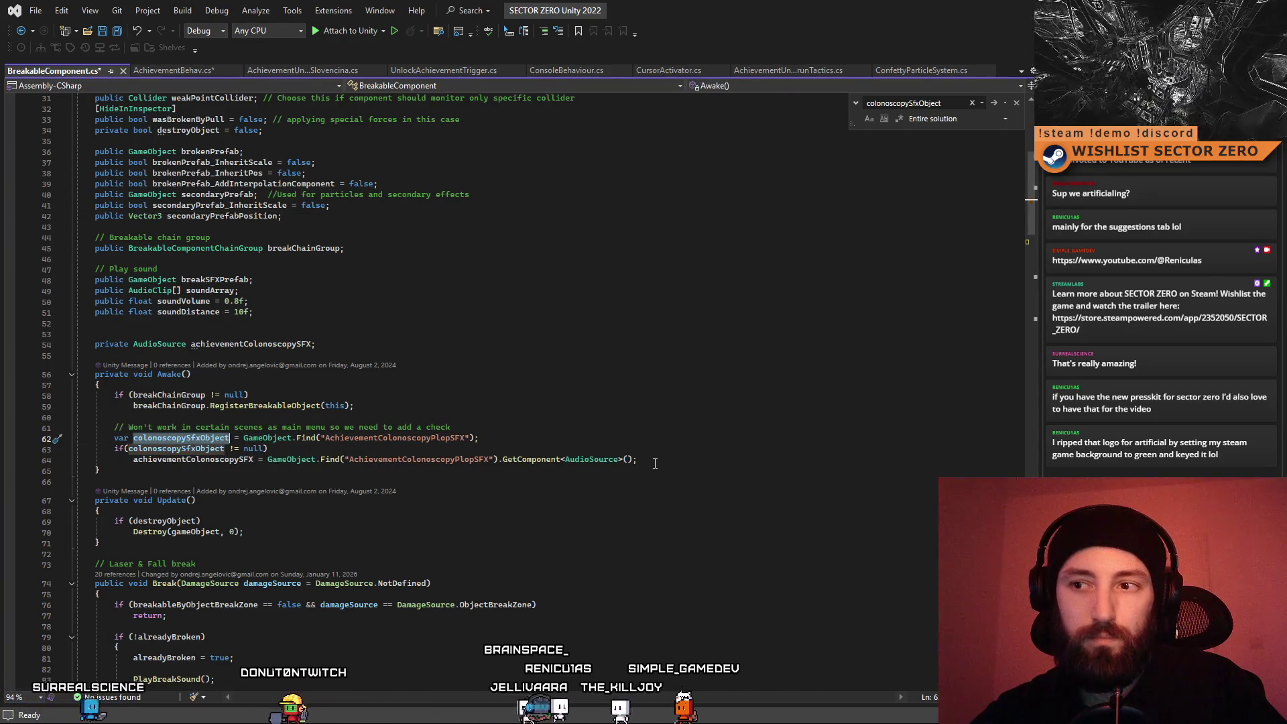
pyautogui.moveTo(658, 460); pyautogui.dragTo(139, 462)
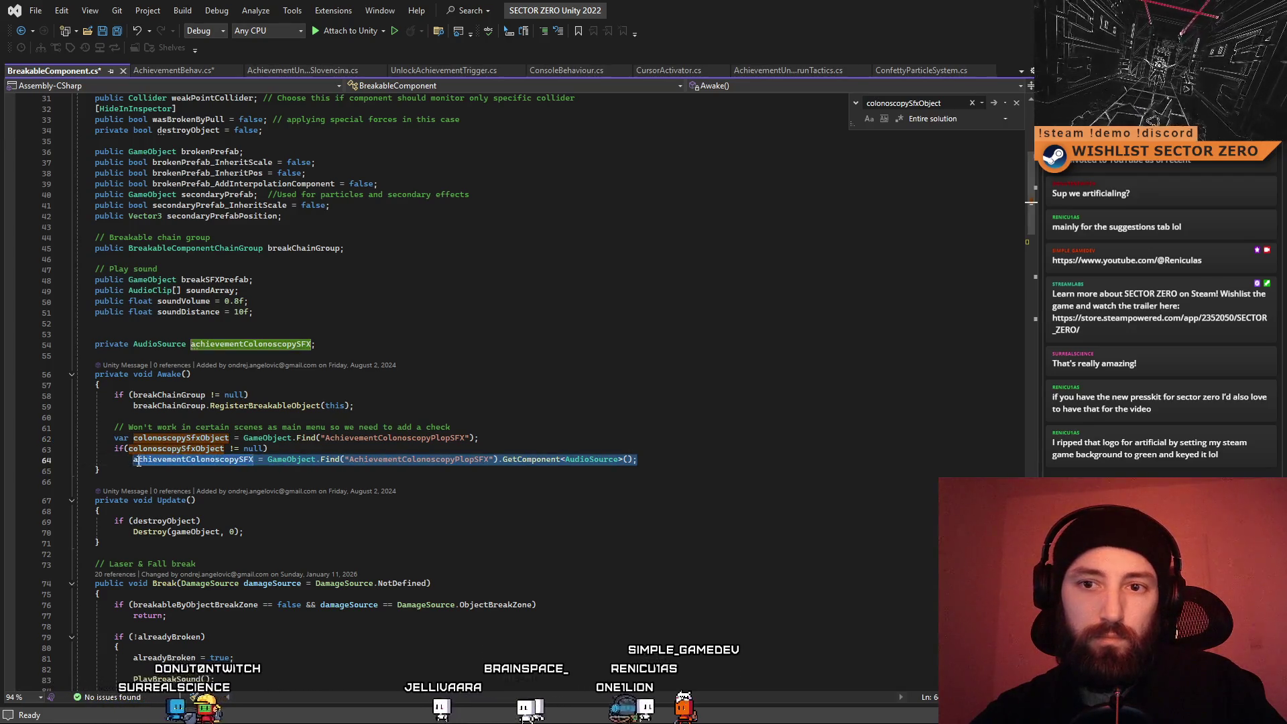
pyautogui.click(222, 475)
pyautogui.click(397, 437)
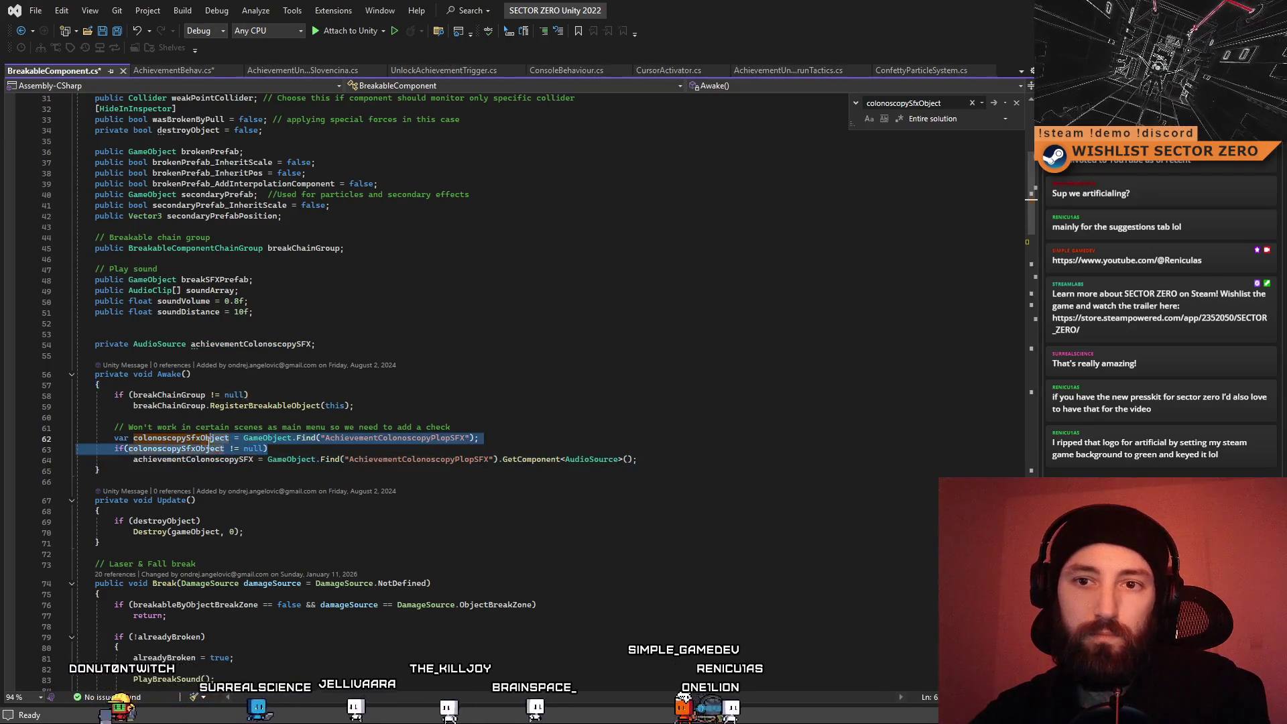
pyautogui.moveTo(650, 458)
pyautogui.mouseDown()
pyautogui.moveTo(429, 448)
pyautogui.moveTo(312, 424)
pyautogui.mouseUp()
pyautogui.hotkey('ctrl', 'c')
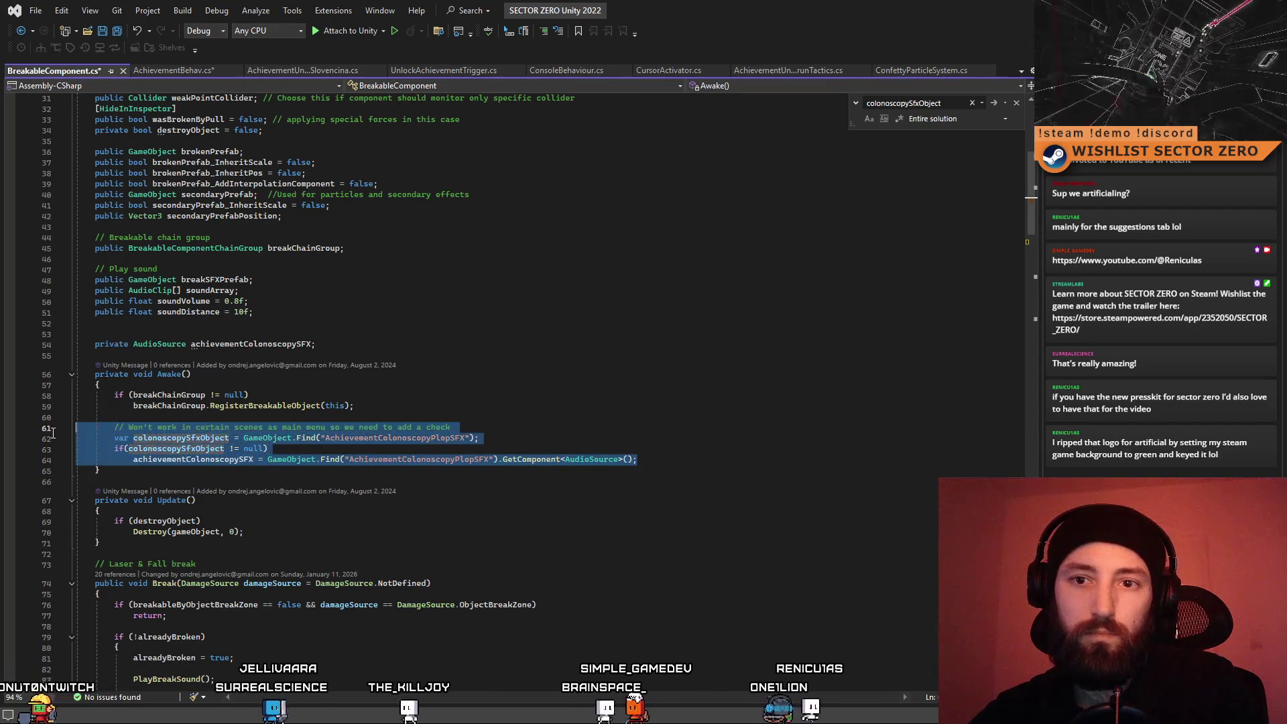
pyautogui.press('Delete')
# Remove the leftover blank lines and the pasted sound lookup block from Awake
pyautogui.press('BackSpace')
pyautogui.press('BackSpace')
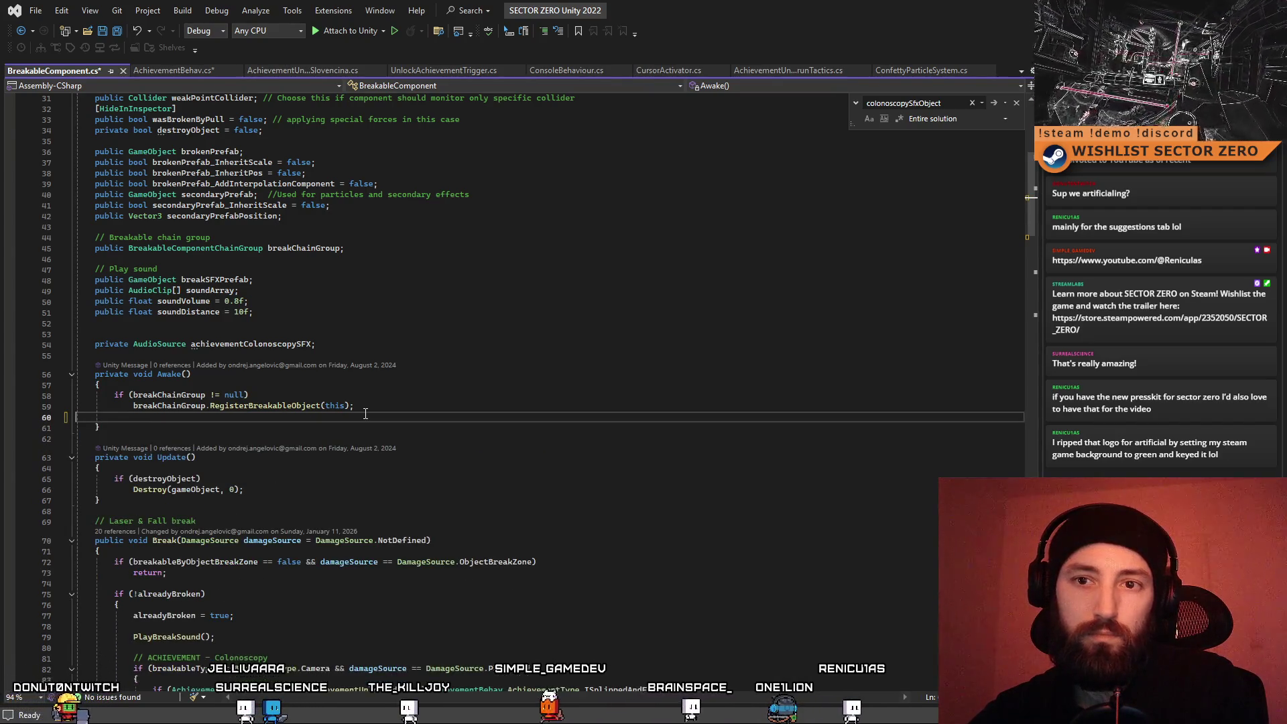
pyautogui.scroll(4, 396, 423)
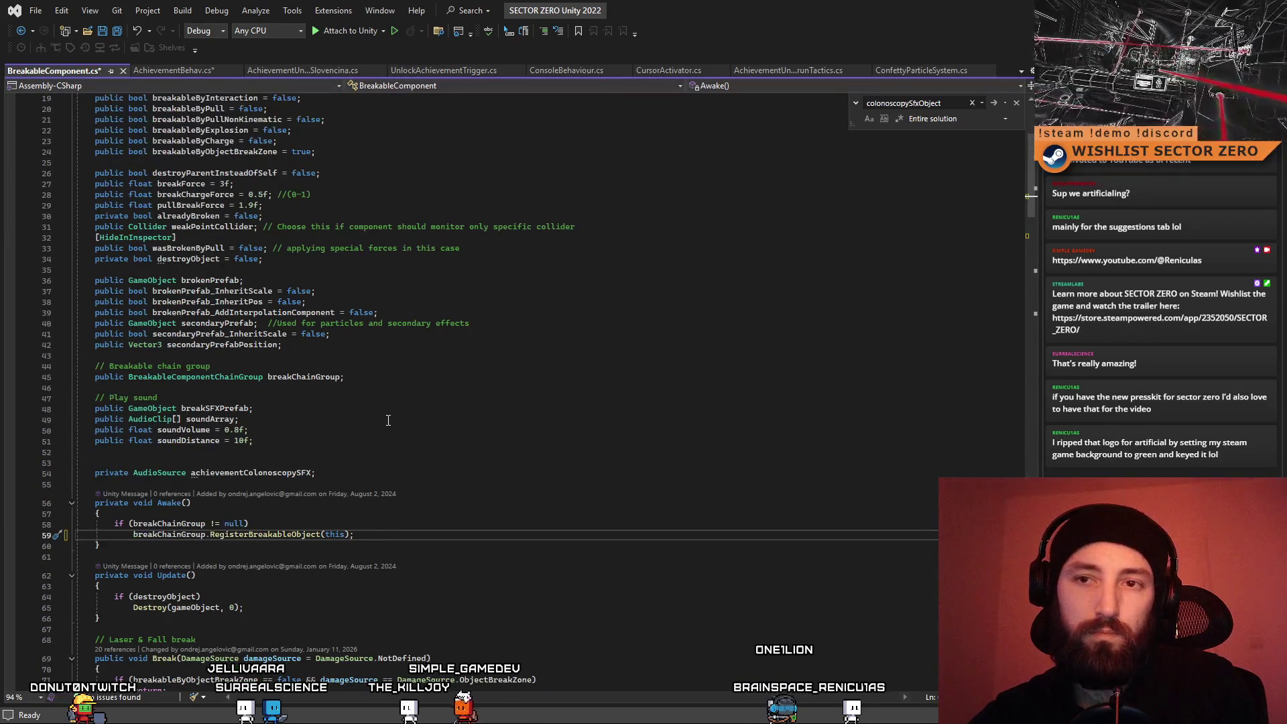
pyautogui.scroll(5, 396, 419)
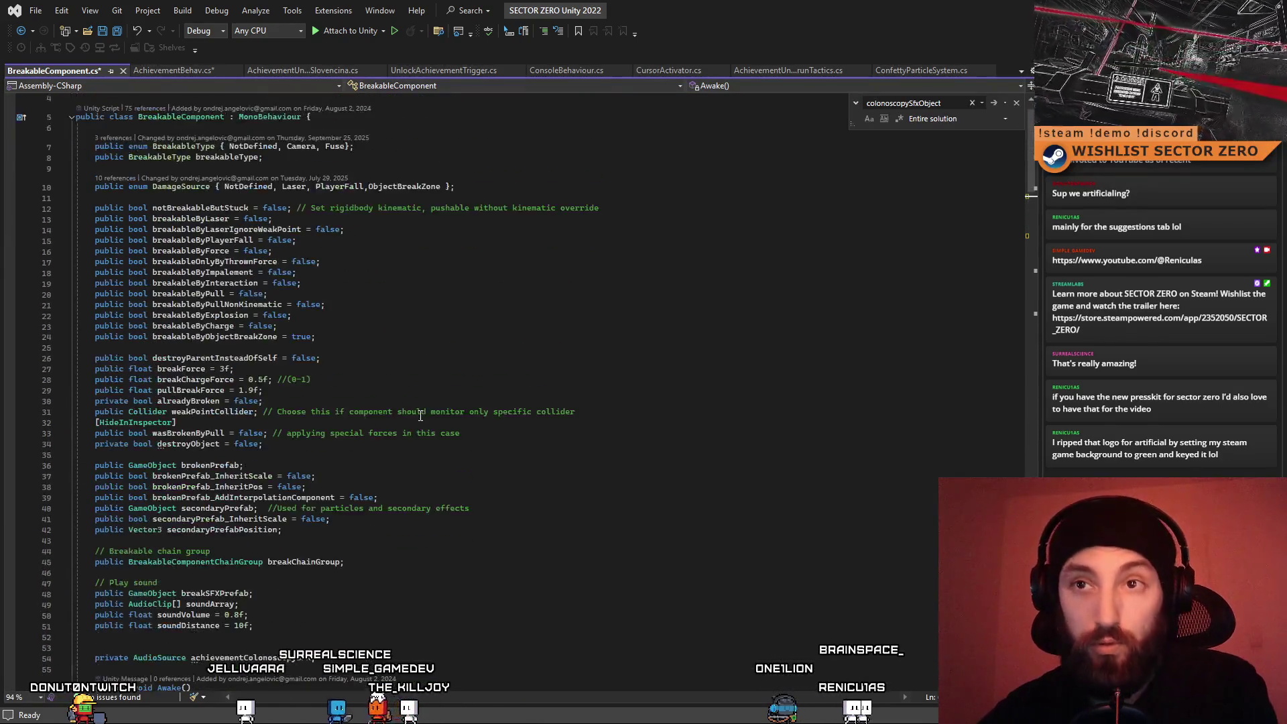
pyautogui.scroll(-7, 425, 351)
pyautogui.press('Return')
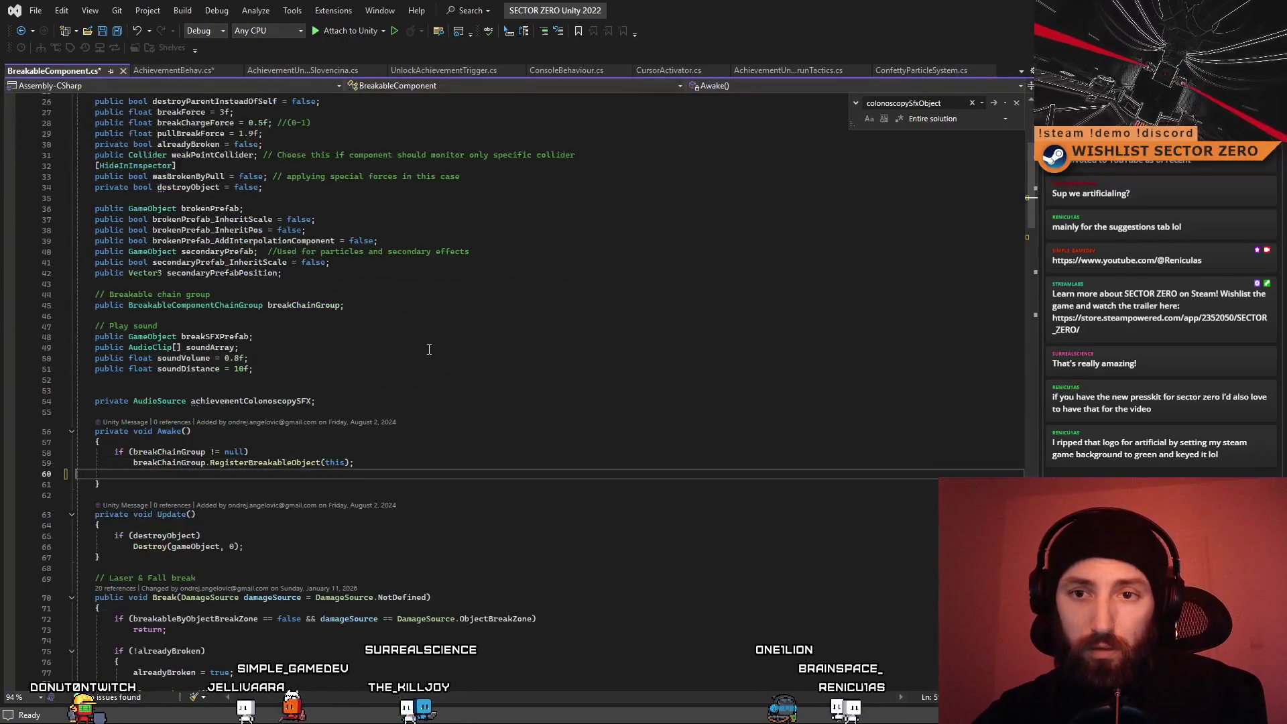
pyautogui.hotkey('ctrl', 'v')
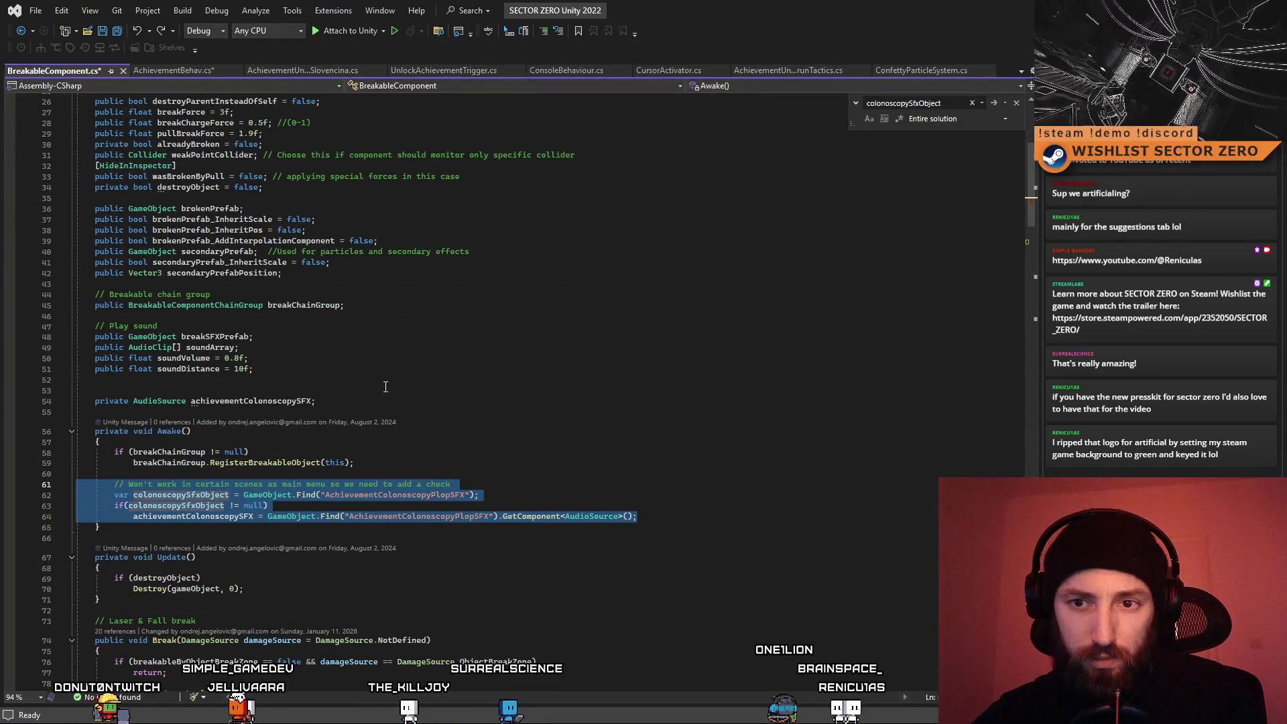
pyautogui.hotkey('ctrl', 'z')
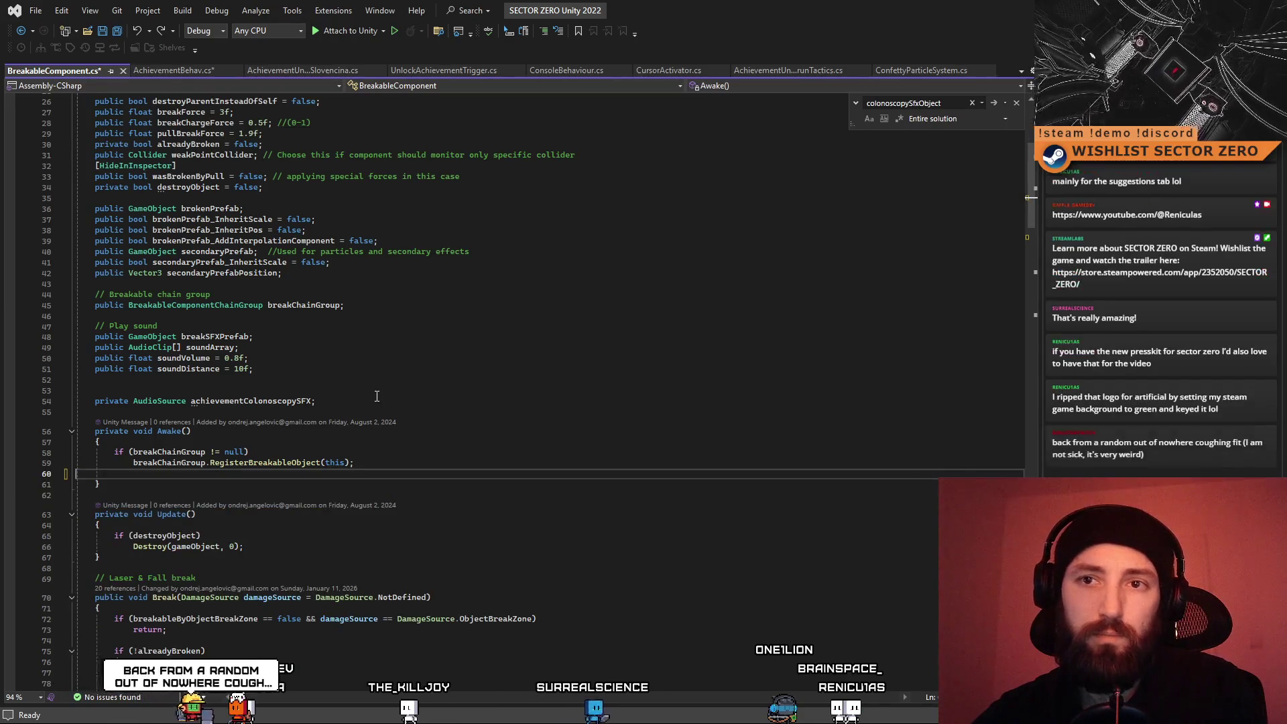
# Delete the achievementColonoscopySFX field and extra blank lines, then save BreakableComponent.cs
pyautogui.scroll(7, 376, 399)
pyautogui.scroll(1, 370, 402)
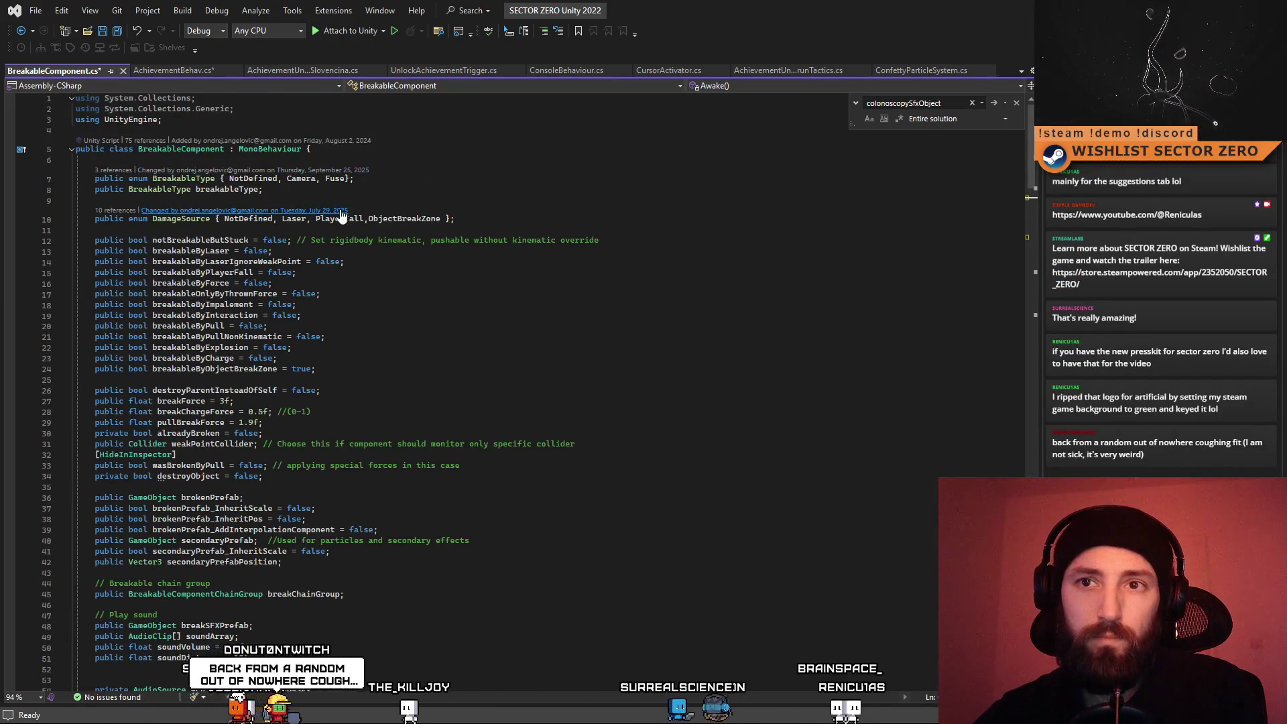
pyautogui.scroll(-3, 346, 532)
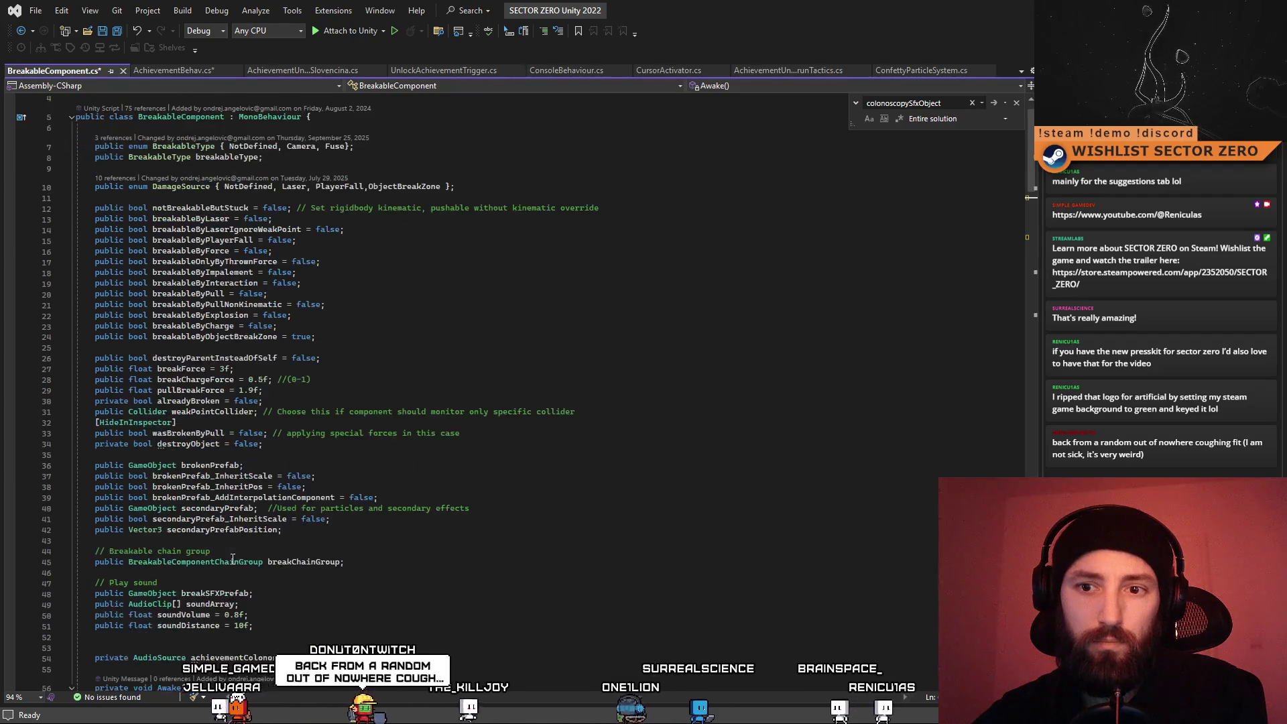
pyautogui.scroll(-1, 346, 532)
pyautogui.moveTo(315, 561); pyautogui.dragTo(95, 562)
pyautogui.press('Delete')
pyautogui.press('BackSpace')
pyautogui.press('BackSpace')
pyautogui.press('BackSpace')
pyautogui.click(640, 448)
pyautogui.hotkey('ctrl', 's')
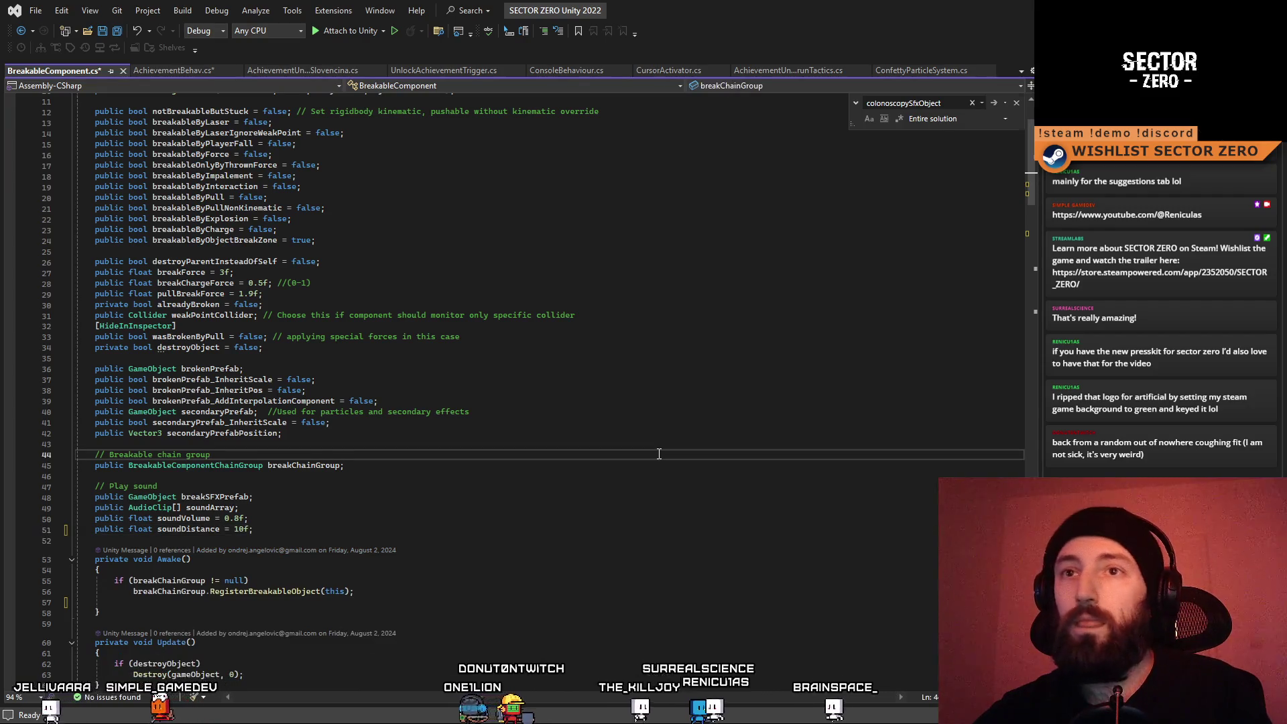
pyautogui.click(171, 70)
# Paste the AchievementColonoscopyPlopSFX lookup line and duplicate the WillItBeInSlovak sound block below itself
pyautogui.click(447, 416)
pyautogui.press('Down')
pyautogui.press('Down')
pyautogui.write('achievementColonoscopySFX = GameObject.Find("AchievementColonoscopyPlopSFX").GetComponent<AudioSource>();')
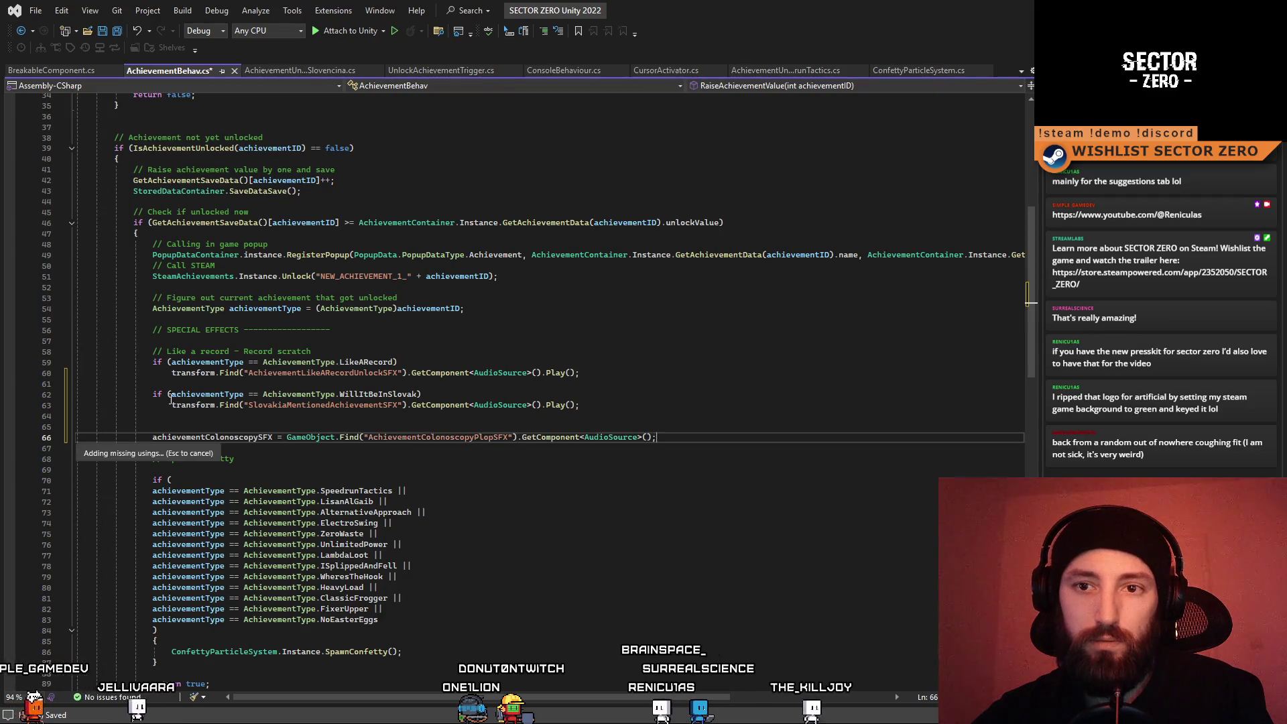
pyautogui.click(150, 395)
pyautogui.moveTo(150, 394); pyautogui.dragTo(606, 406)
pyautogui.click(606, 406)
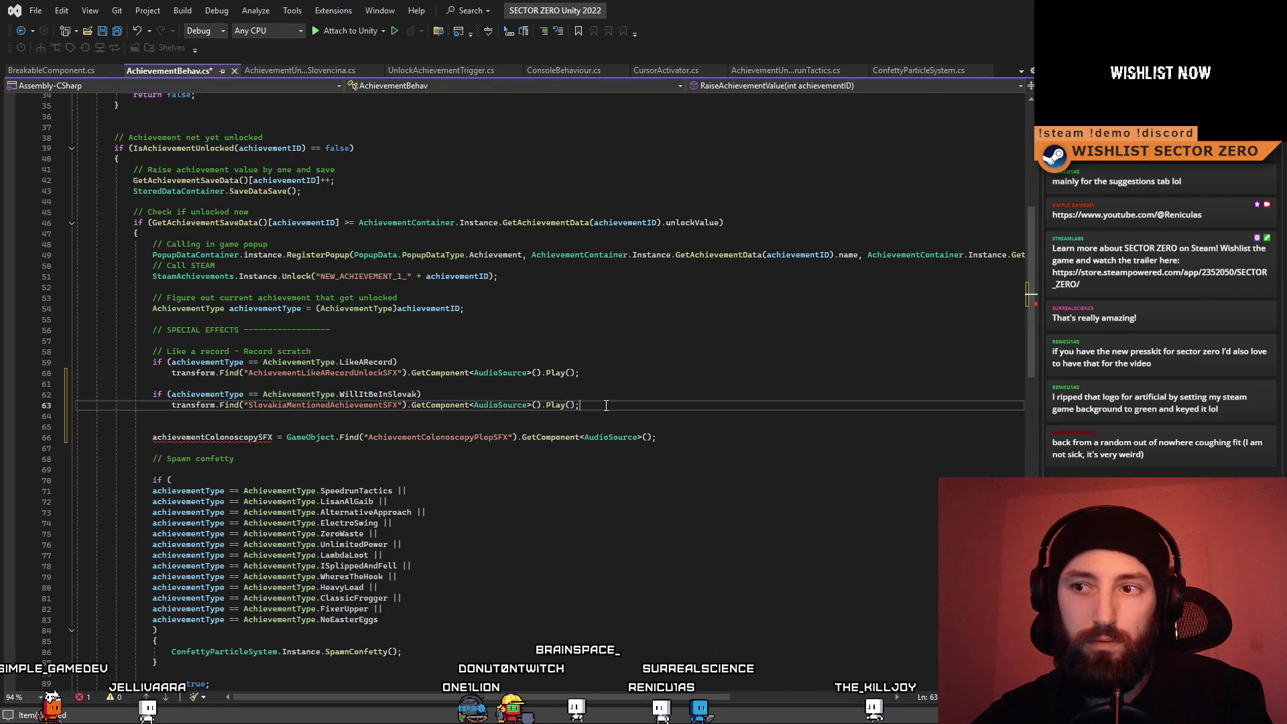
pyautogui.press('Return')
pyautogui.press('Return')
pyautogui.hotkey('ctrl', 'v')
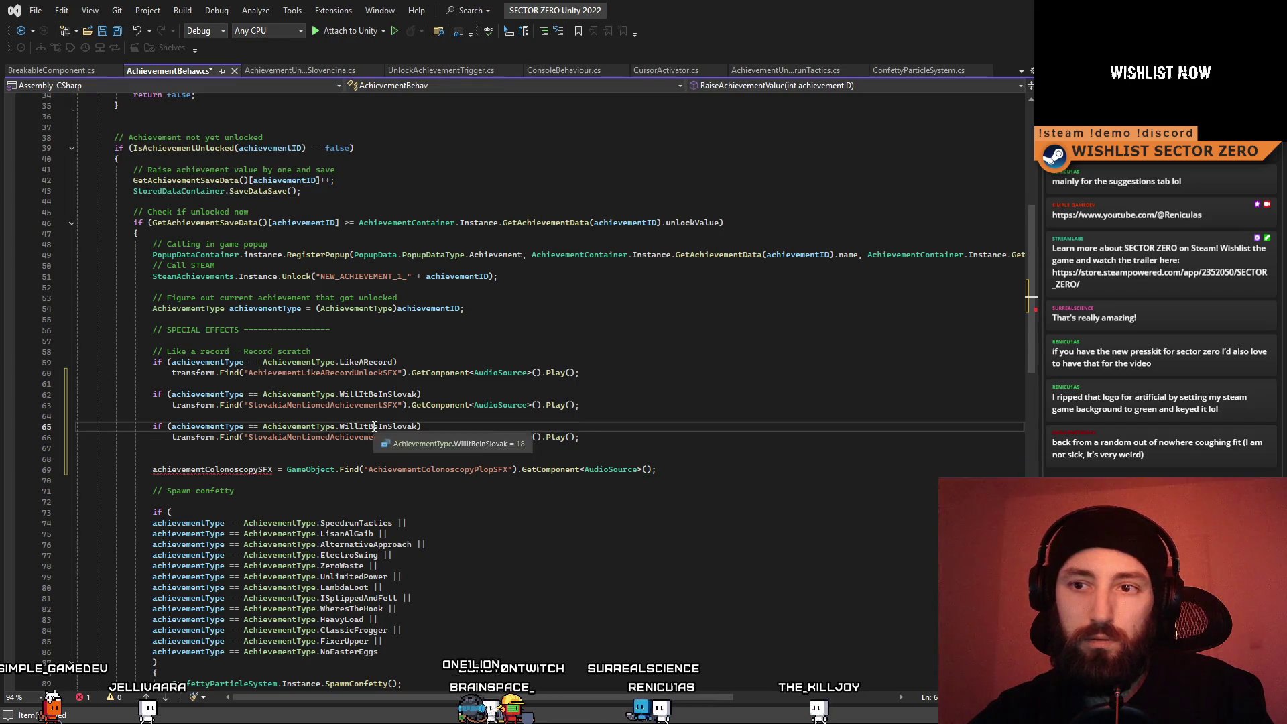
# Change the copied block to check ISplippedAndFell and play AchievementColonoscopyPlopSFX
pyautogui.doubleClick(373, 426)
pyautogui.press('BackSpace')
pyautogui.write('IS')
pyautogui.press('Tab')
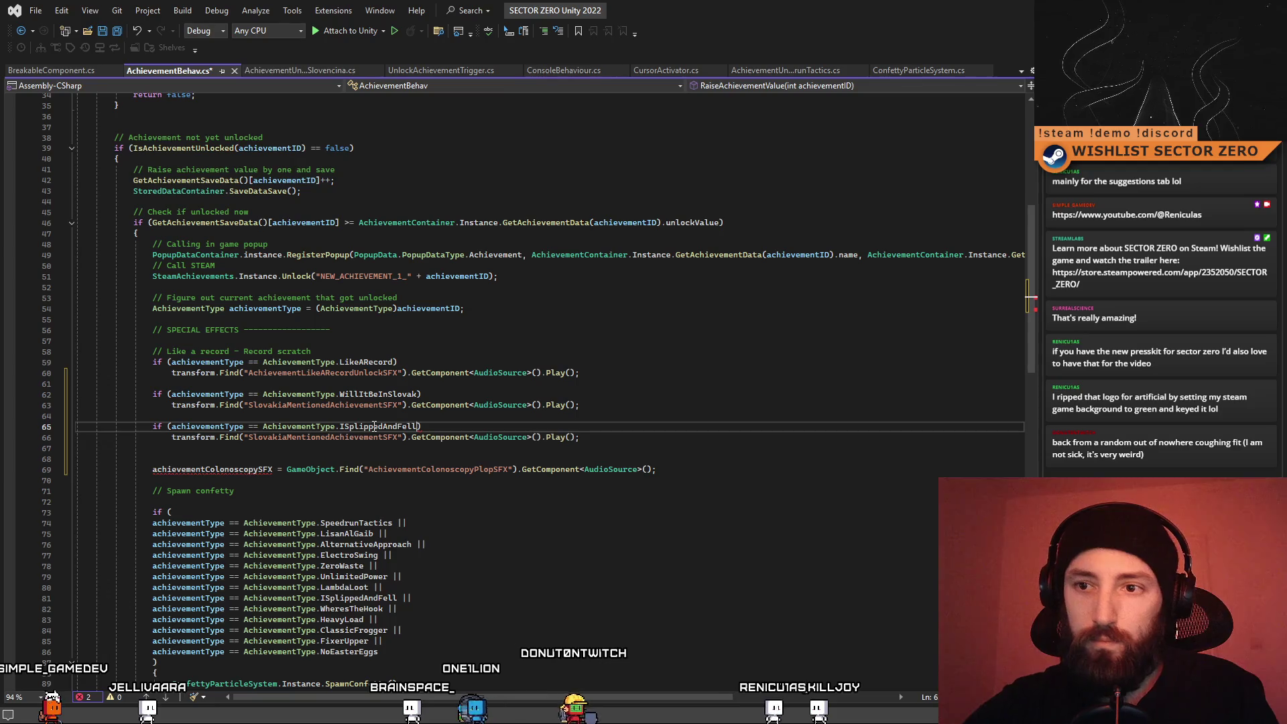
pyautogui.click(415, 468)
pyautogui.doubleClick(416, 468)
pyautogui.hotkey('ctrl', 'c')
pyautogui.doubleClick(347, 437)
pyautogui.hotkey('ctrl', 'v')
# Delete the old achievementColonoscopySFX assignment line and save AchievementBehav.cs
pyautogui.press('Down')
pyautogui.press('Down')
pyautogui.tripleClick(667, 469)
pyautogui.press('BackSpace')
pyautogui.press('BackSpace')
pyautogui.press('Up')
pyautogui.click(628, 481)
pyautogui.click(644, 501)
pyautogui.hotkey('ctrl', 's')
# Add spacing below the new ISplippedAndFell block, review the sound checks, and clear Unity's Console
pyautogui.click(688, 440)
pyautogui.press('Down')
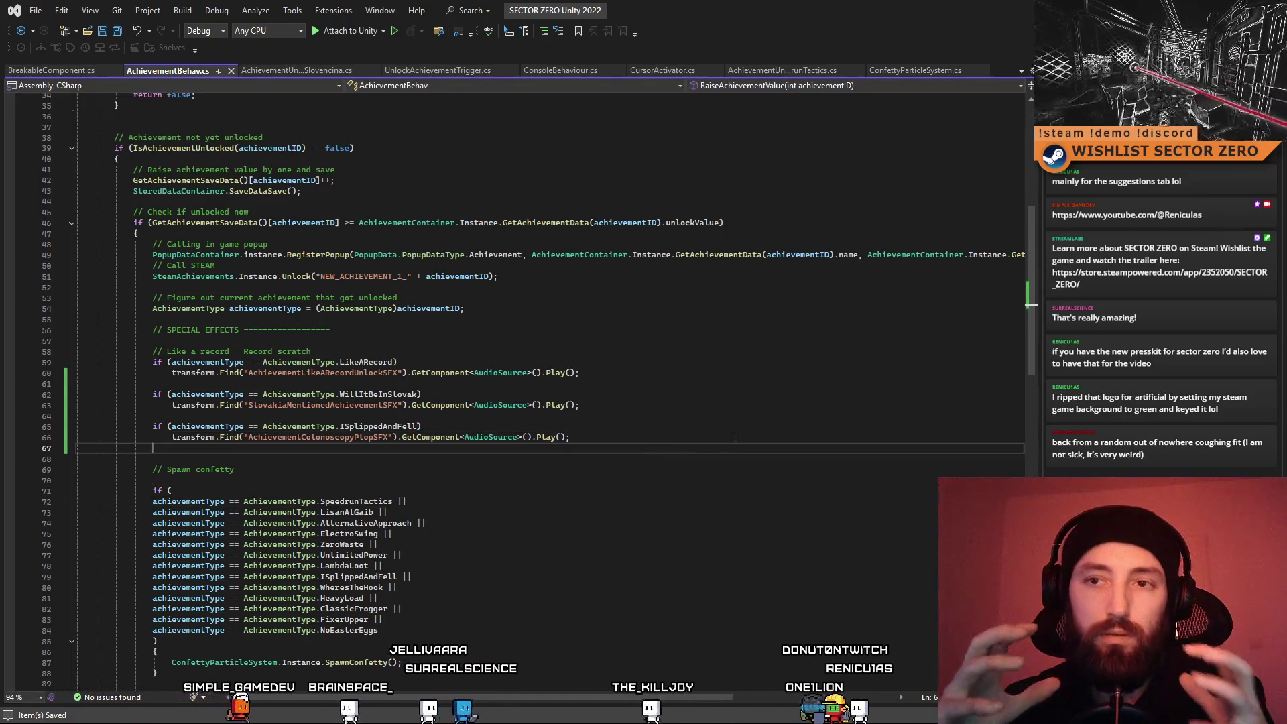
pyautogui.click(771, 374)
pyautogui.click(767, 427)
pyautogui.click(666, 403)
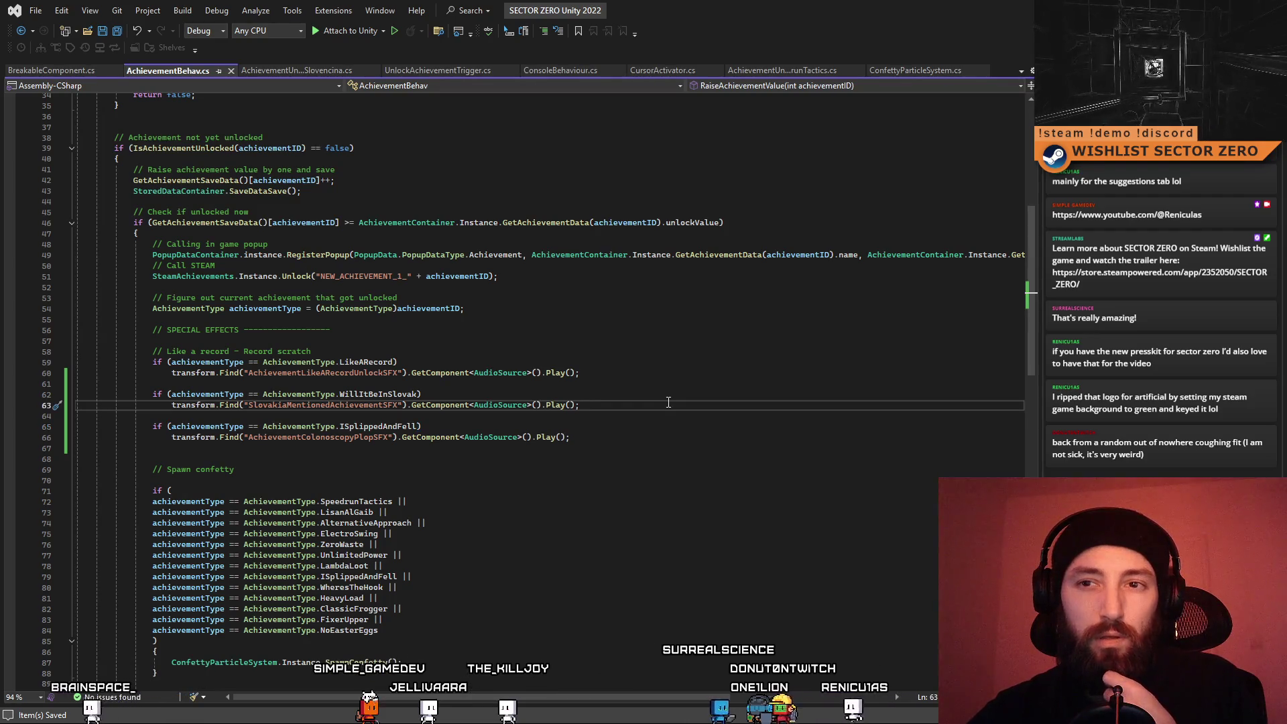
pyautogui.click(697, 384)
pyautogui.click(722, 362)
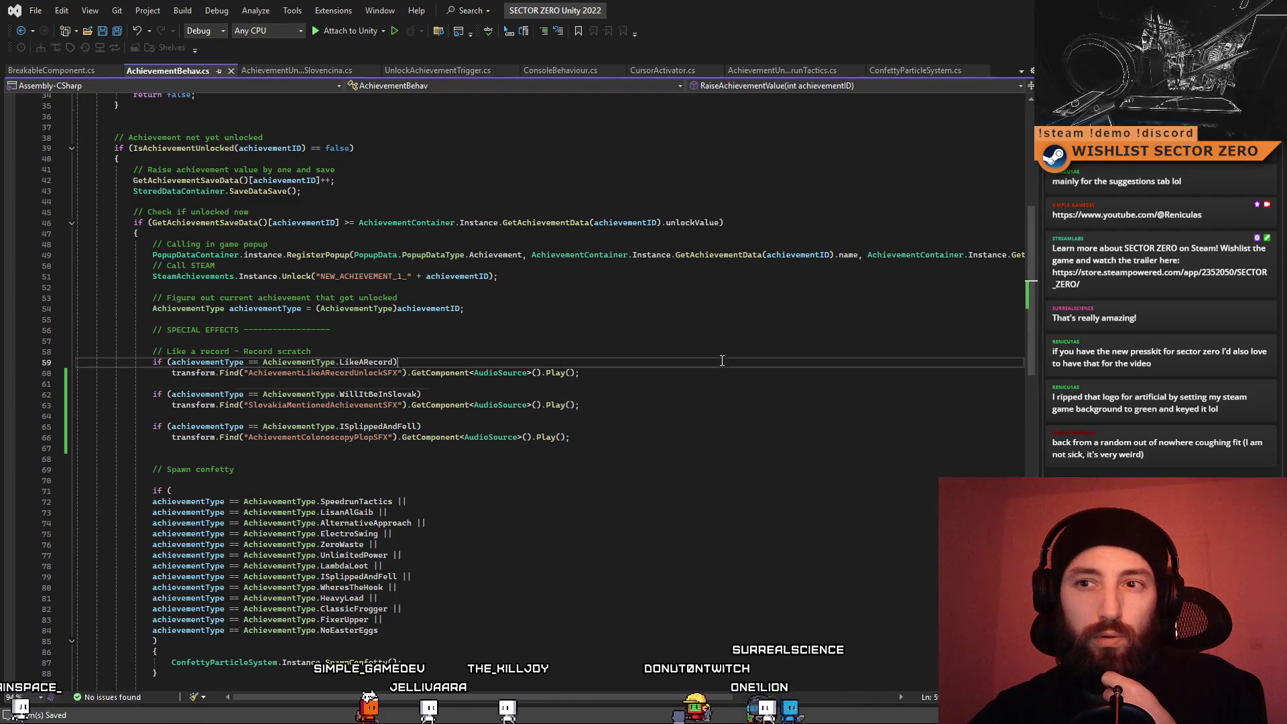
pyautogui.click(708, 396)
pyautogui.click(685, 428)
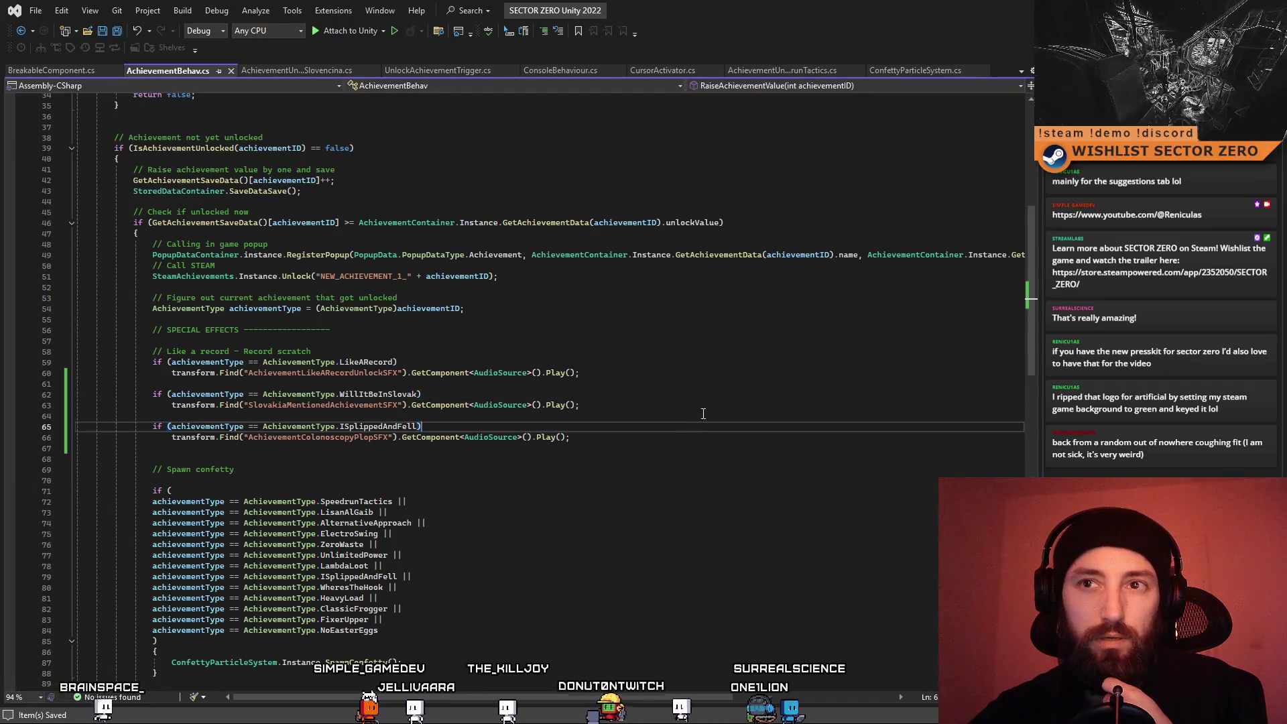
pyautogui.click(677, 383)
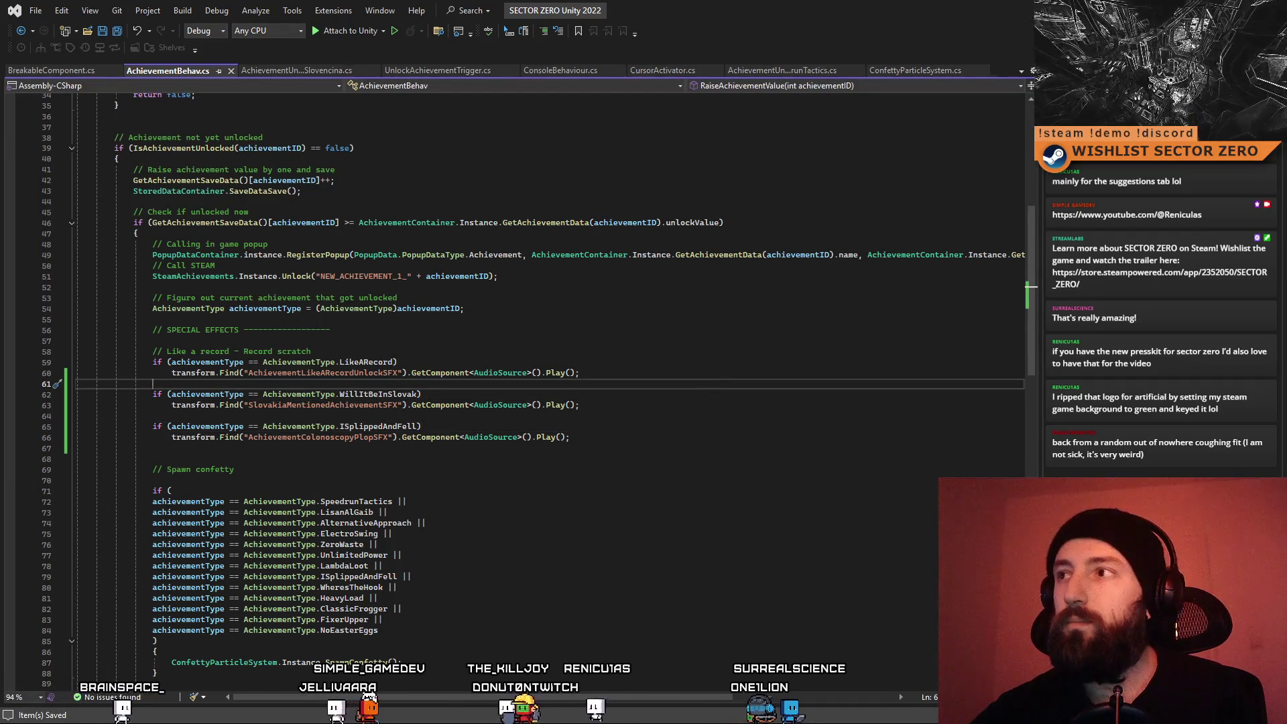
pyautogui.hotkey('alt', 'Tab')
pyautogui.click(12, 77)
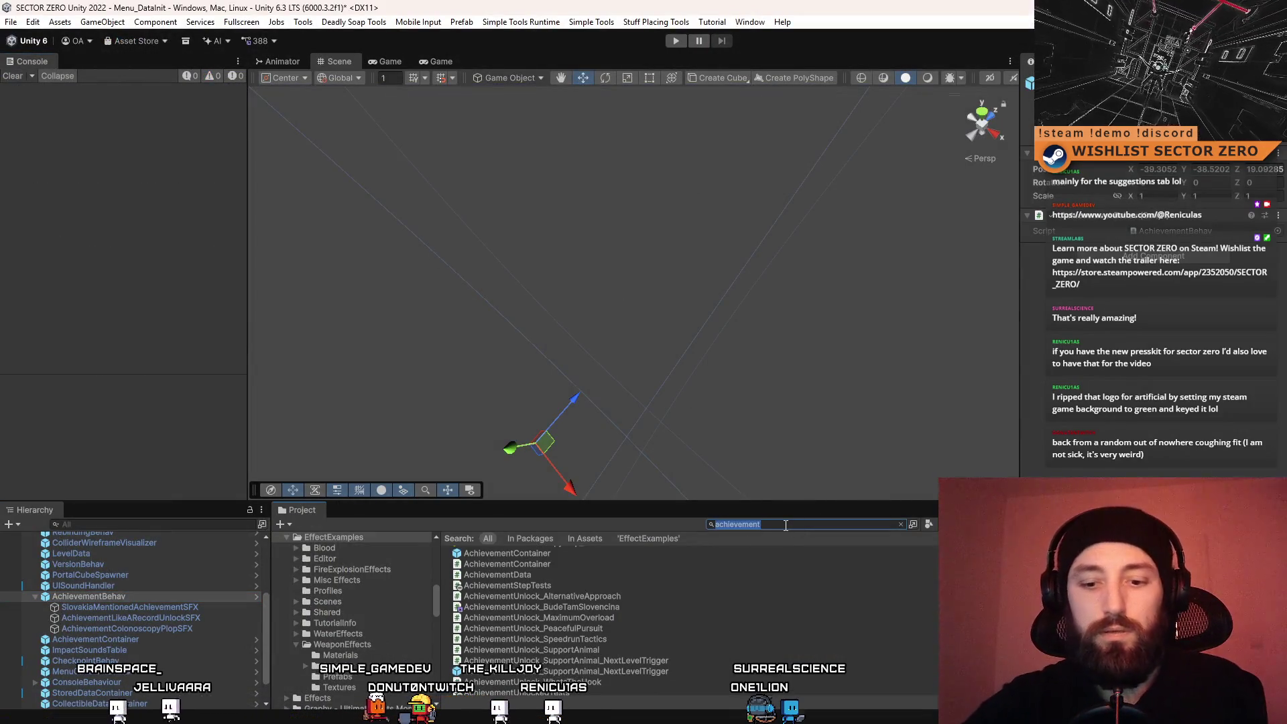
# Open Menu_DataInit via a Project search for 'init', saving the current scene, and enter Play mode
pyautogui.write('init')
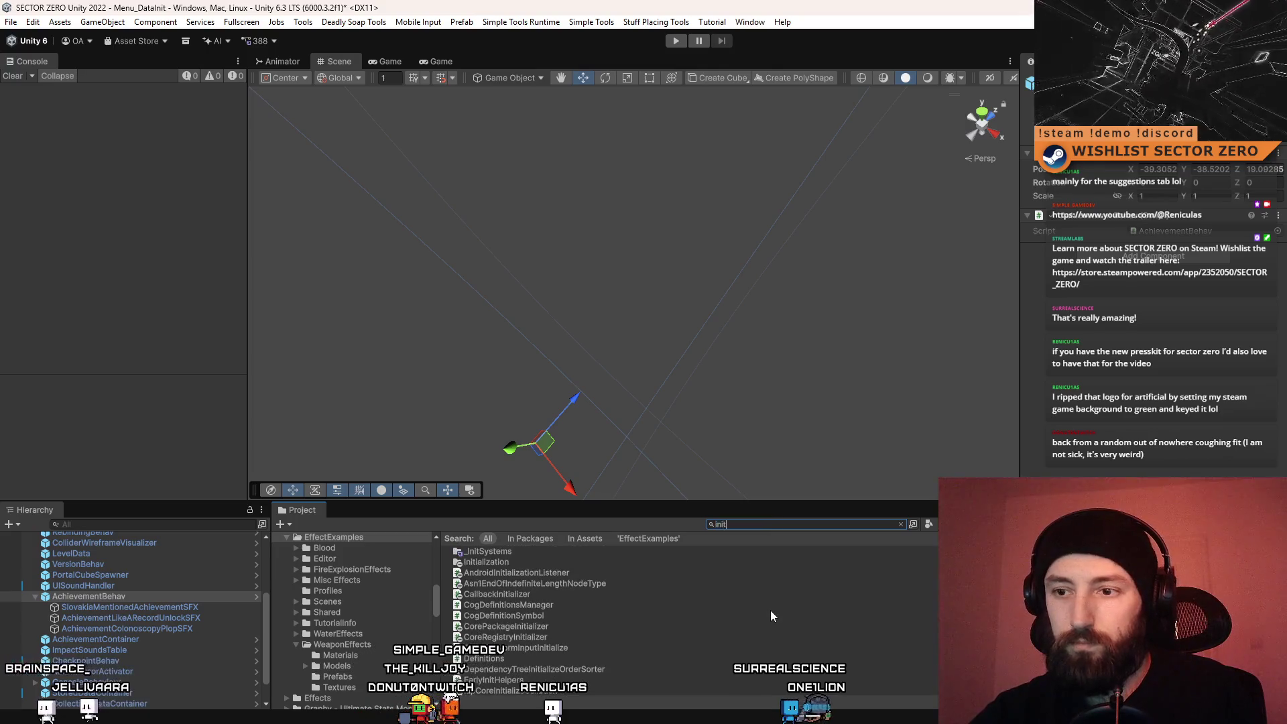
pyautogui.scroll(-5, 831, 591)
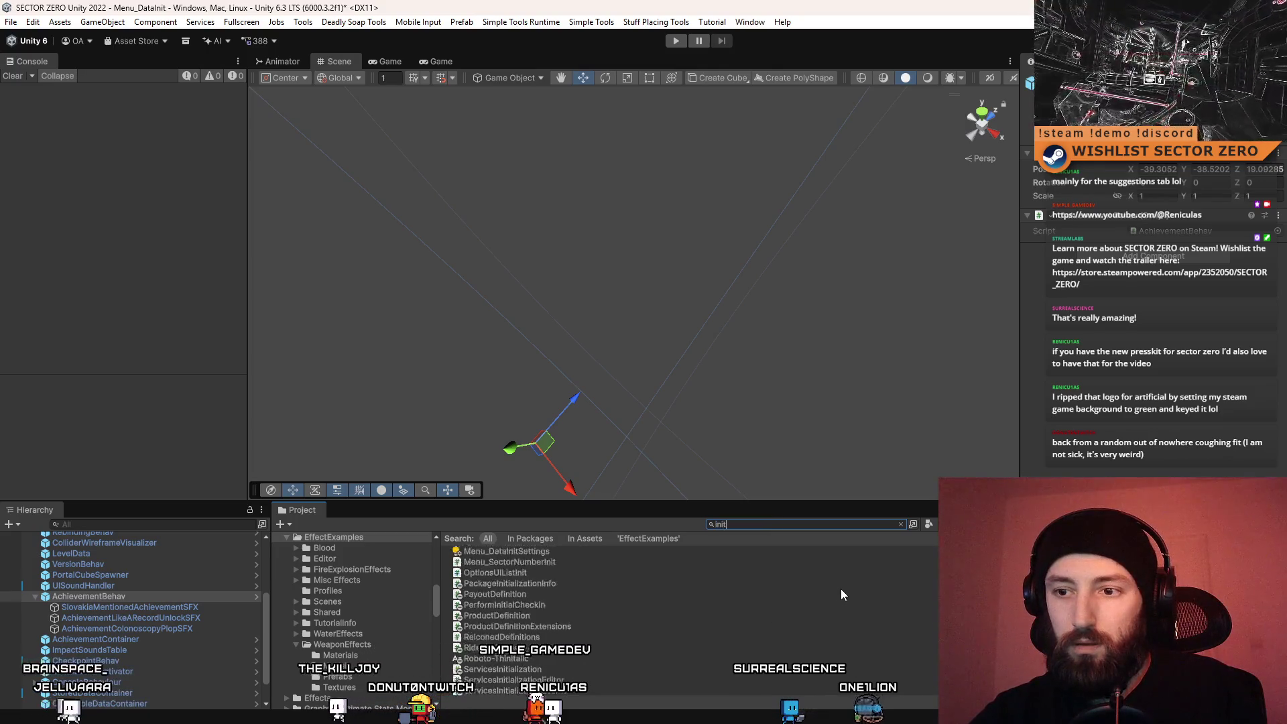
pyautogui.scroll(5, 705, 614)
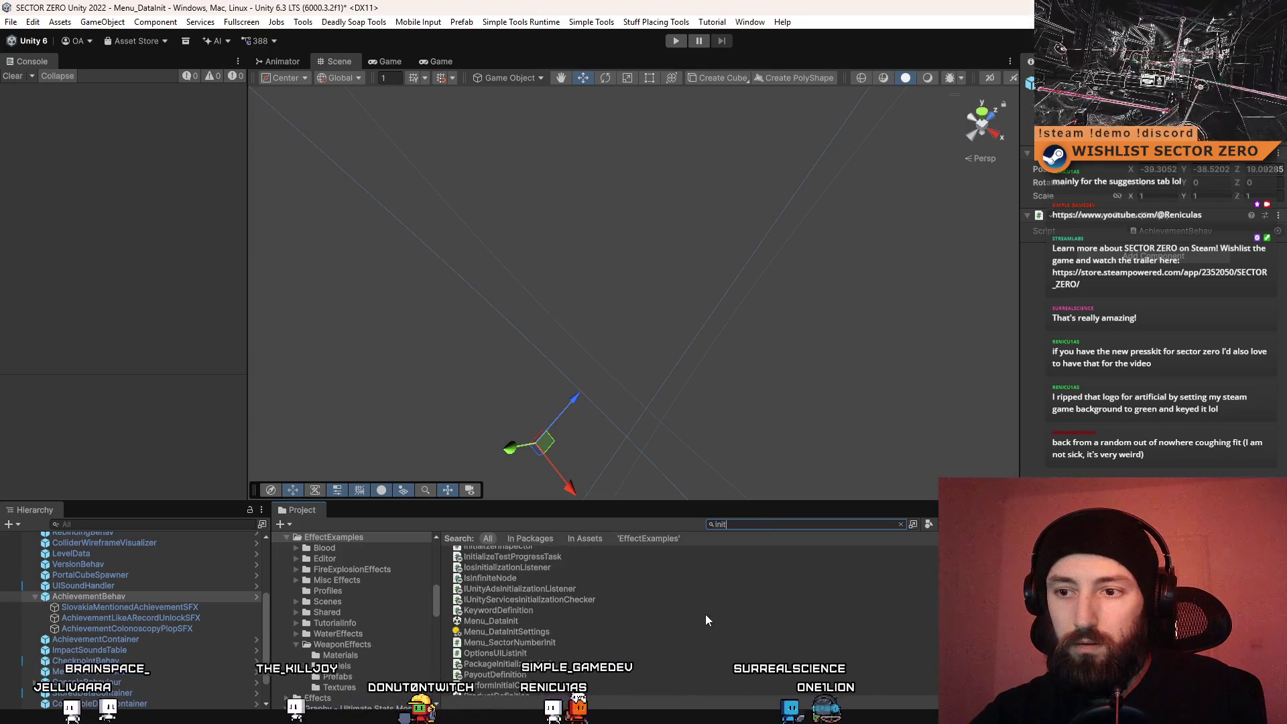
pyautogui.doubleClick(526, 622)
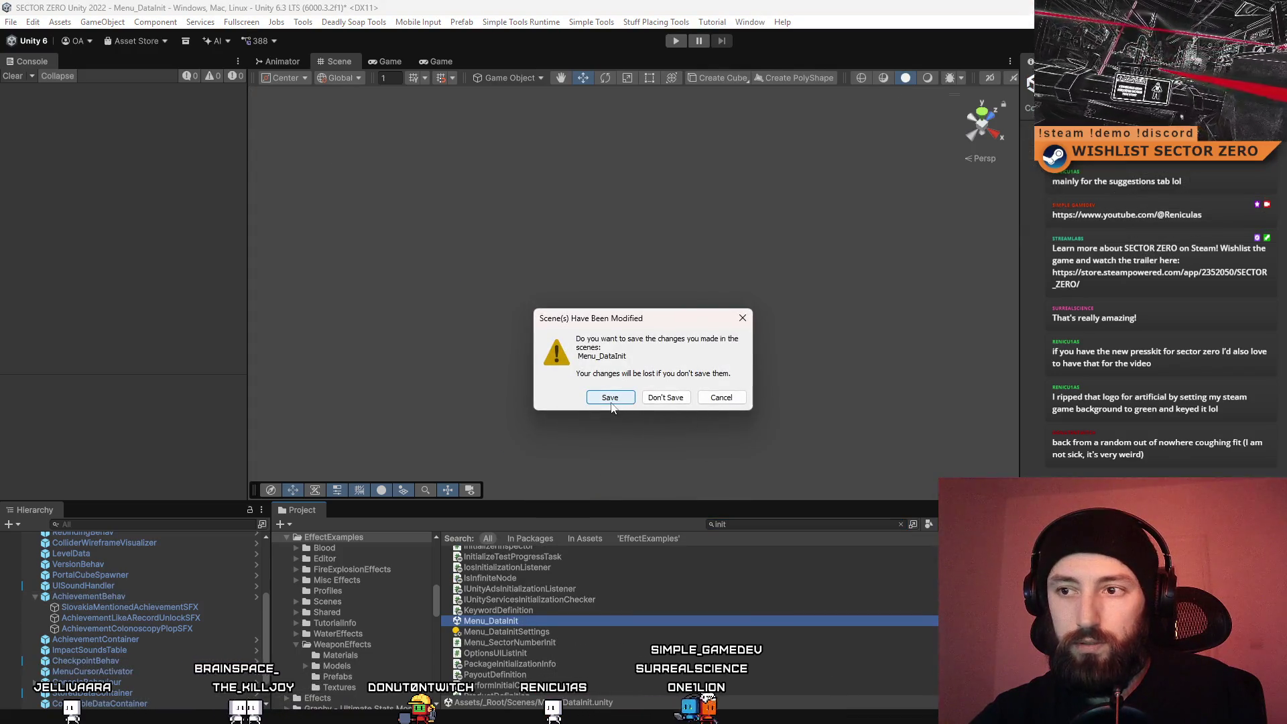
pyautogui.click(612, 405)
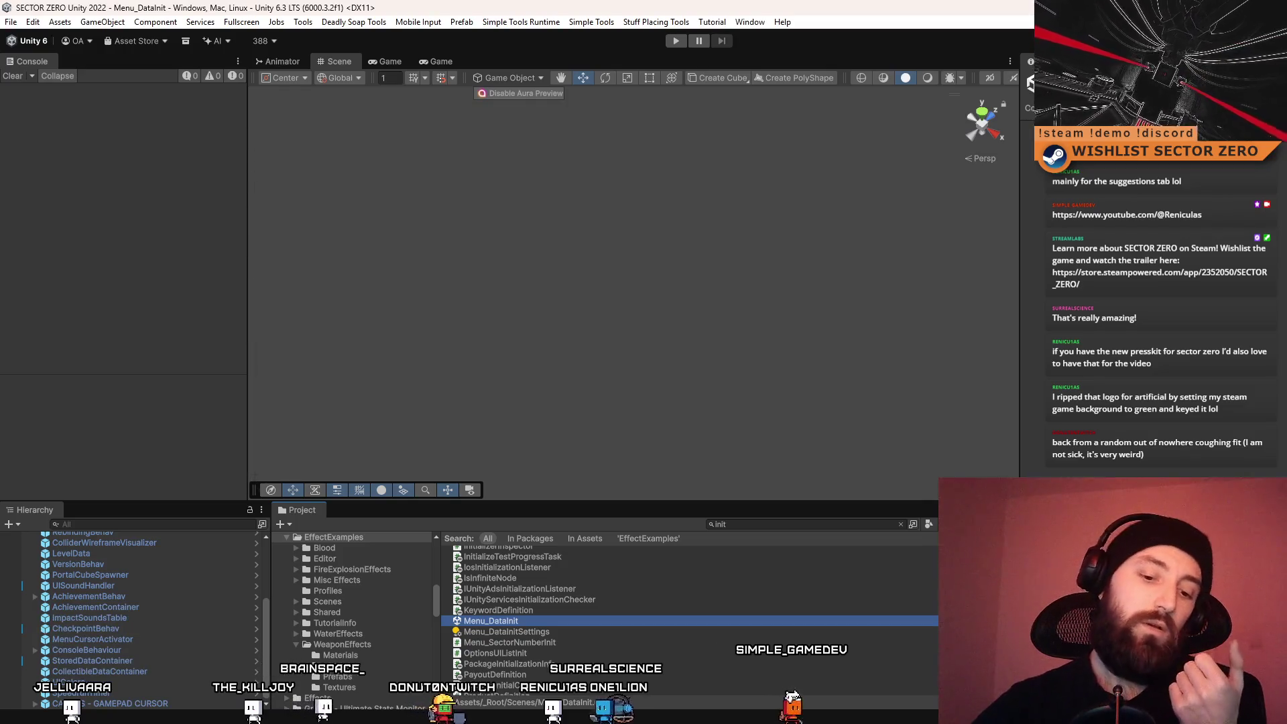
pyautogui.click(675, 40)
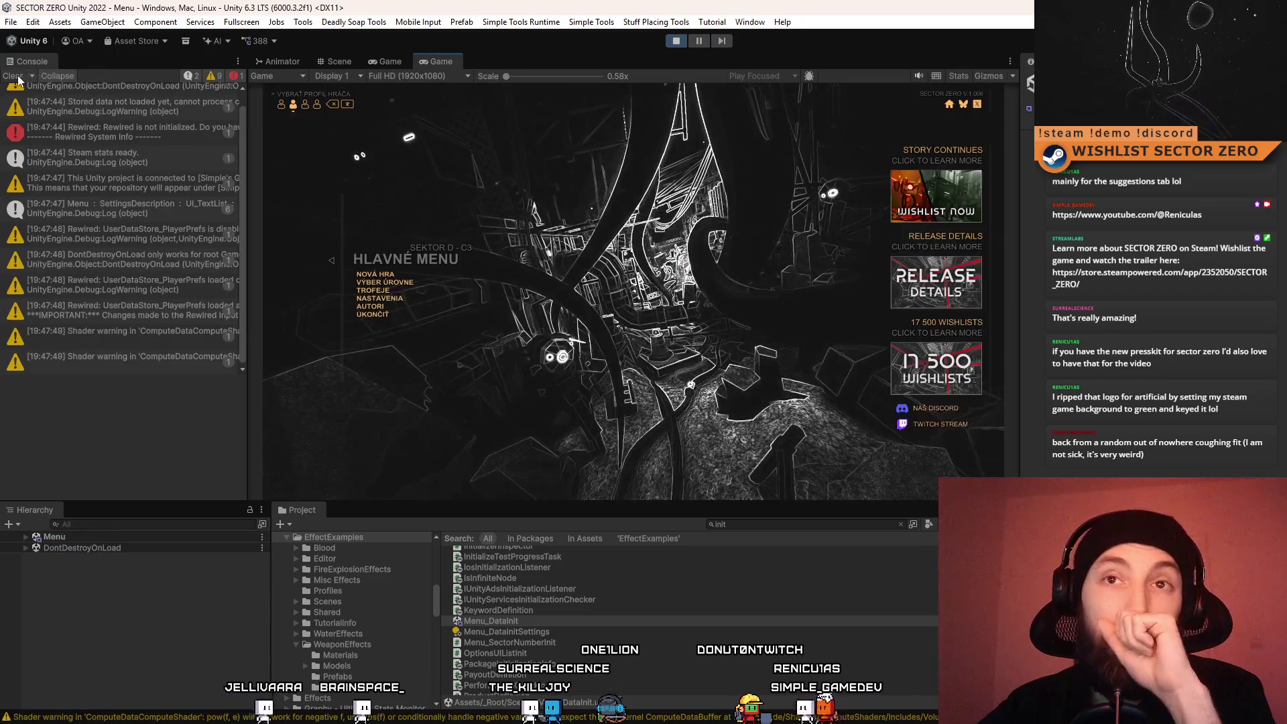
pyautogui.click(18, 78)
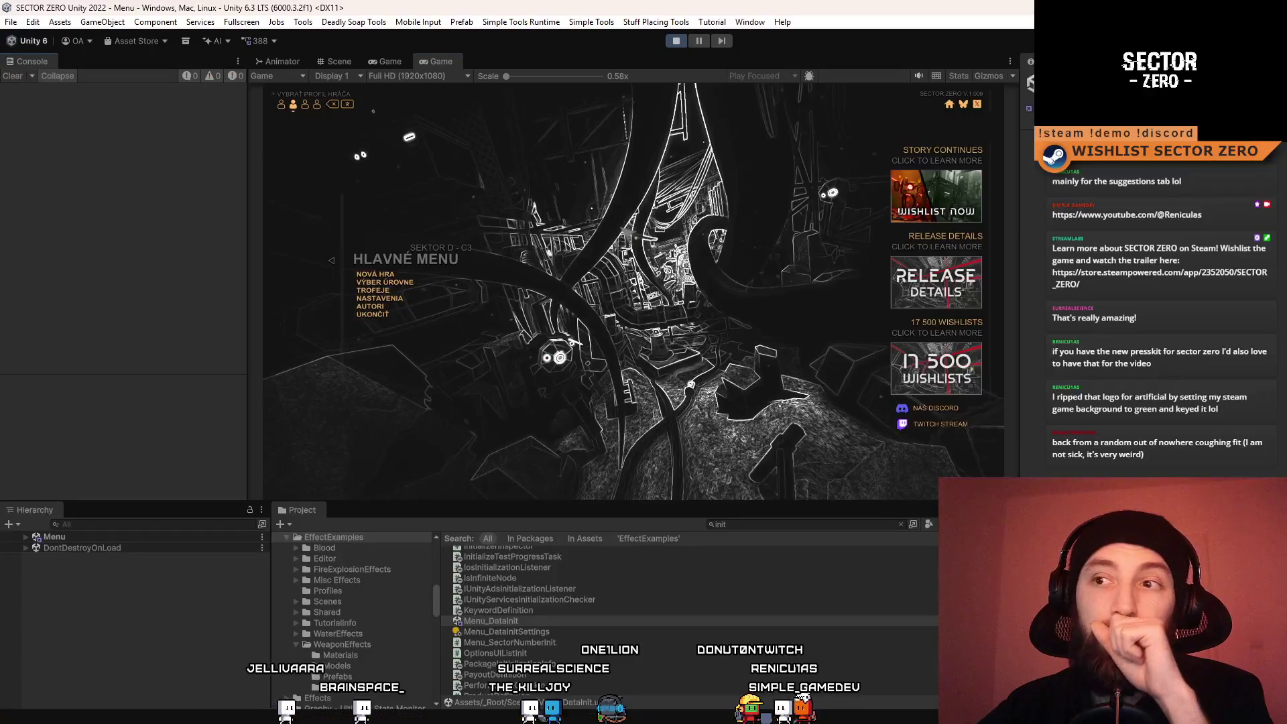
# Confirm the profile saved-data reset in the game, then mute the Game view audio
pyautogui.click(332, 105)
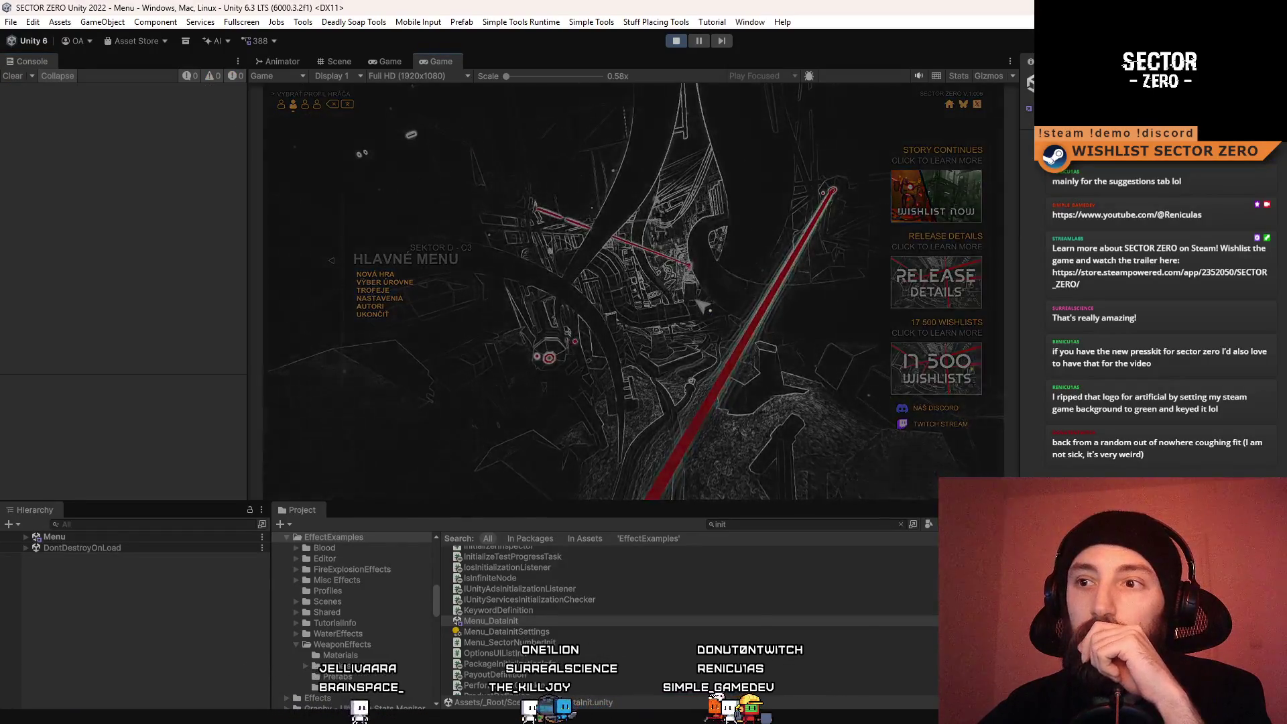
pyautogui.click(581, 305)
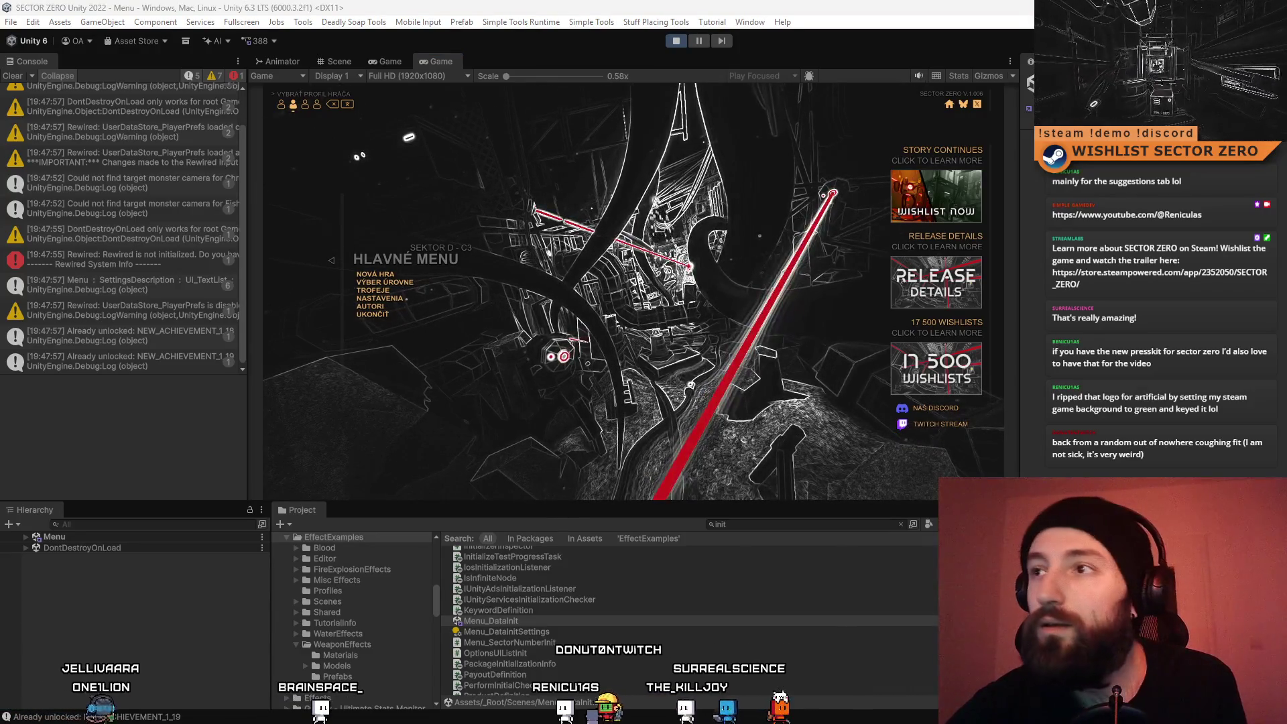
pyautogui.click(918, 76)
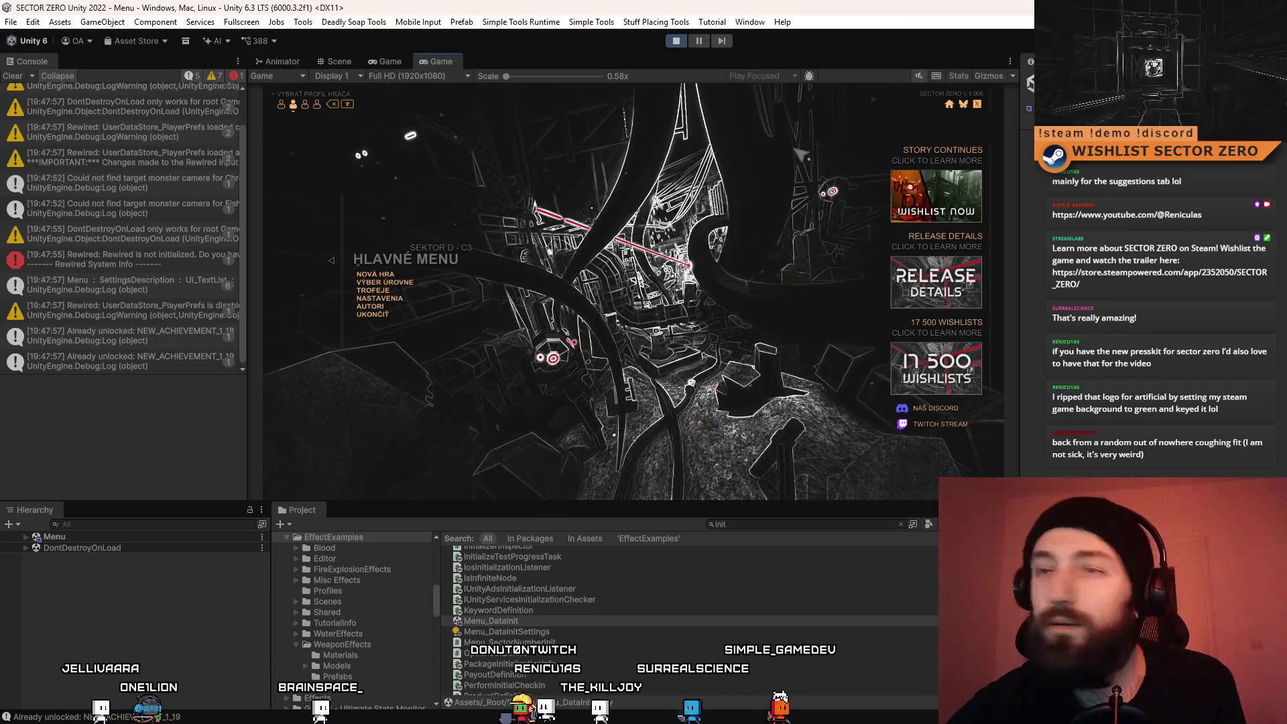
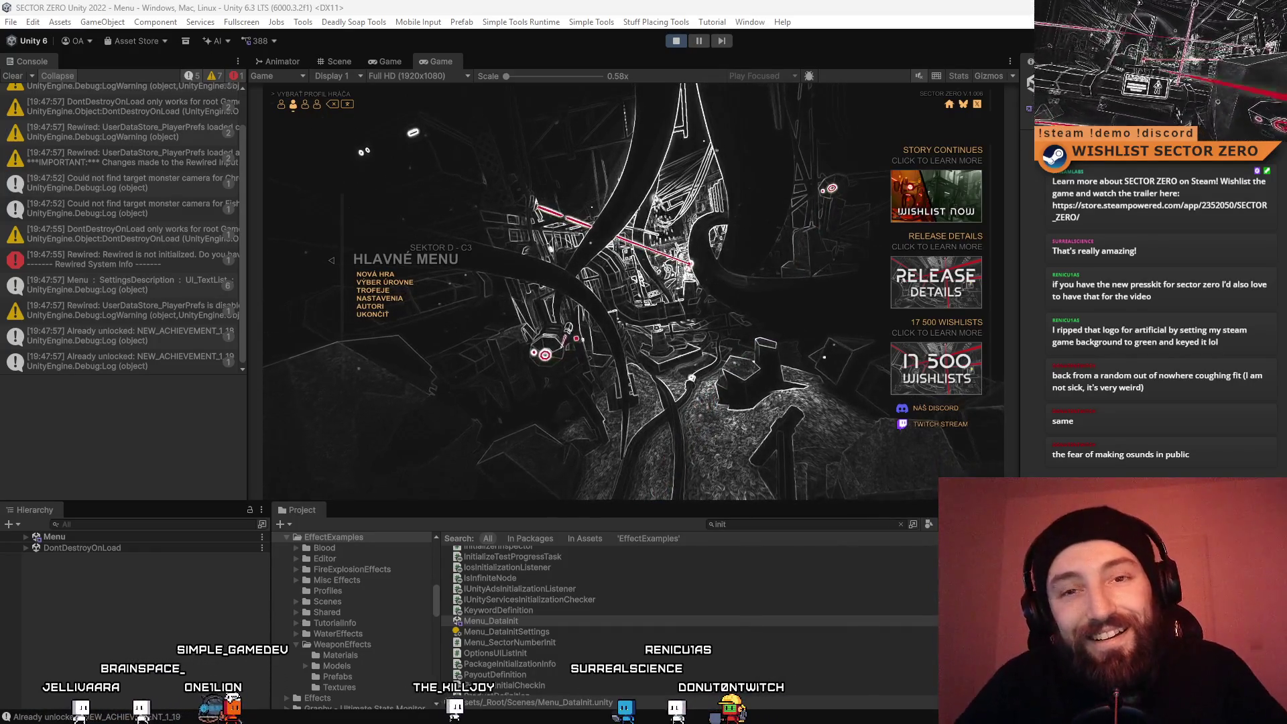
# Clear the Console, pick the second player profile, confirm English, and start a New Game
pyautogui.click(13, 76)
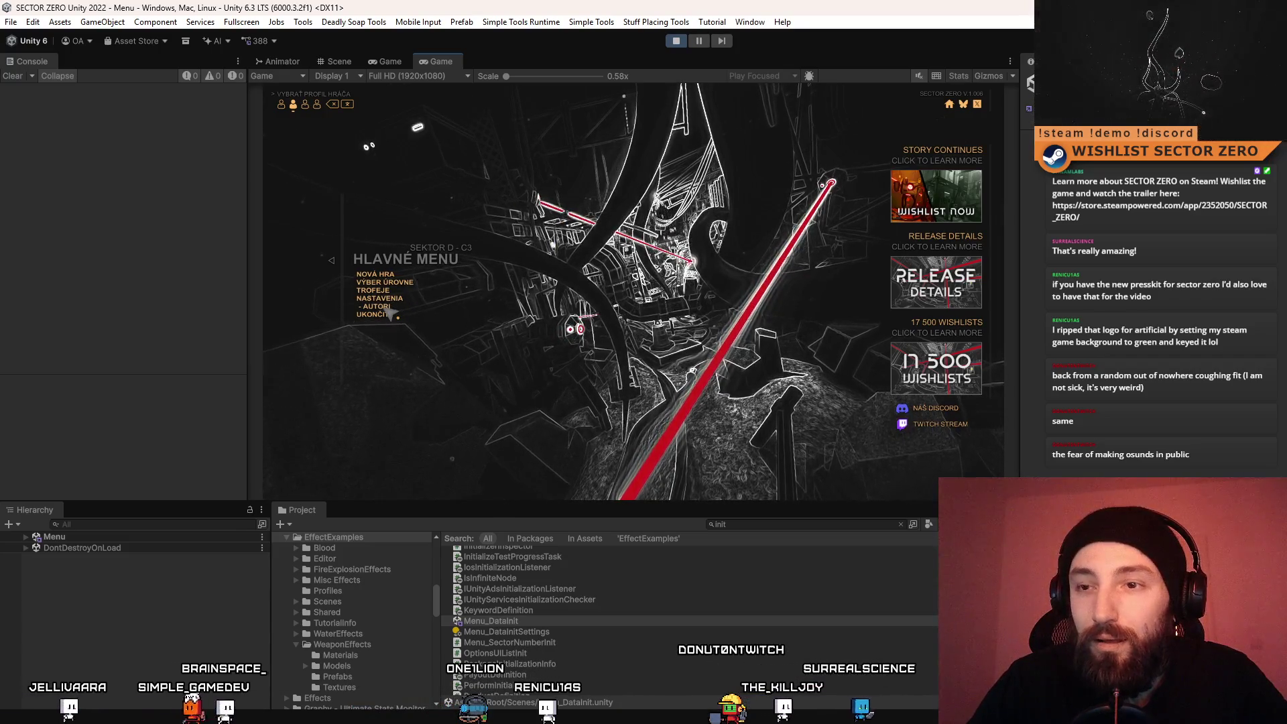
pyautogui.click(347, 106)
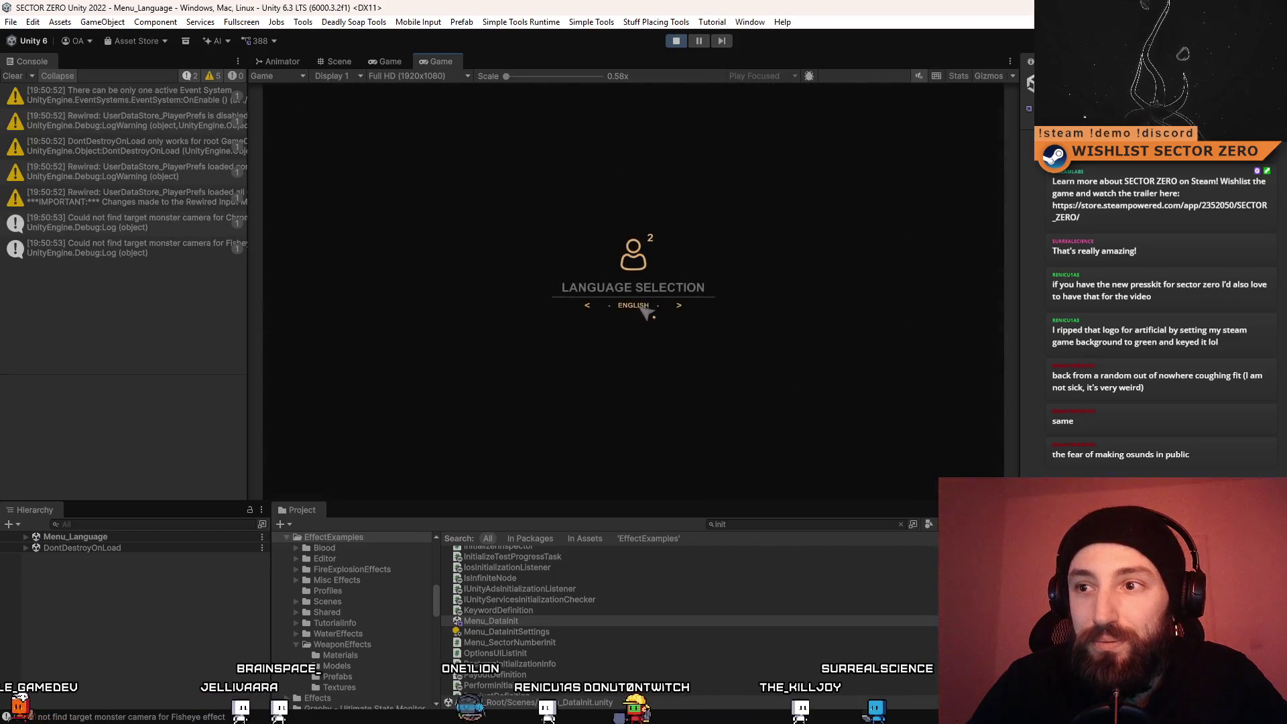
pyautogui.click(643, 310)
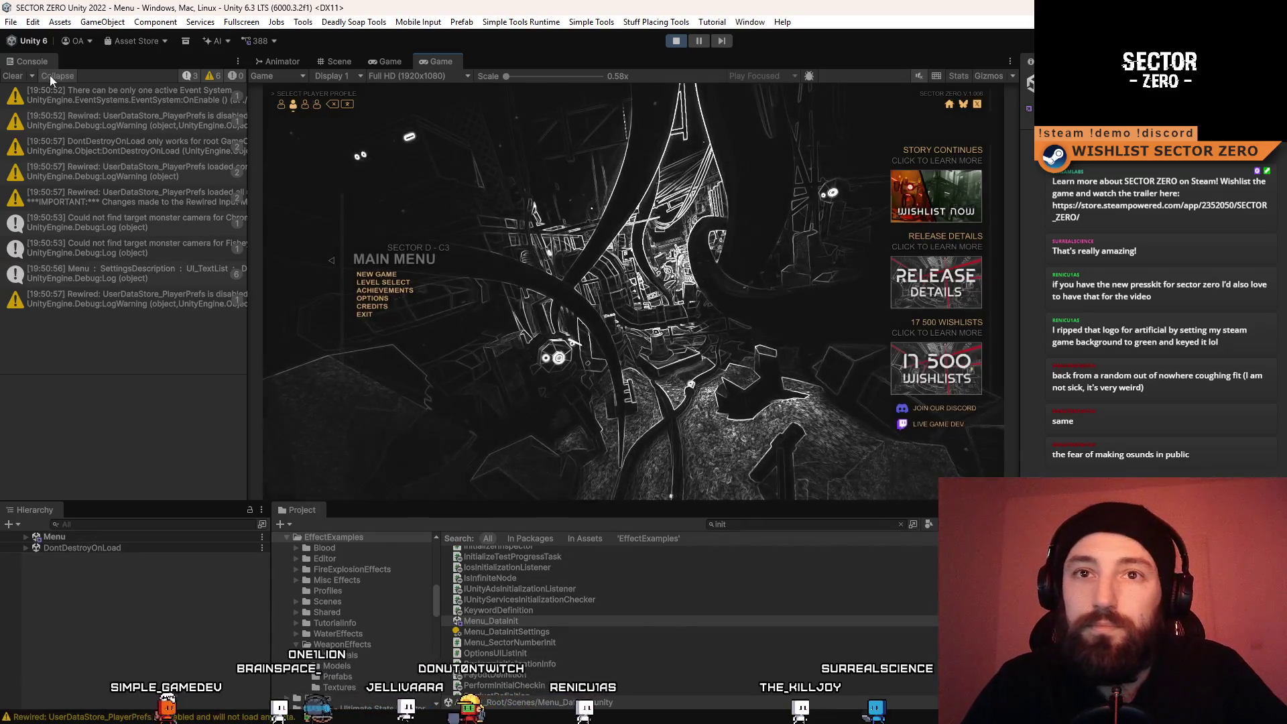
pyautogui.click(12, 75)
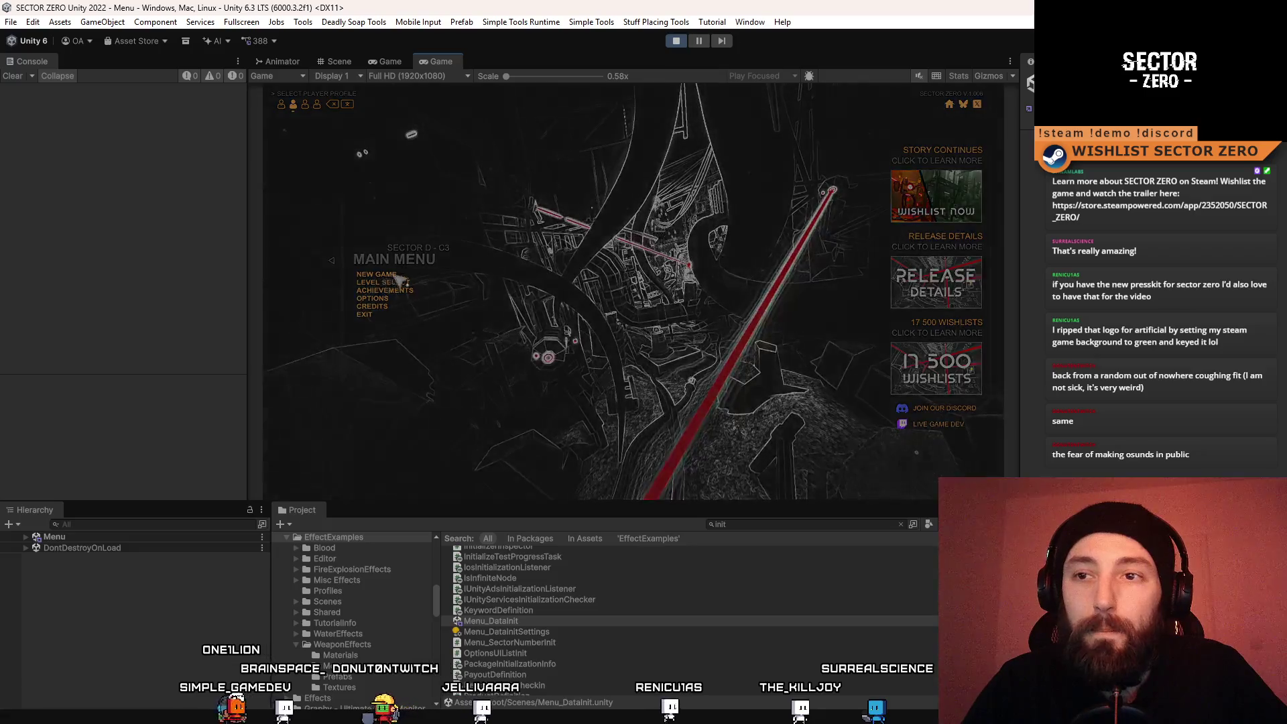
pyautogui.click(399, 277)
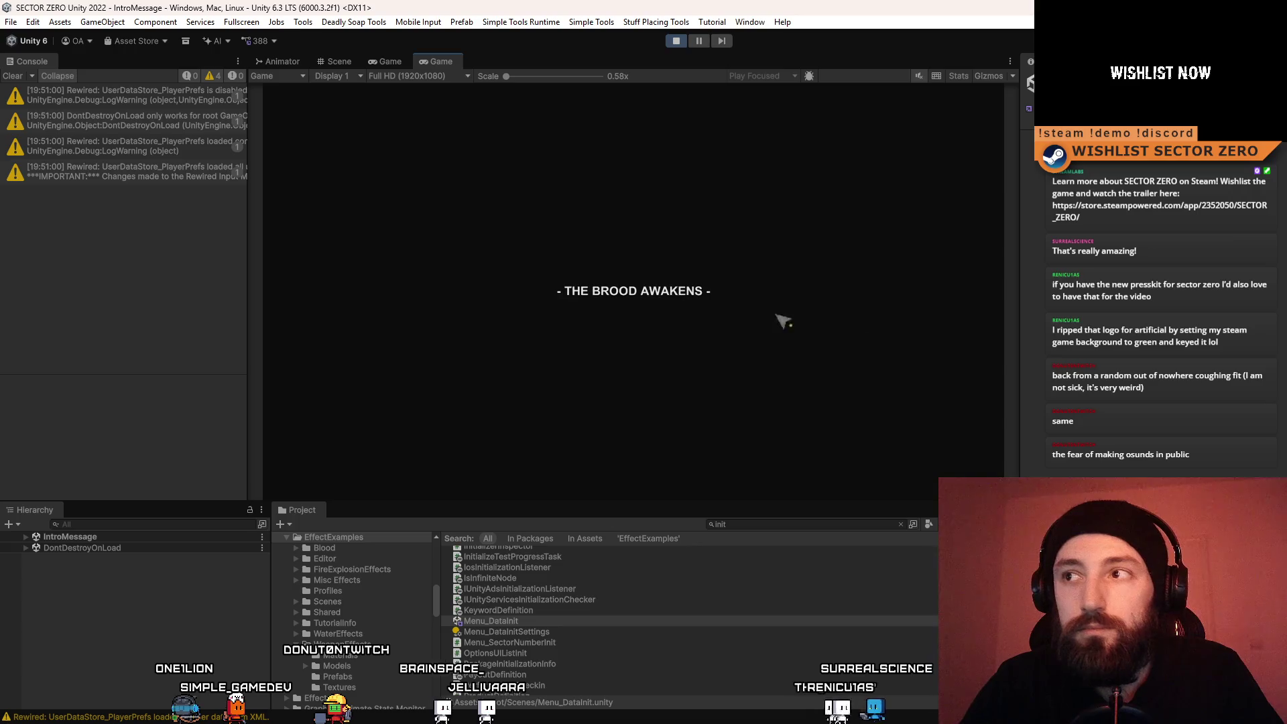
# Clear the Console warnings and toggle the Game view fullscreen with F10 and back
pyautogui.click(16, 76)
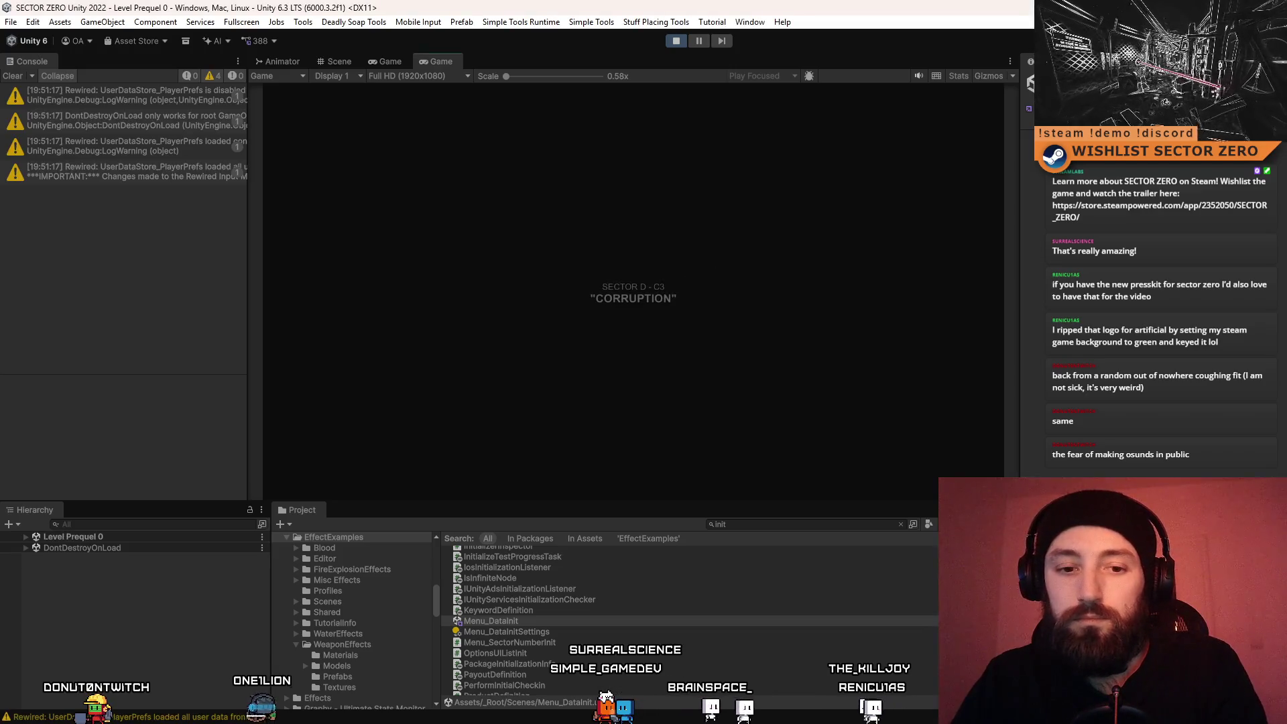
pyautogui.press('F10')
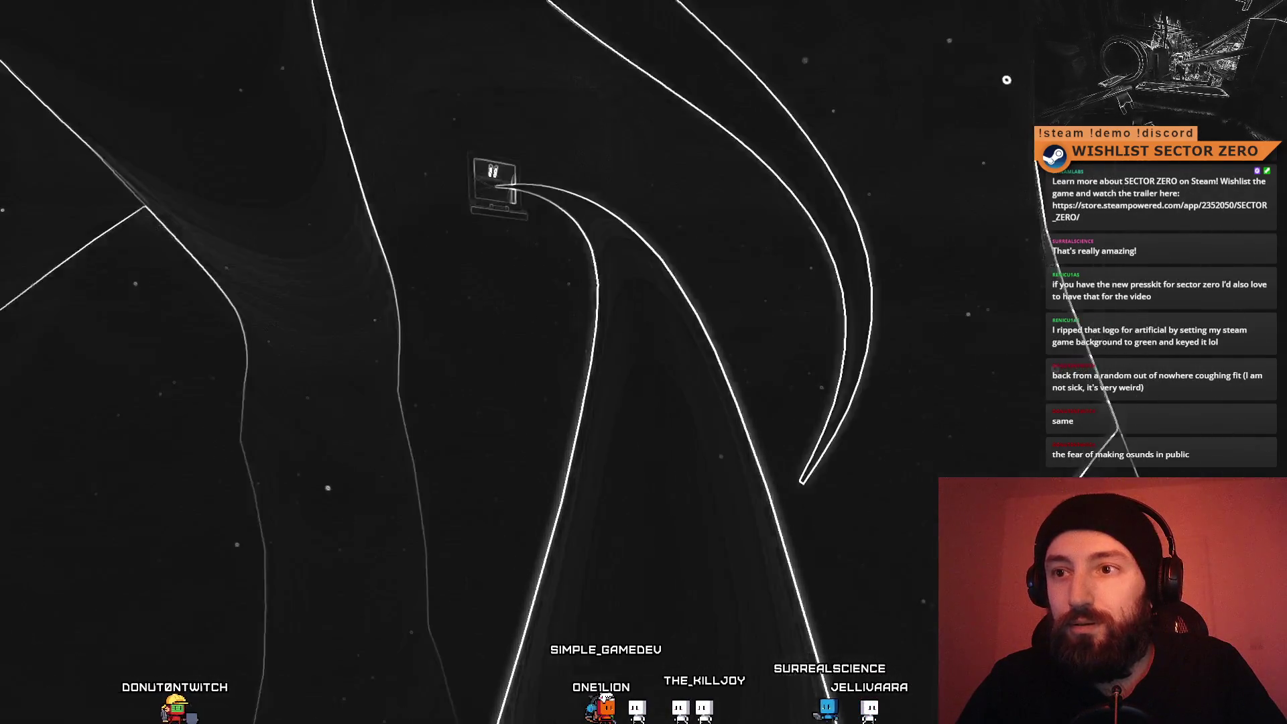
pyautogui.press('F10')
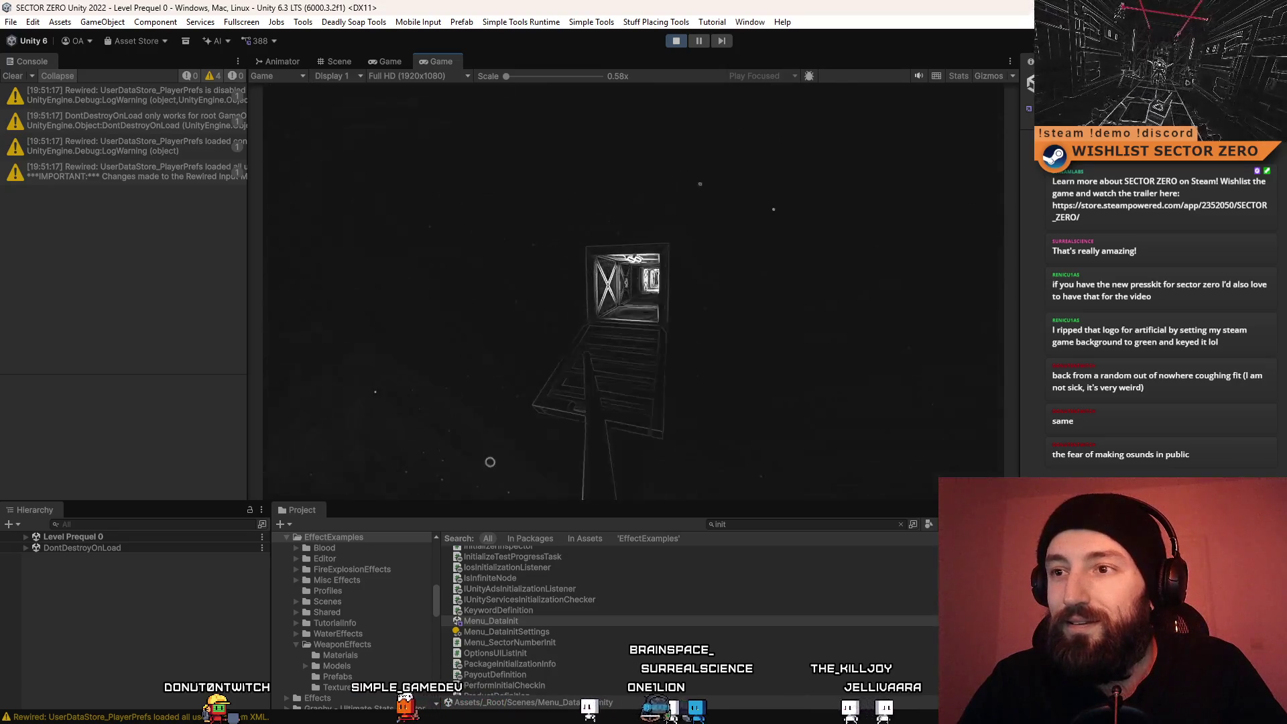
# Pause and resume the level with Esc, leaving the pause menu open
pyautogui.press('Escape')
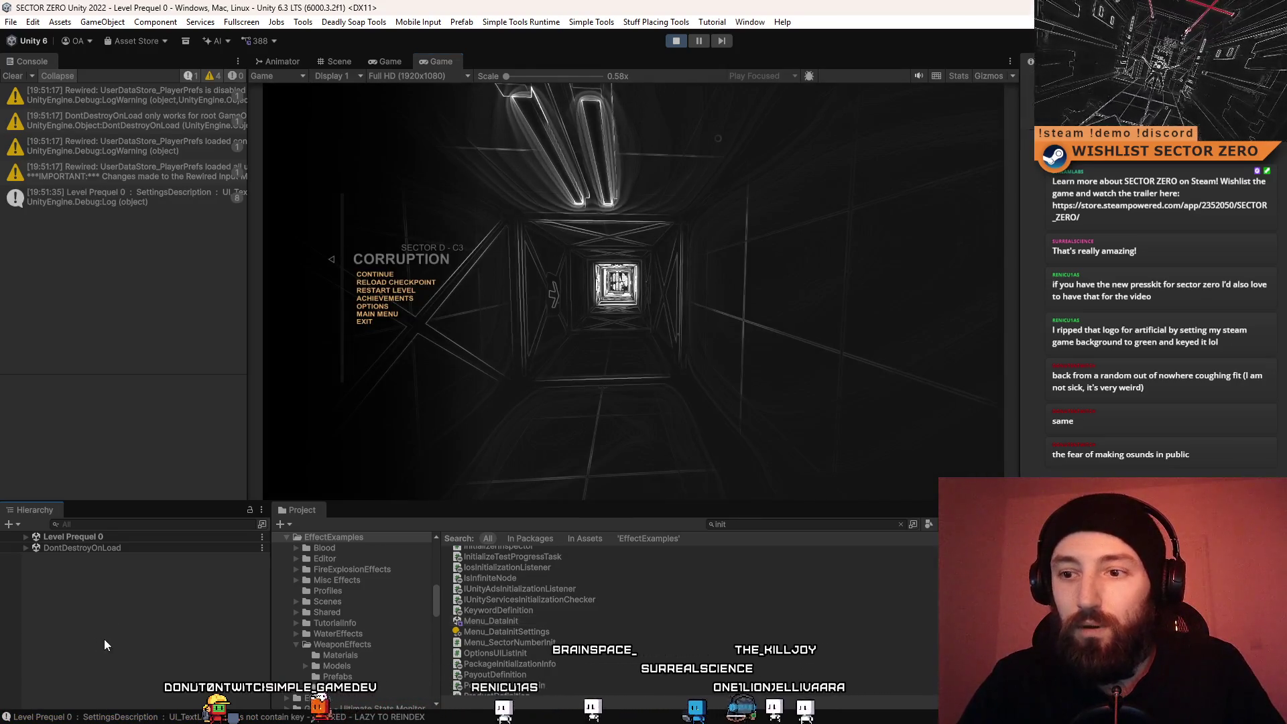
pyautogui.press('Escape')
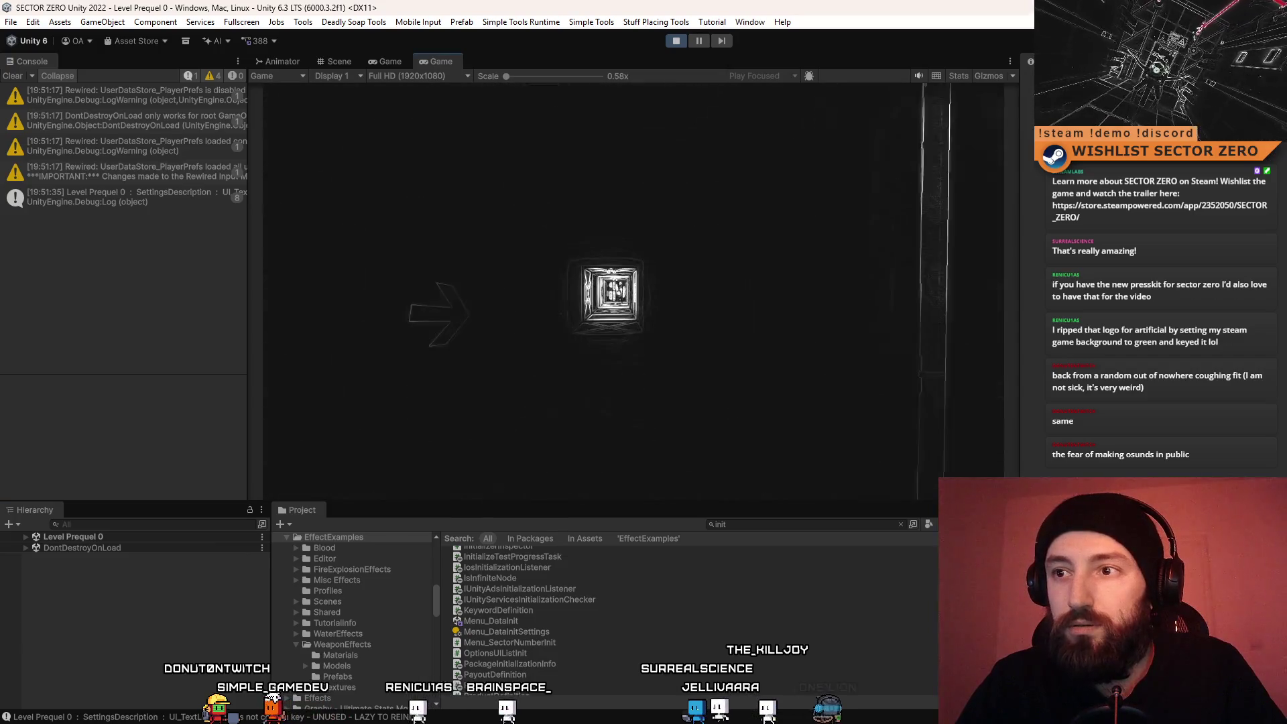
pyautogui.press('Escape')
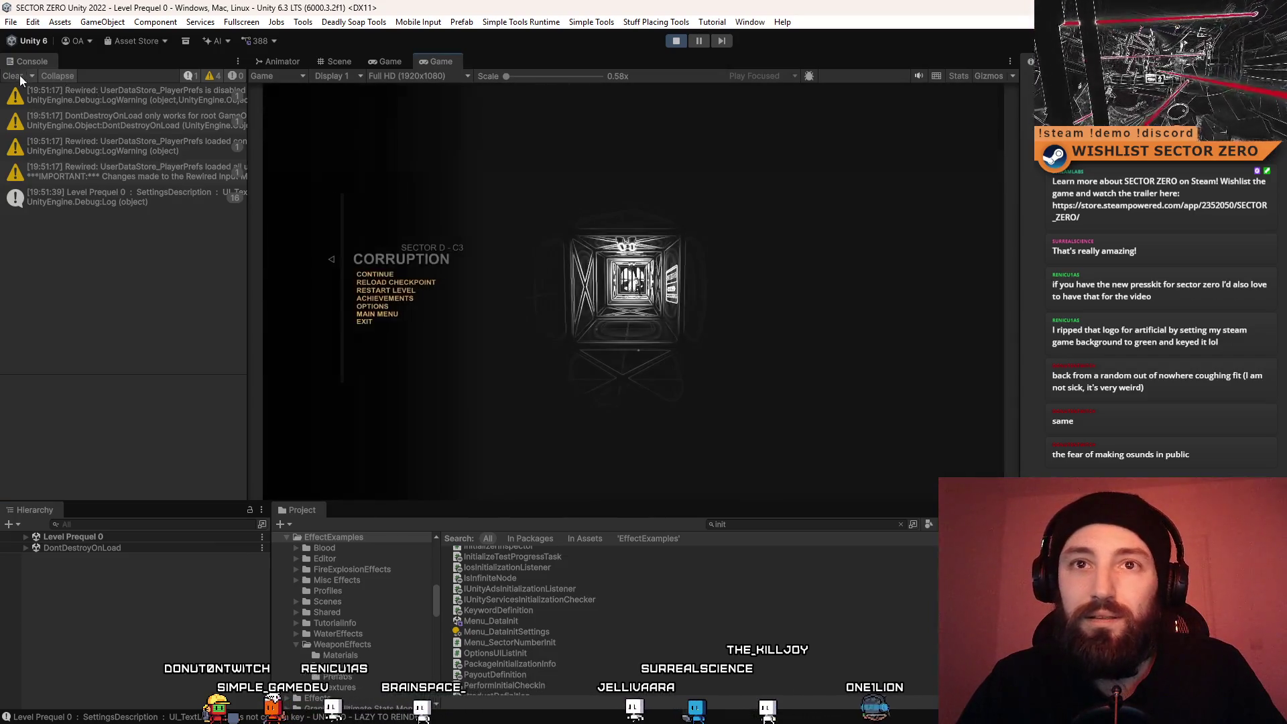
pyautogui.press('Escape')
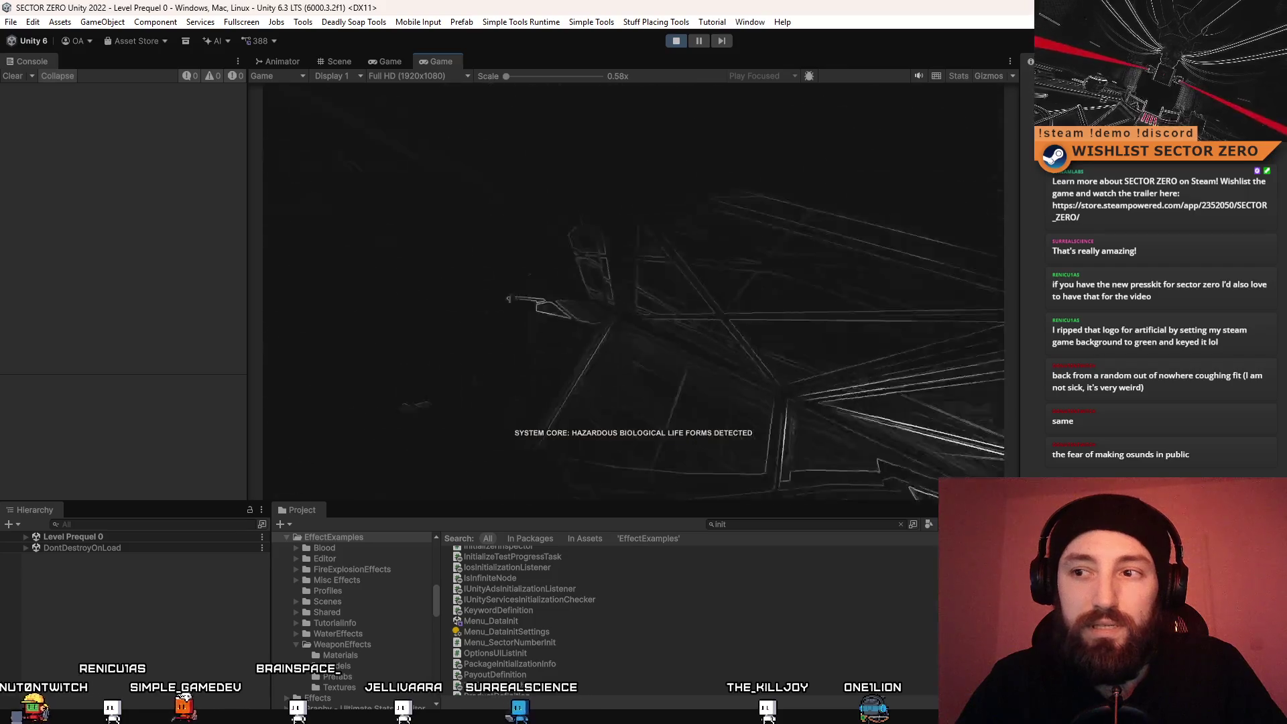
pyautogui.press('Escape')
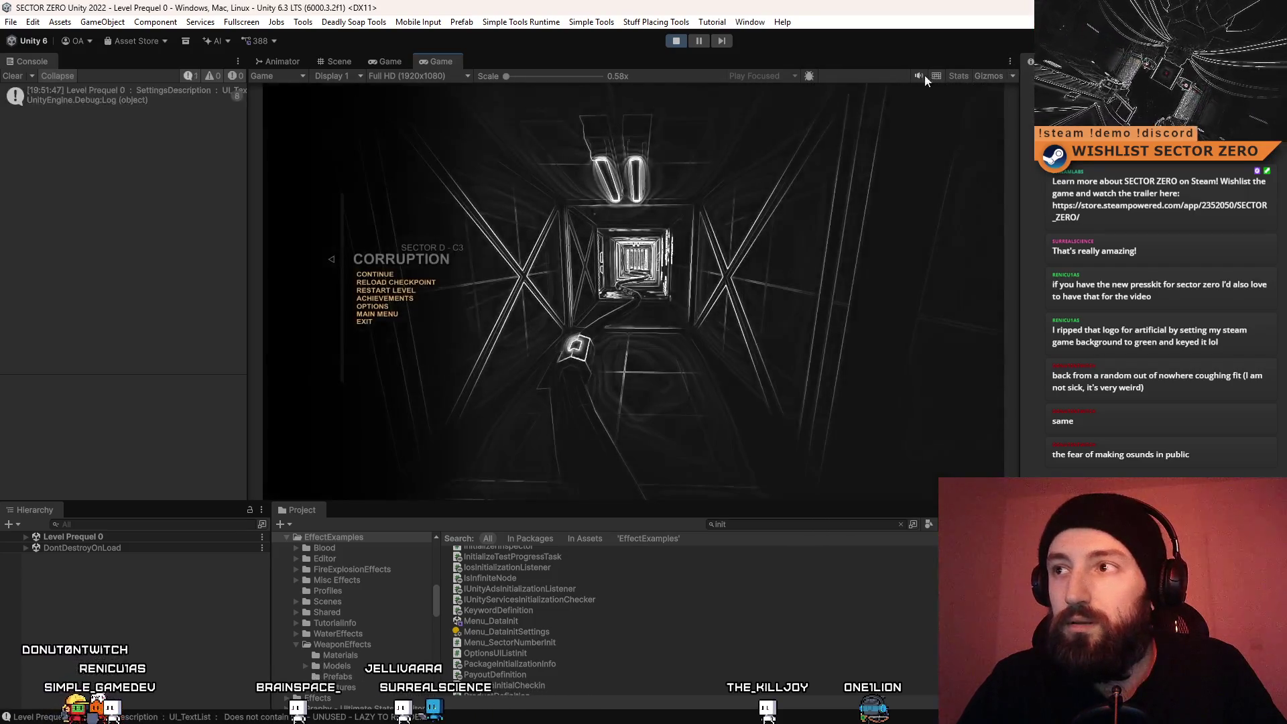
# Resume Level Prequel 0, play through the shaft, pause again, then stop Play mode with Ctrl+P
pyautogui.press('Escape')
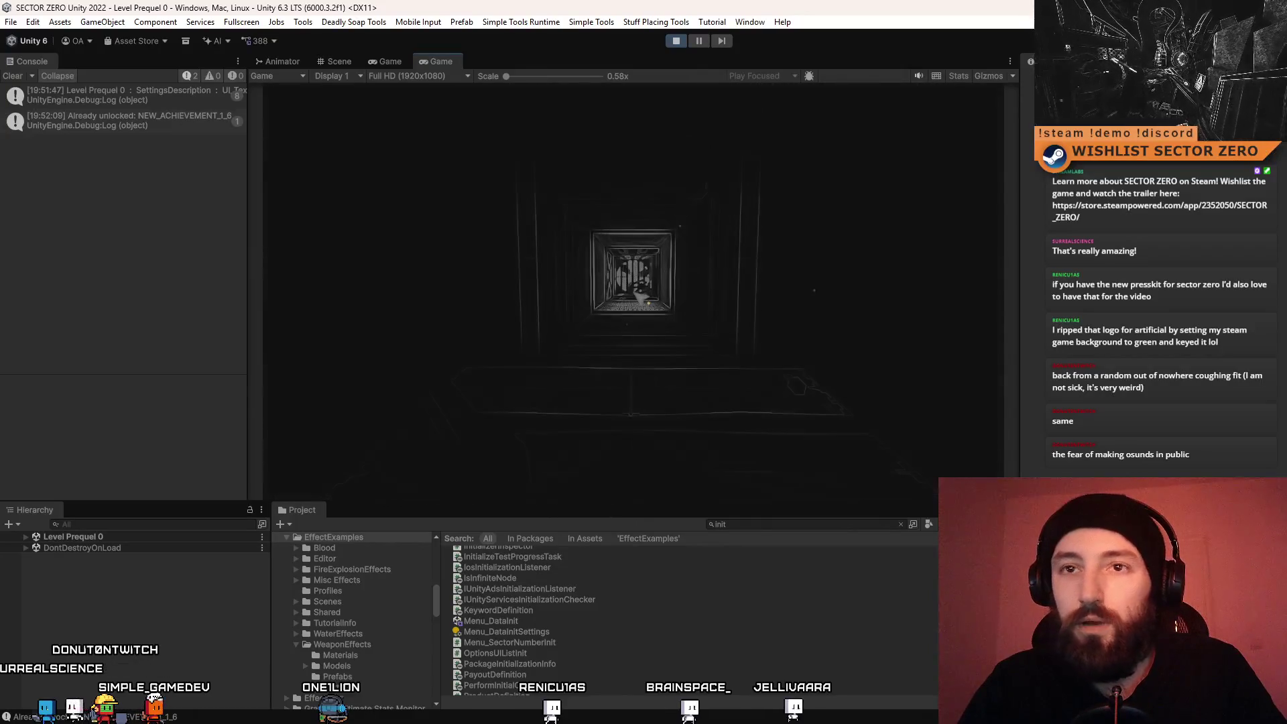
pyautogui.press('Escape')
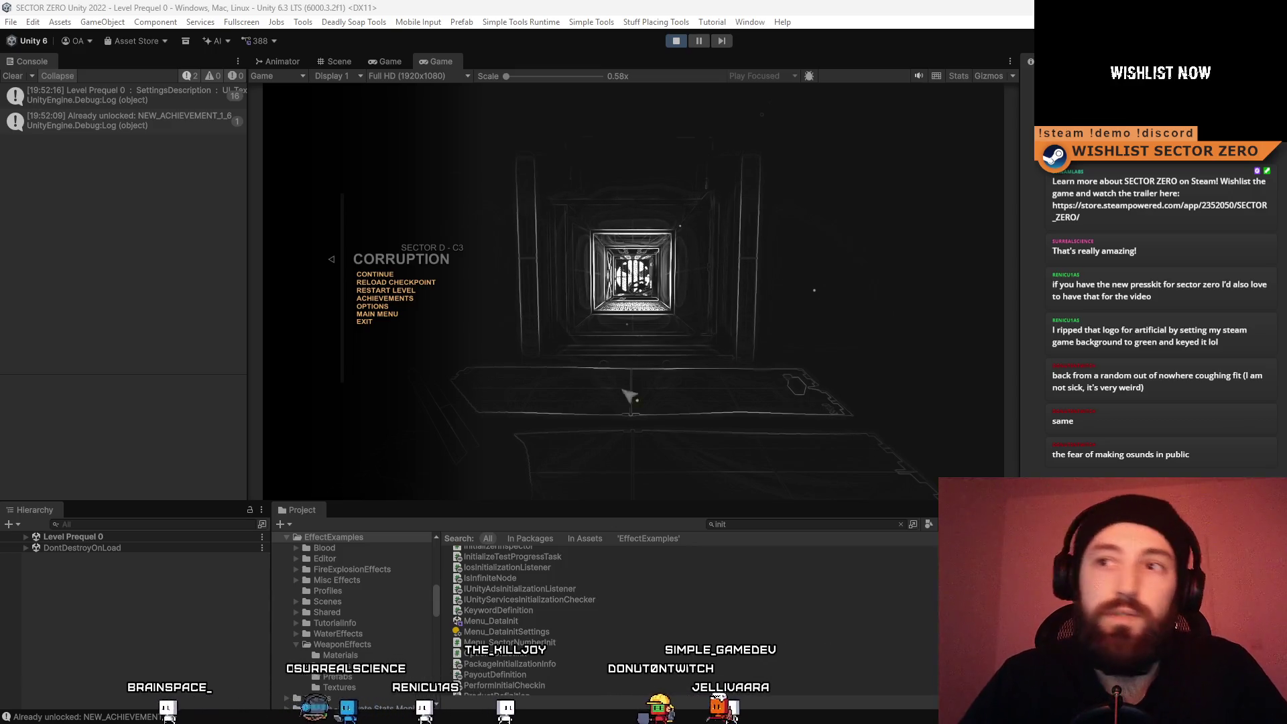
pyautogui.hotkey('ctrl', 'p')
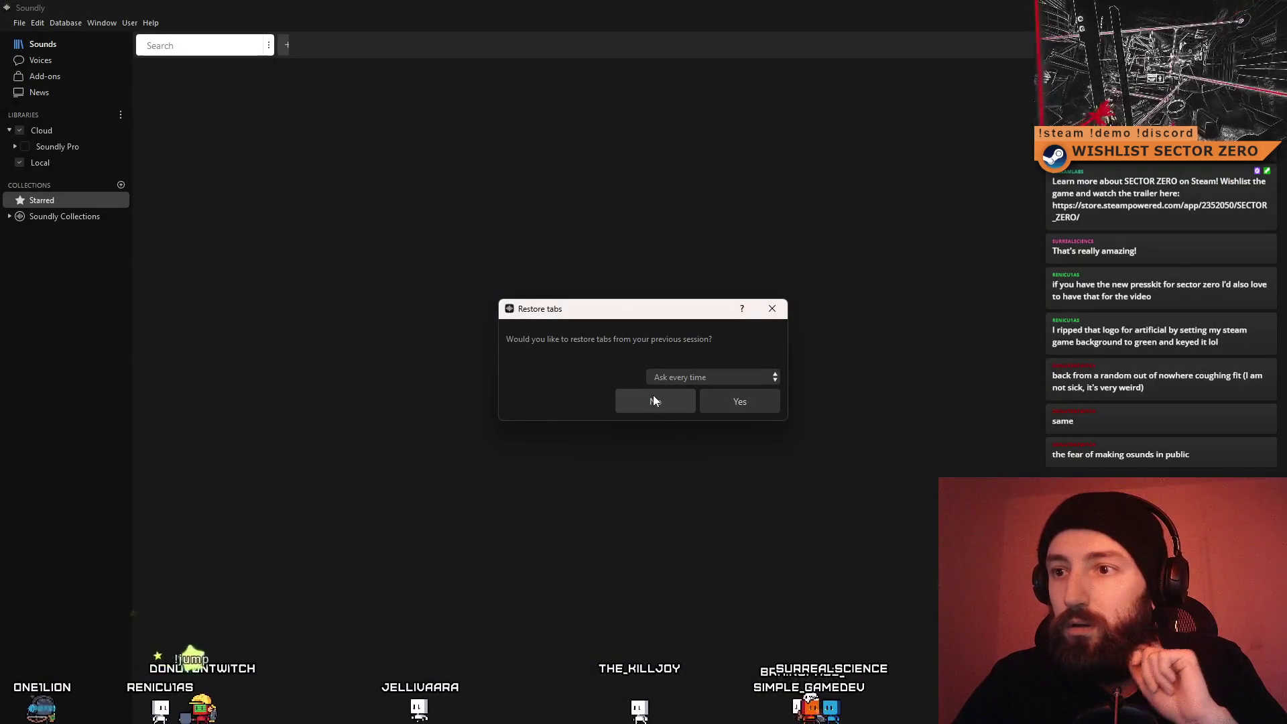
# Decline restoring tabs, open Starred, and preview the Large Crowds and Concert Hall Medium 03 applause
pyautogui.click(654, 400)
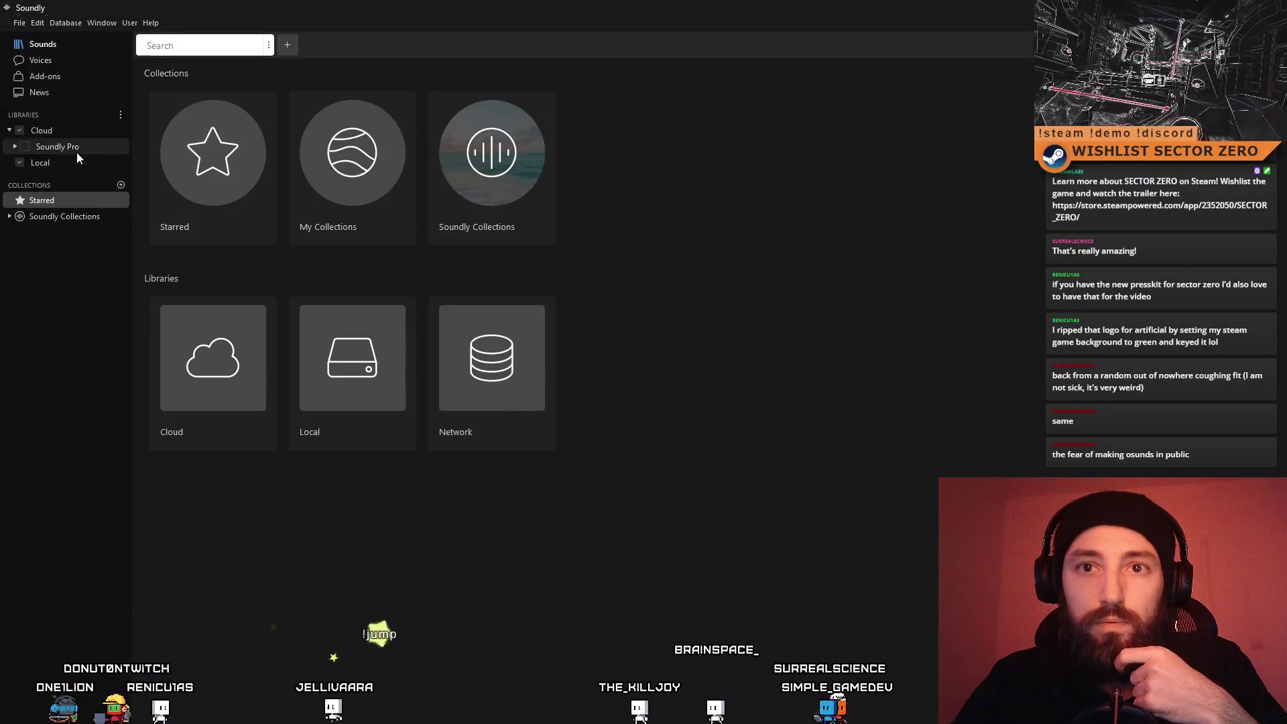
pyautogui.click(59, 201)
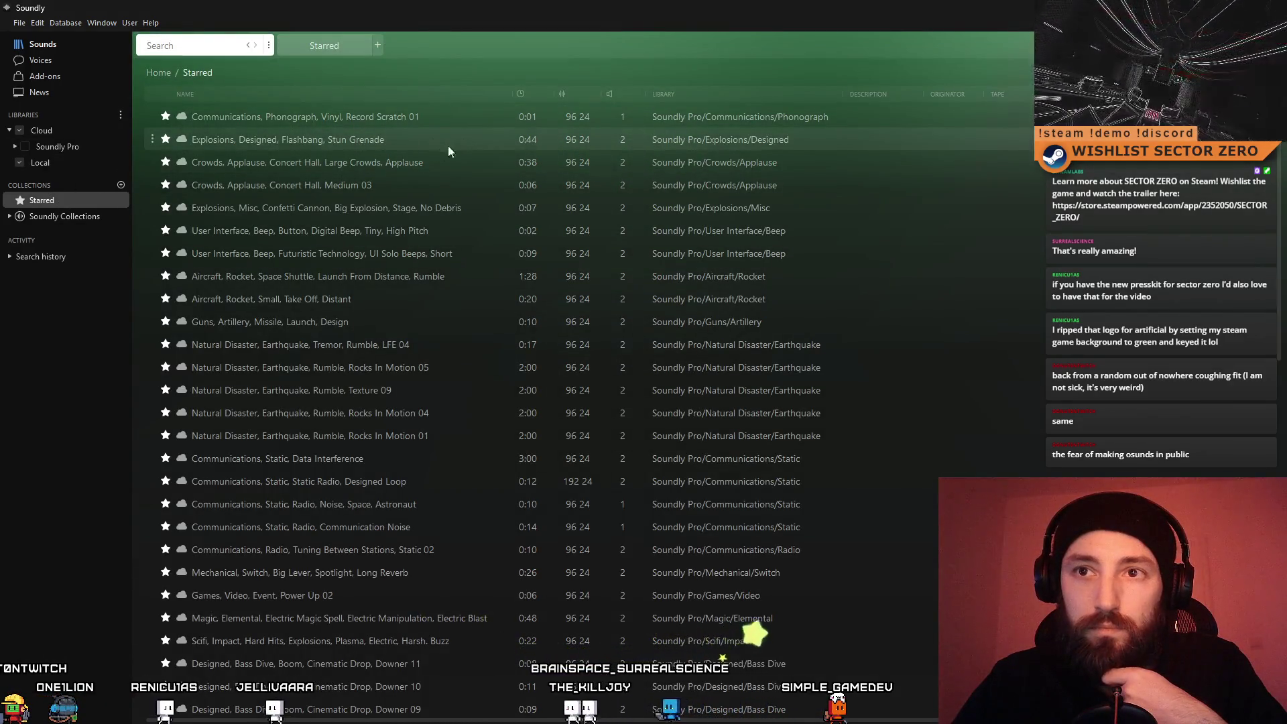
pyautogui.click(377, 167)
pyautogui.press('space')
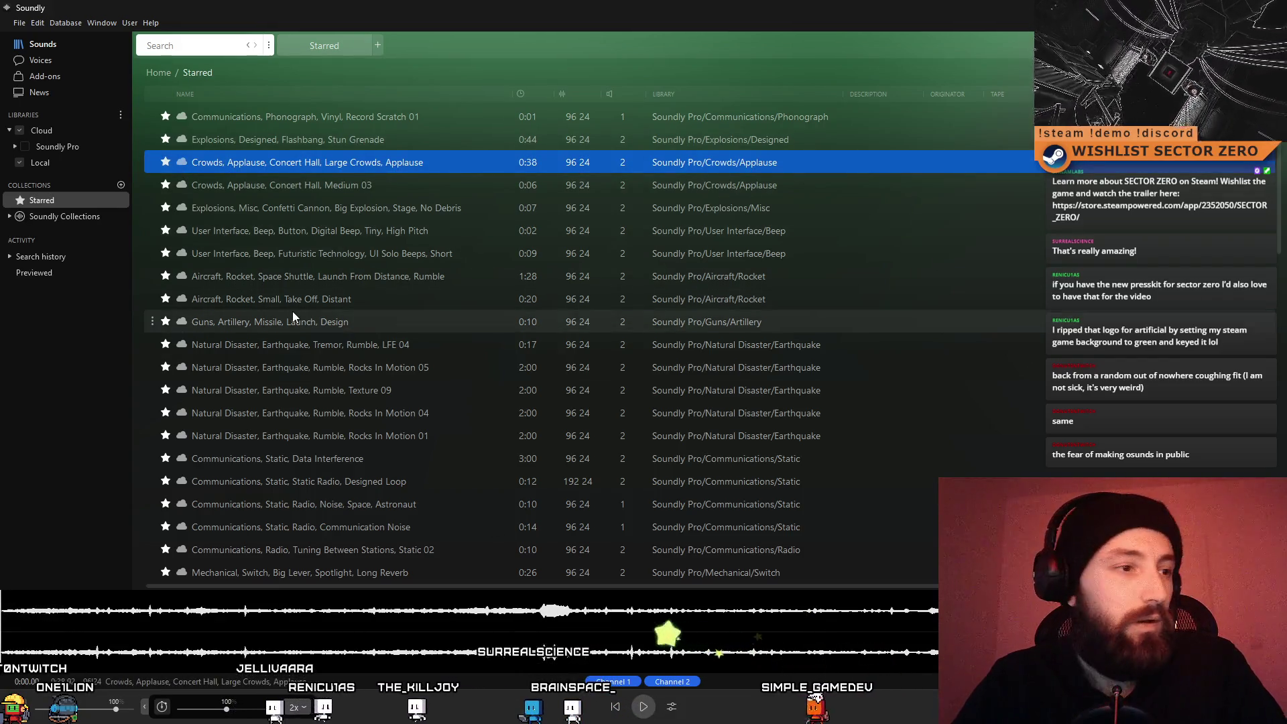
pyautogui.click(336, 183)
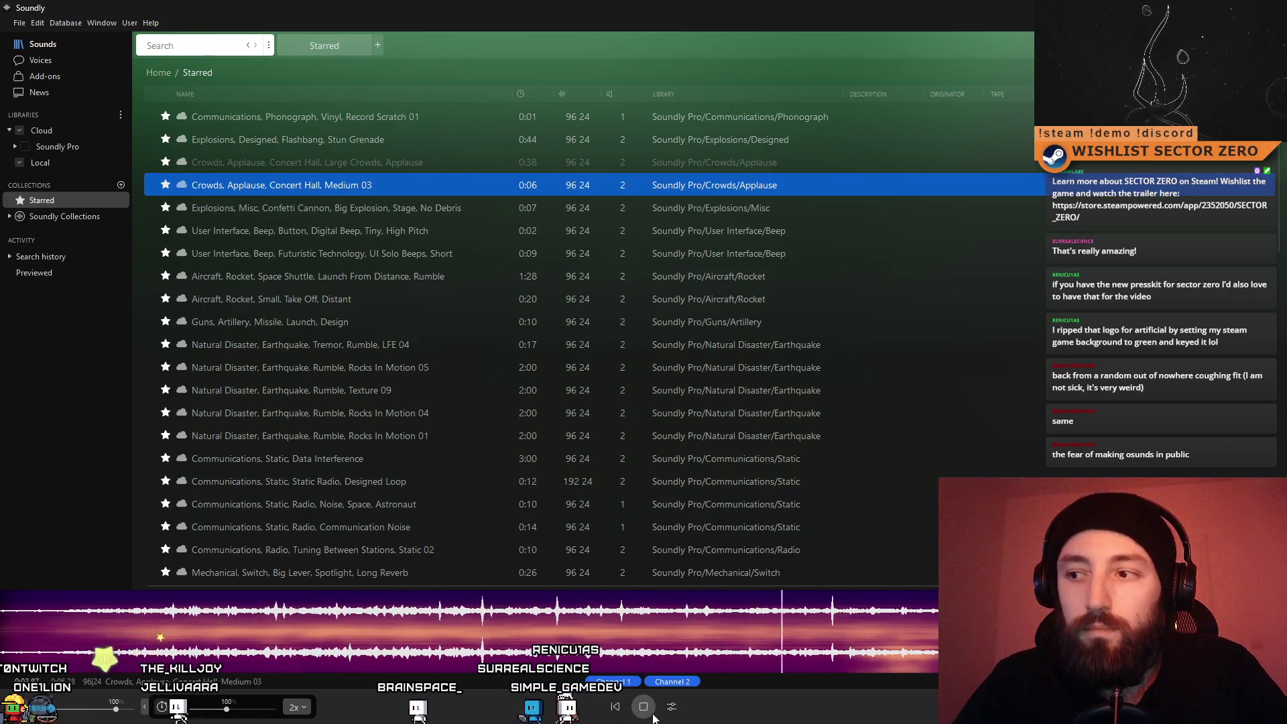
pyautogui.click(367, 169)
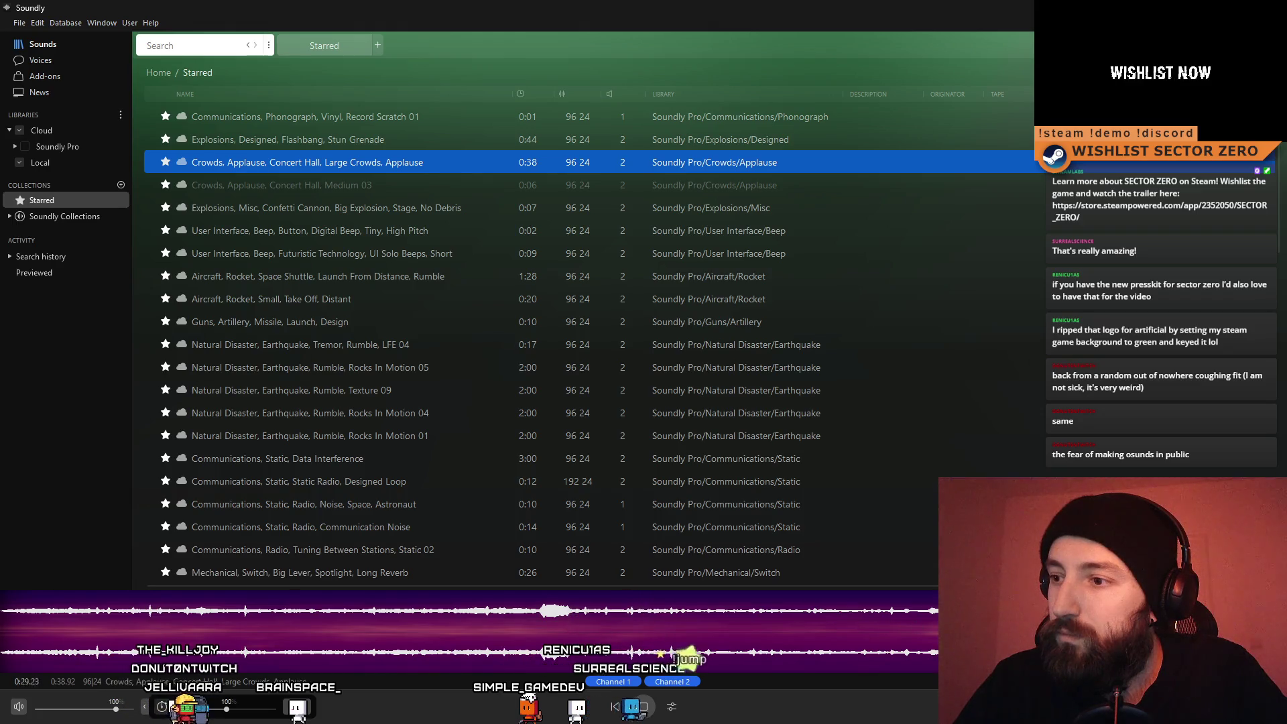
pyautogui.press('space')
# Replay both applause clips from the start, then load the Confetti Cannon sound
pyautogui.click(3, 649)
pyautogui.rightClick(657, 714)
pyautogui.click(654, 711)
pyautogui.click(643, 707)
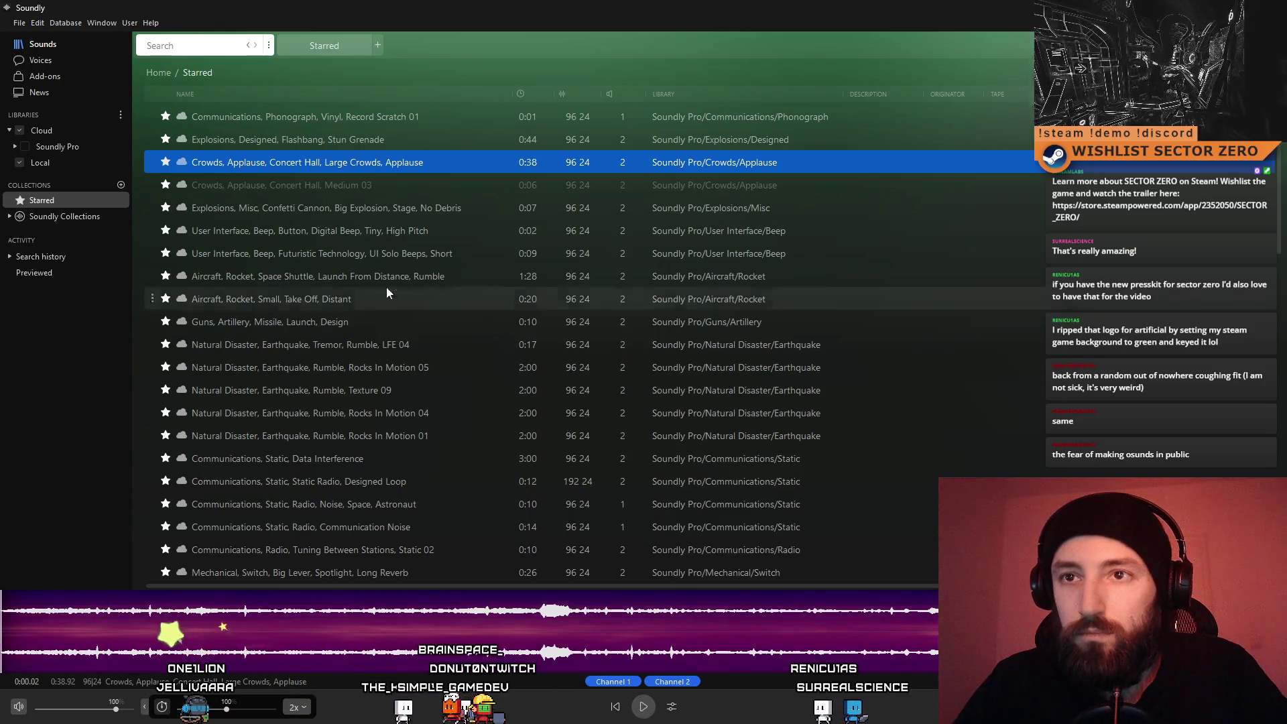
pyautogui.press('Down')
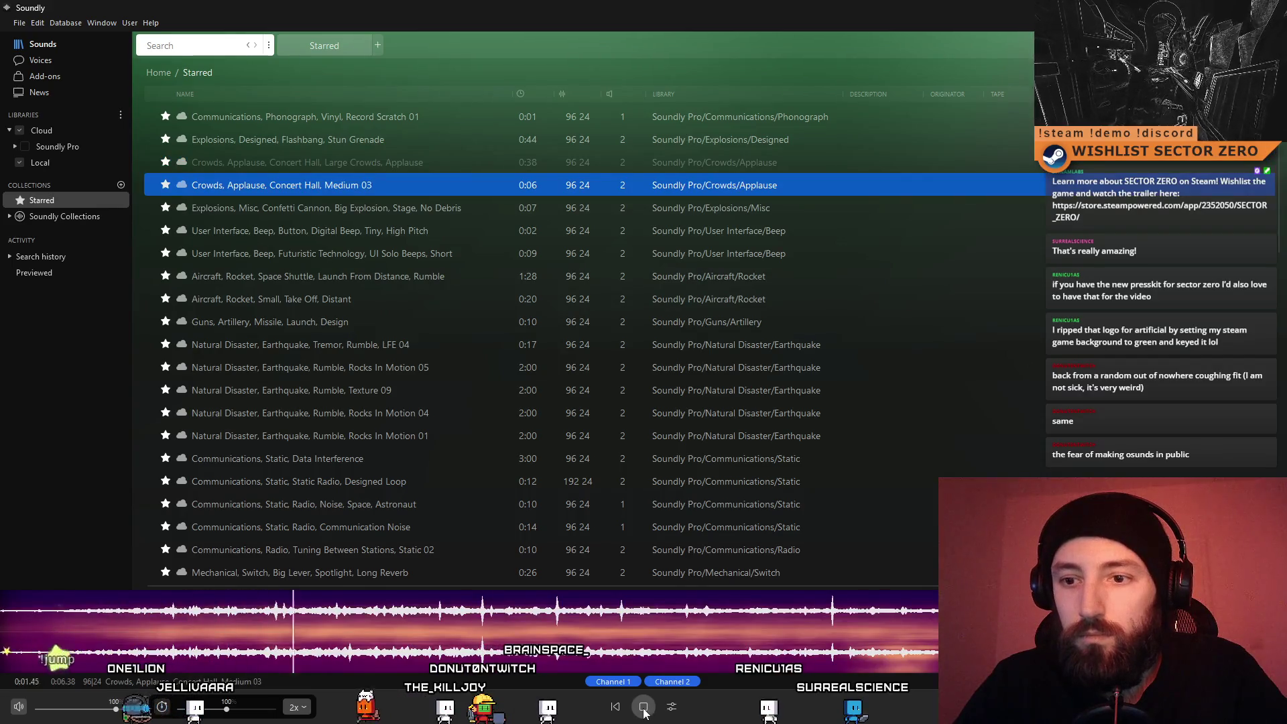
pyautogui.doubleClick(643, 711)
pyautogui.click(644, 706)
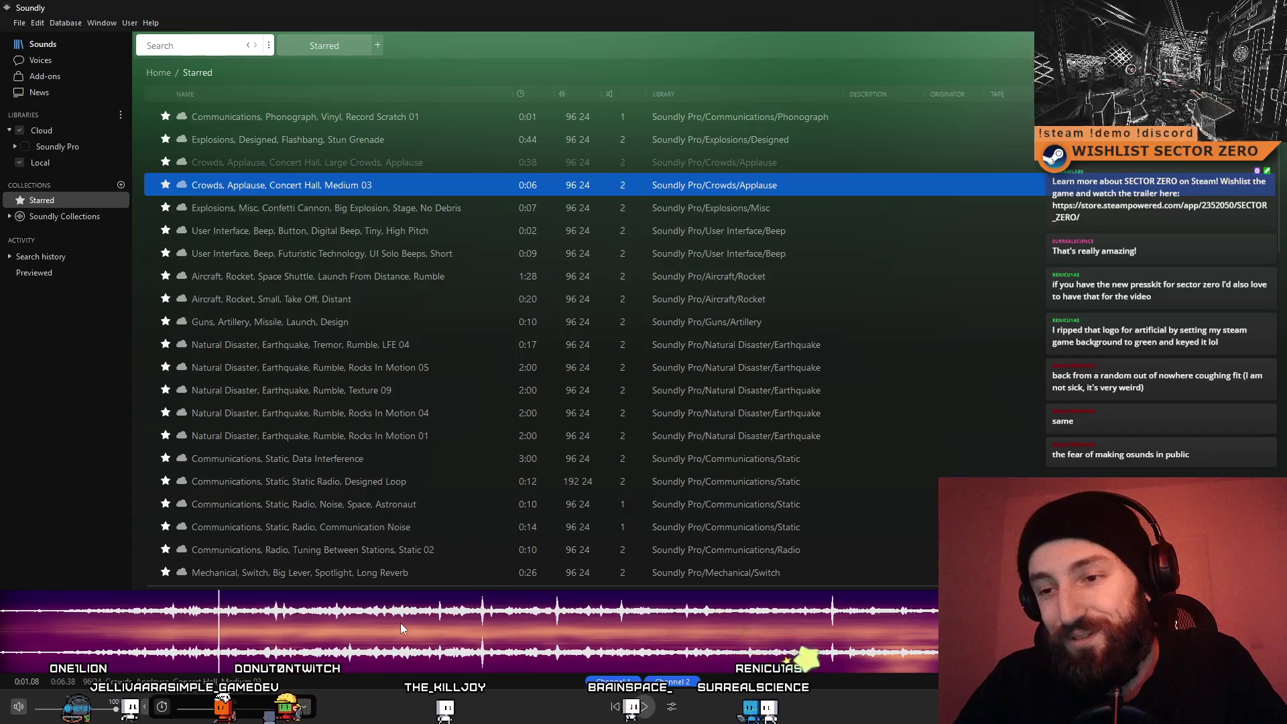
pyautogui.click(644, 708)
pyautogui.click(644, 709)
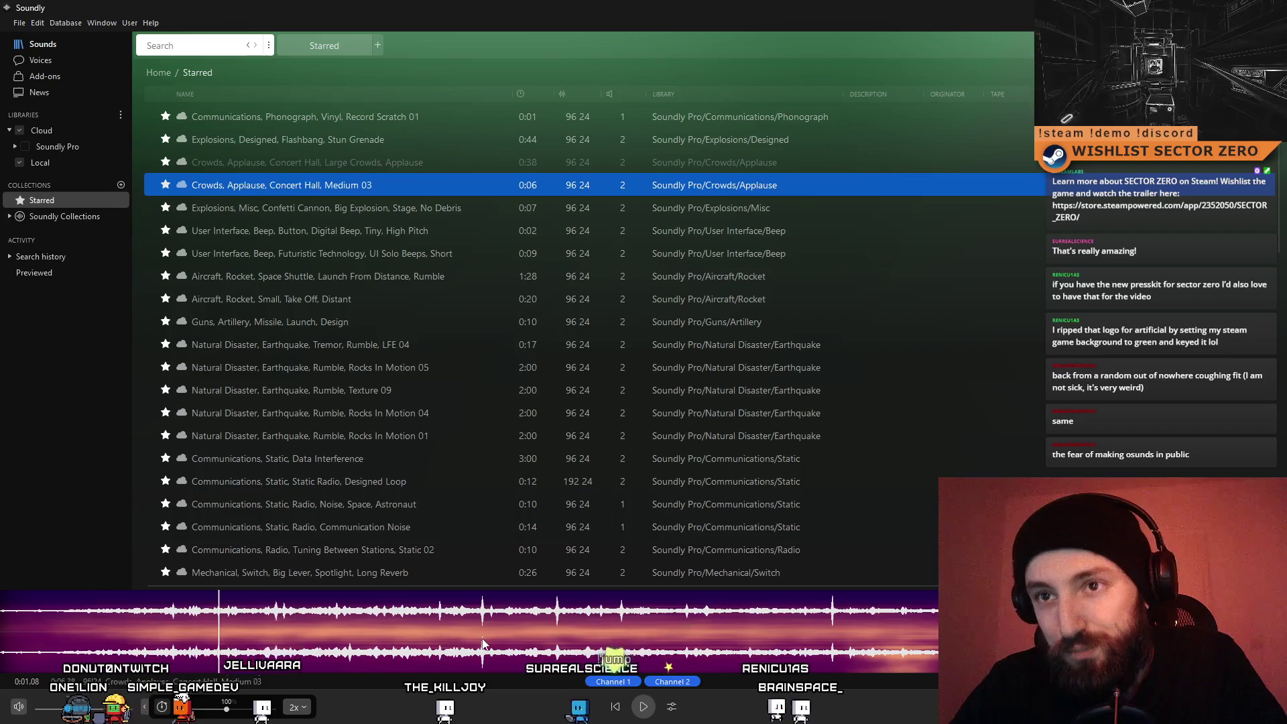
pyautogui.click(286, 214)
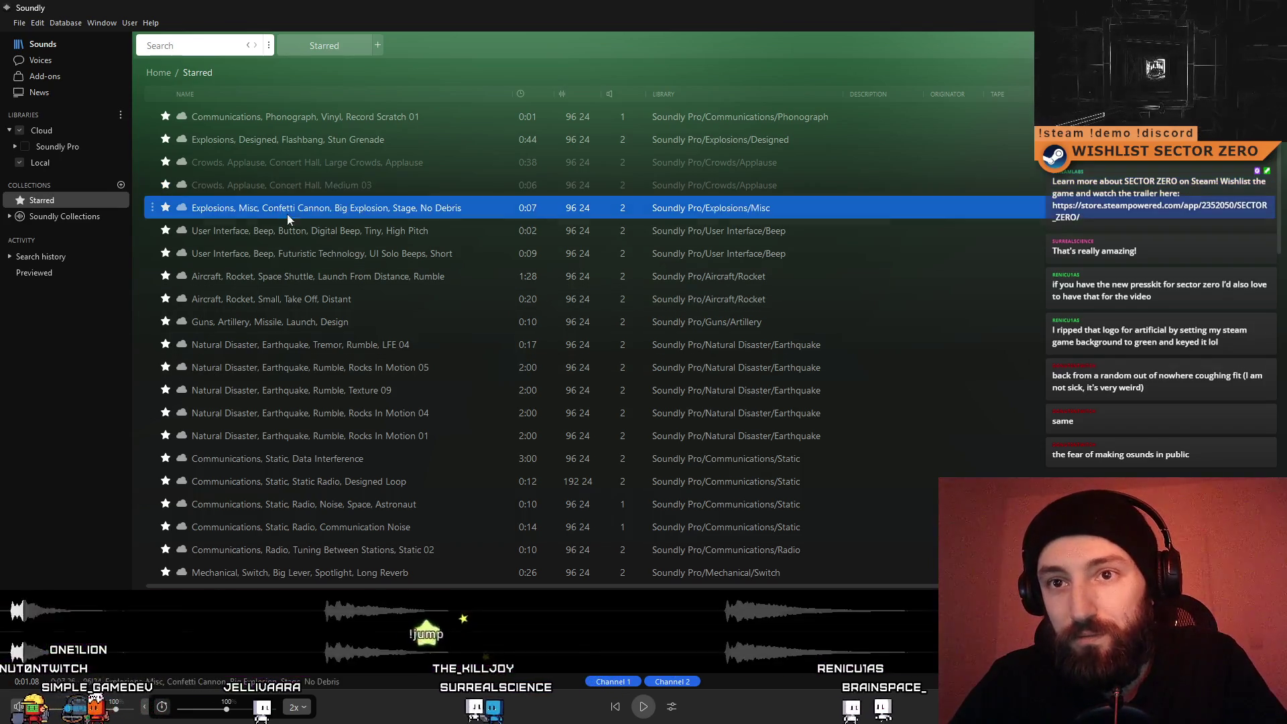
# Play the Confetti Cannon clip and select its first burst, about 0.09–0.83 s
pyautogui.click(22, 618)
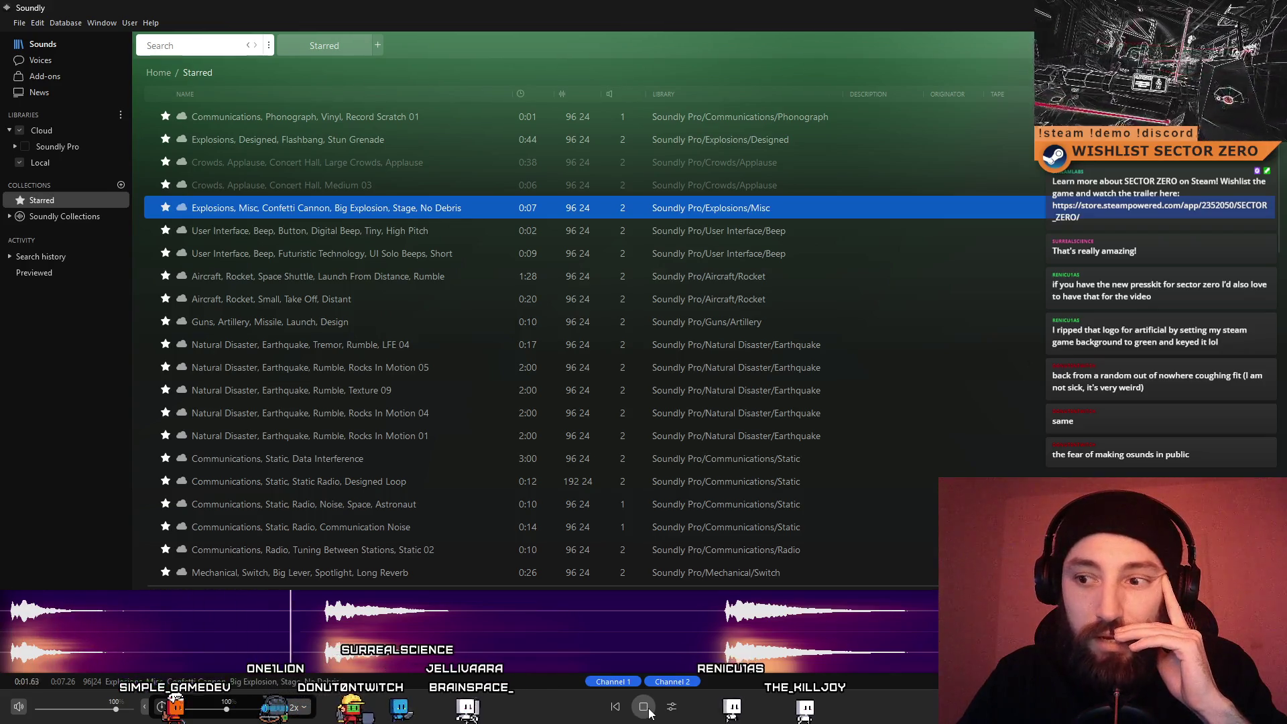
pyautogui.press('space')
pyautogui.click(667, 661)
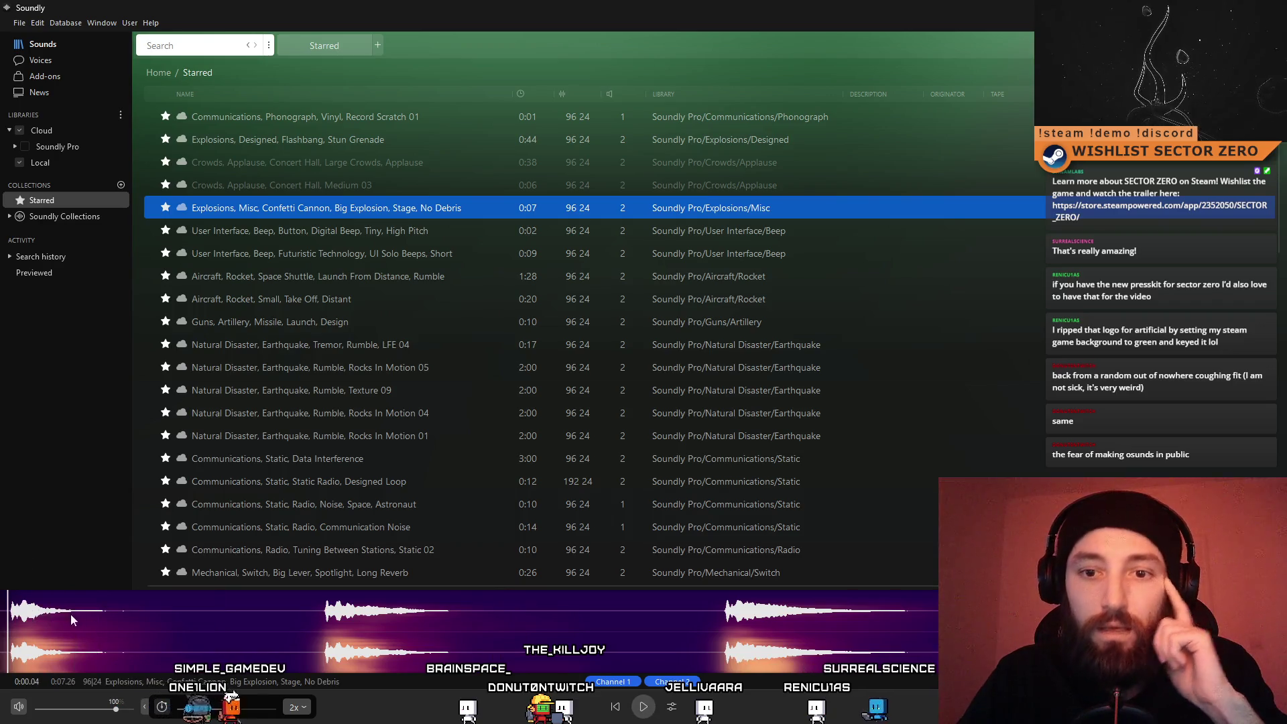
pyautogui.moveTo(128, 617); pyautogui.dragTo(4, 627)
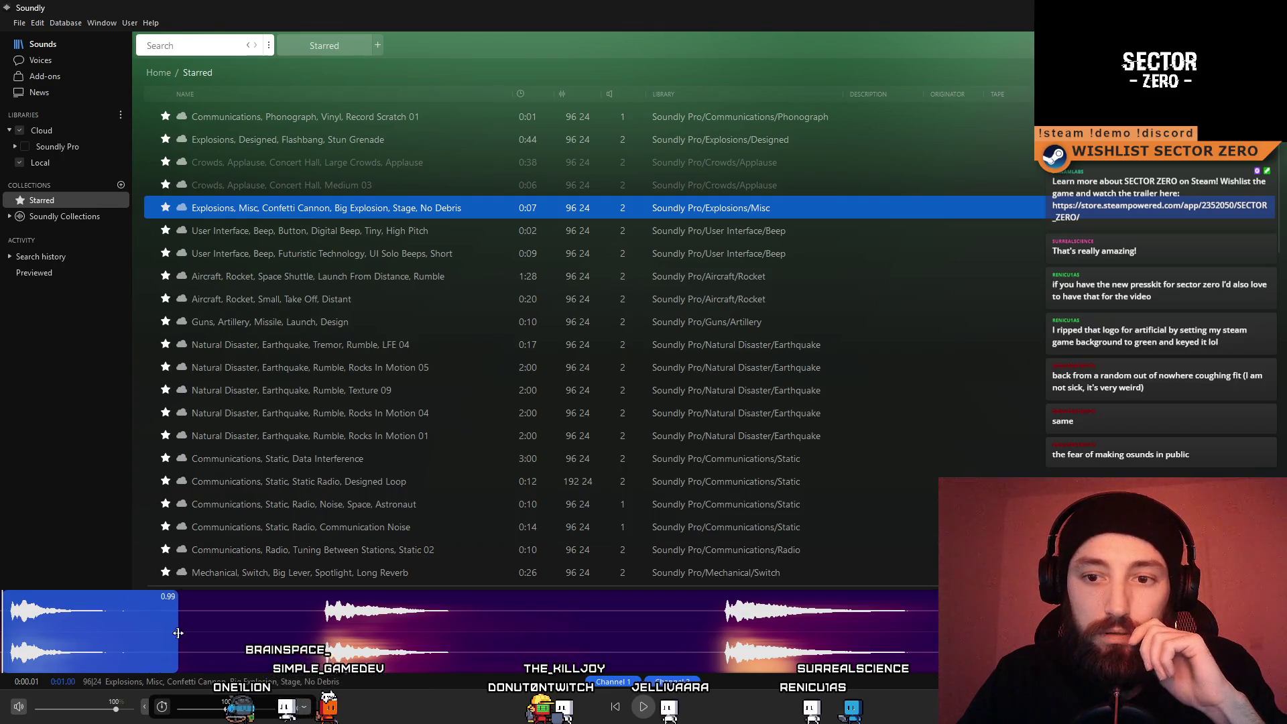
pyautogui.rightClick(107, 618)
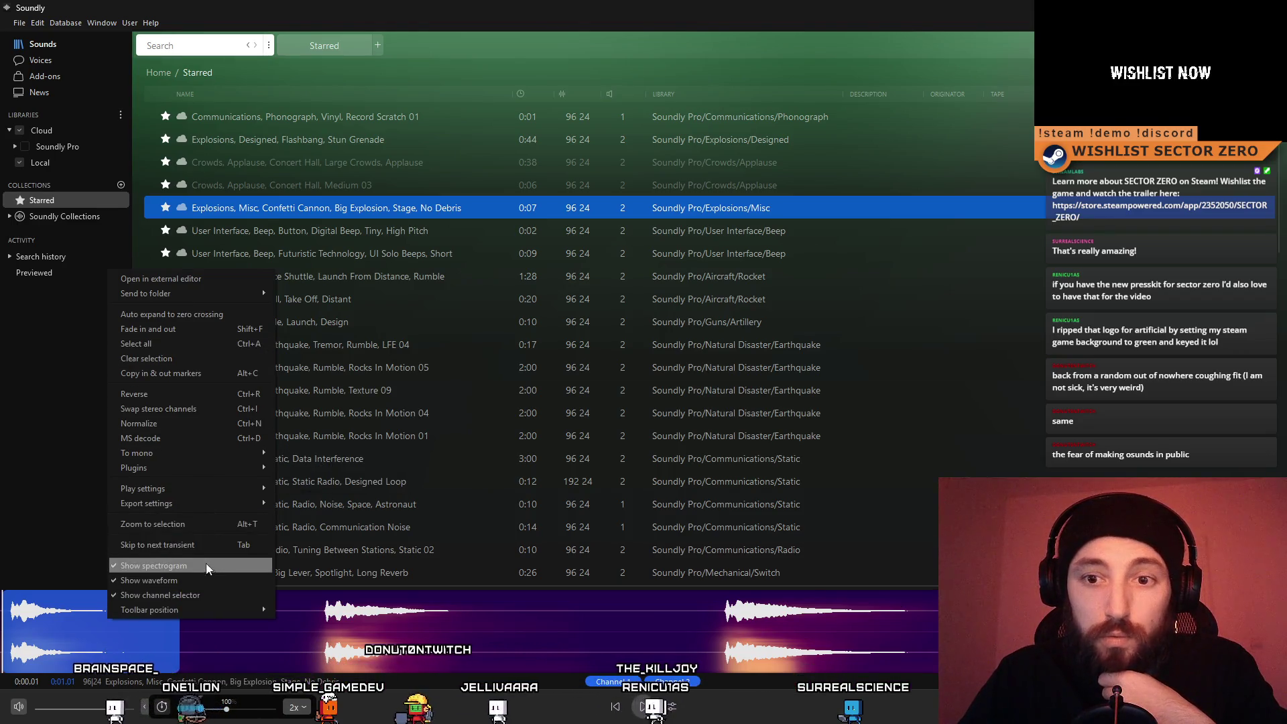
# Apply the Shape it EQ, adding a bell band boosted +6 dB around 44 Hz, and audition it
pyautogui.moveTo(189, 487)
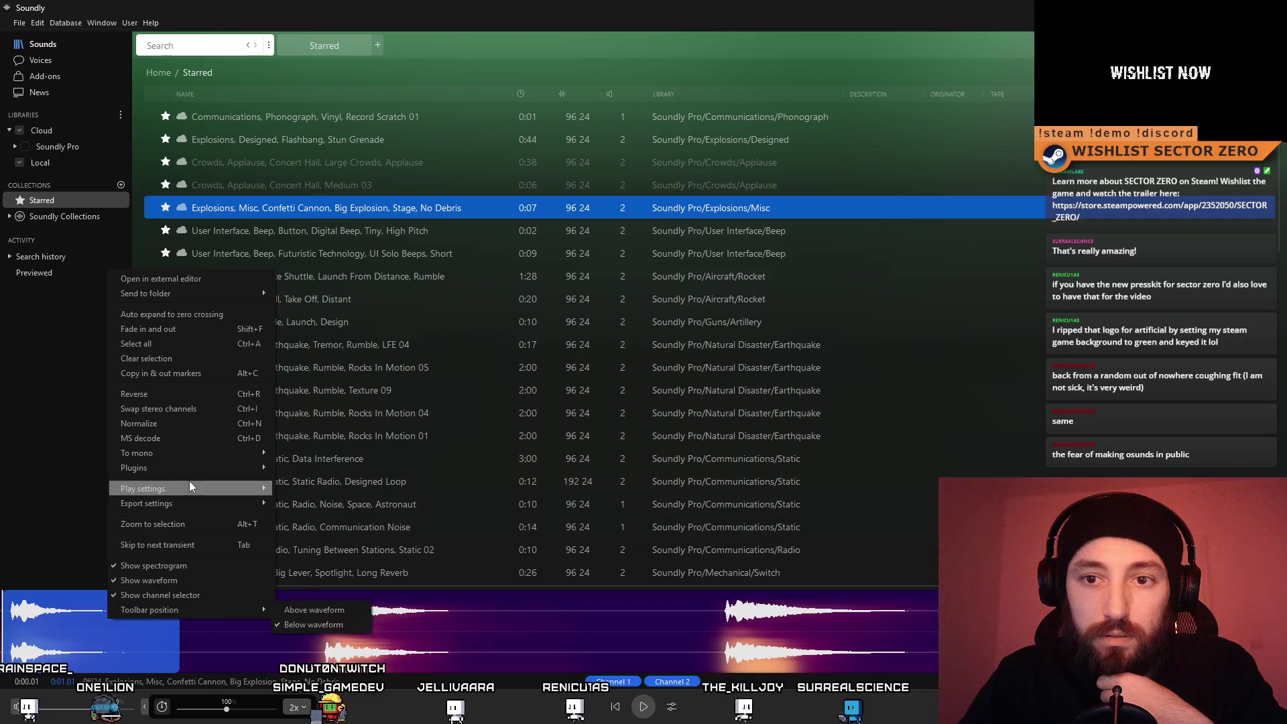
pyautogui.click(356, 477)
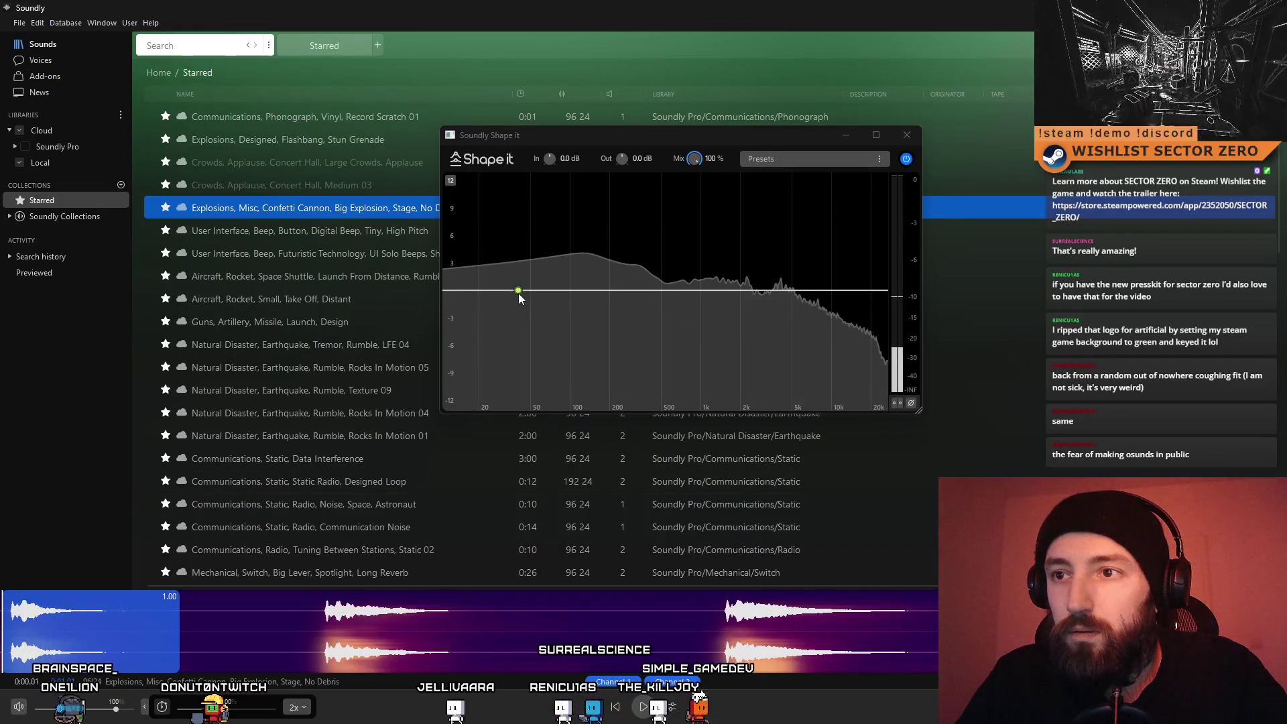
pyautogui.moveTo(518, 291); pyautogui.dragTo(542, 231)
pyautogui.click(533, 266)
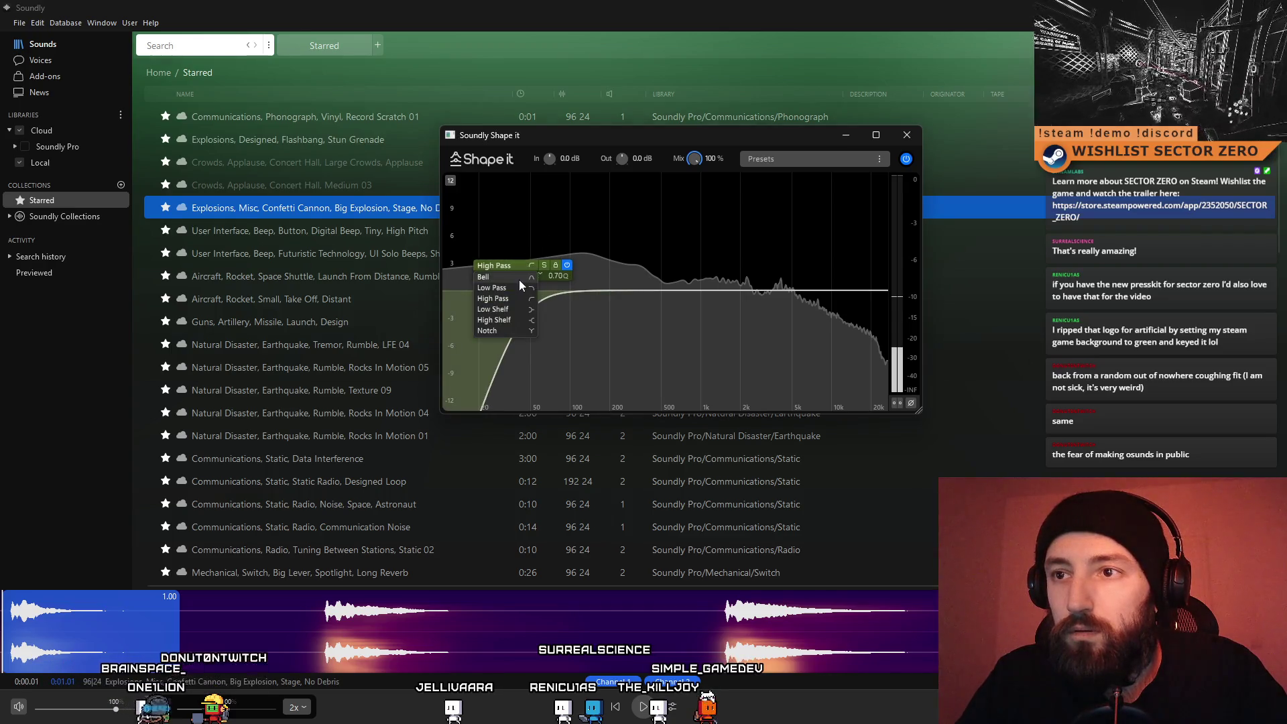
pyautogui.click(514, 279)
pyautogui.moveTo(526, 291)
pyautogui.mouseDown()
pyautogui.moveTo(537, 206)
pyautogui.moveTo(463, 206)
pyautogui.moveTo(618, 172)
pyautogui.moveTo(669, 215)
pyautogui.moveTo(490, 216)
pyautogui.mouseUp()
pyautogui.click(643, 707)
pyautogui.press('space')
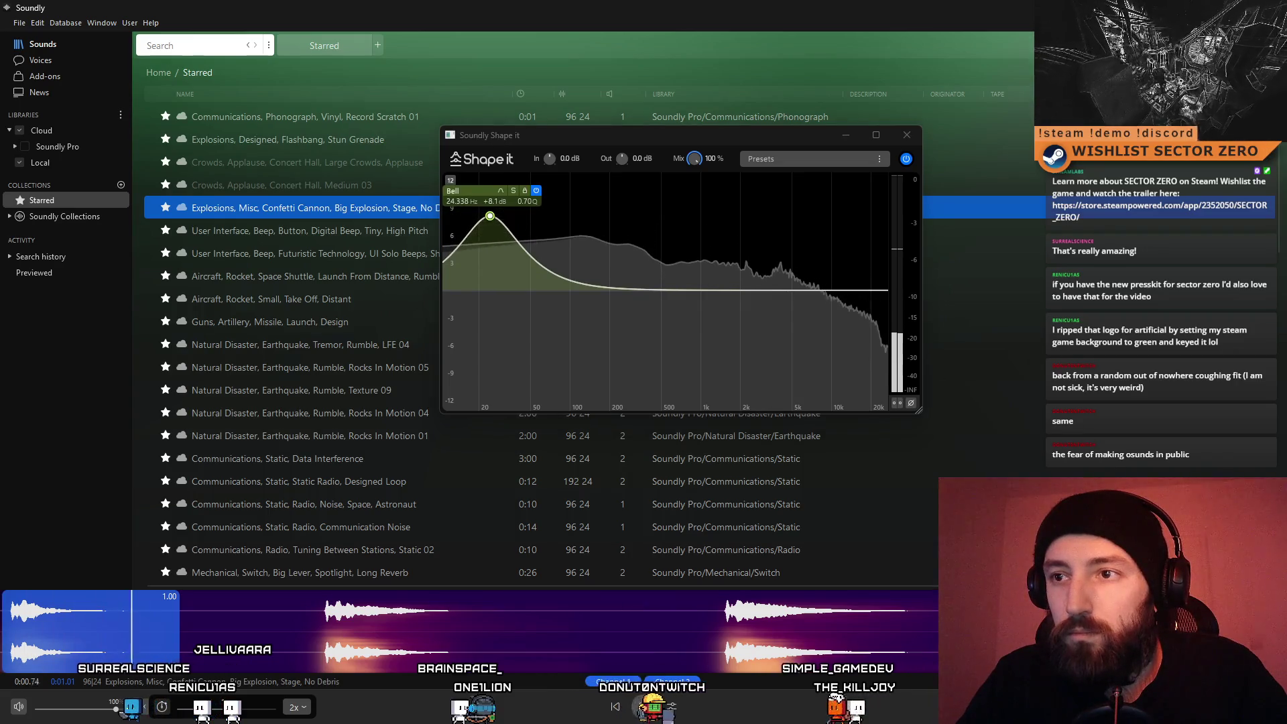
# Rework the low bell into a +8.3 dB boost near 25 Hz, replaying to compare
pyautogui.moveTo(491, 216); pyautogui.dragTo(517, 366)
pyautogui.click(644, 707)
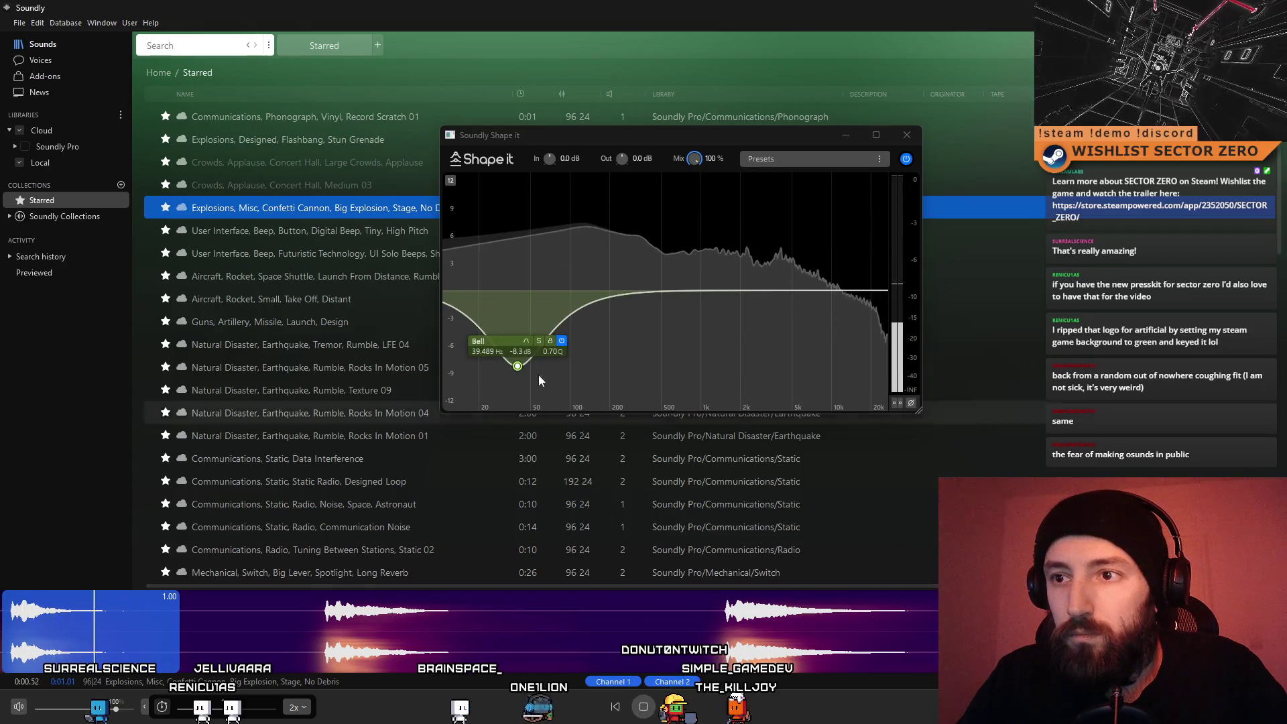
pyautogui.click(642, 707)
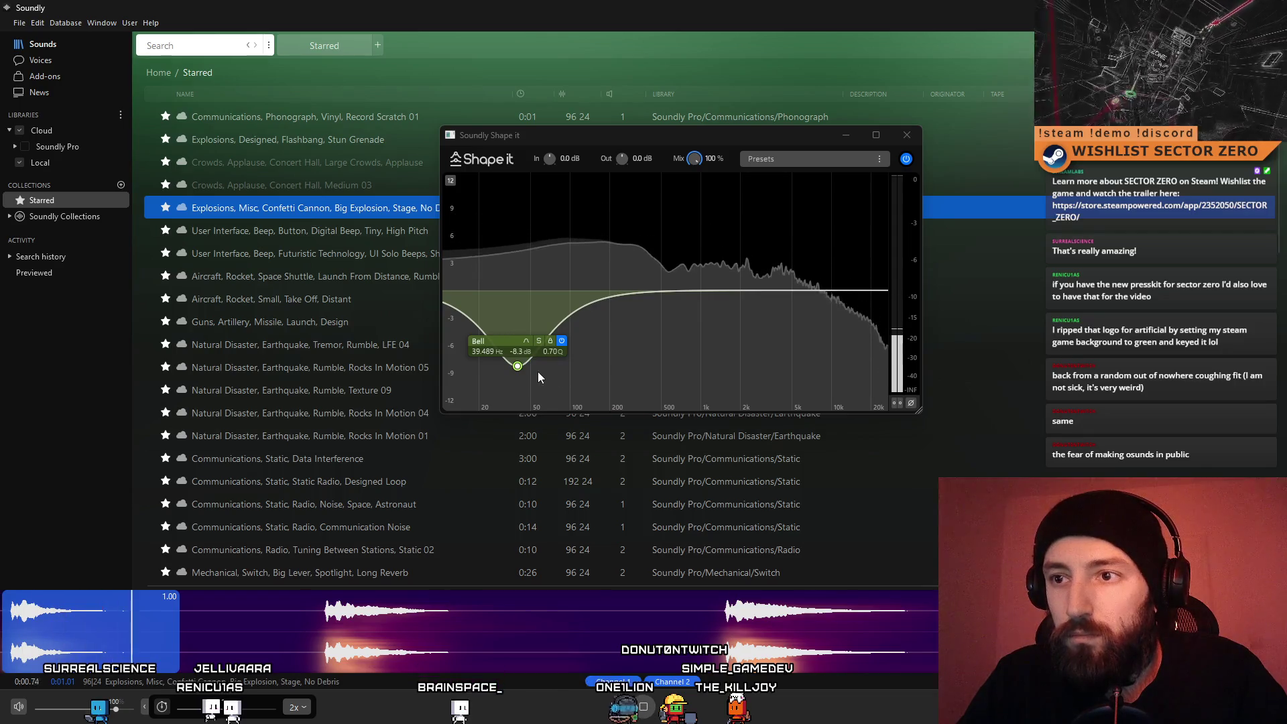
pyautogui.moveTo(518, 366); pyautogui.dragTo(506, 215)
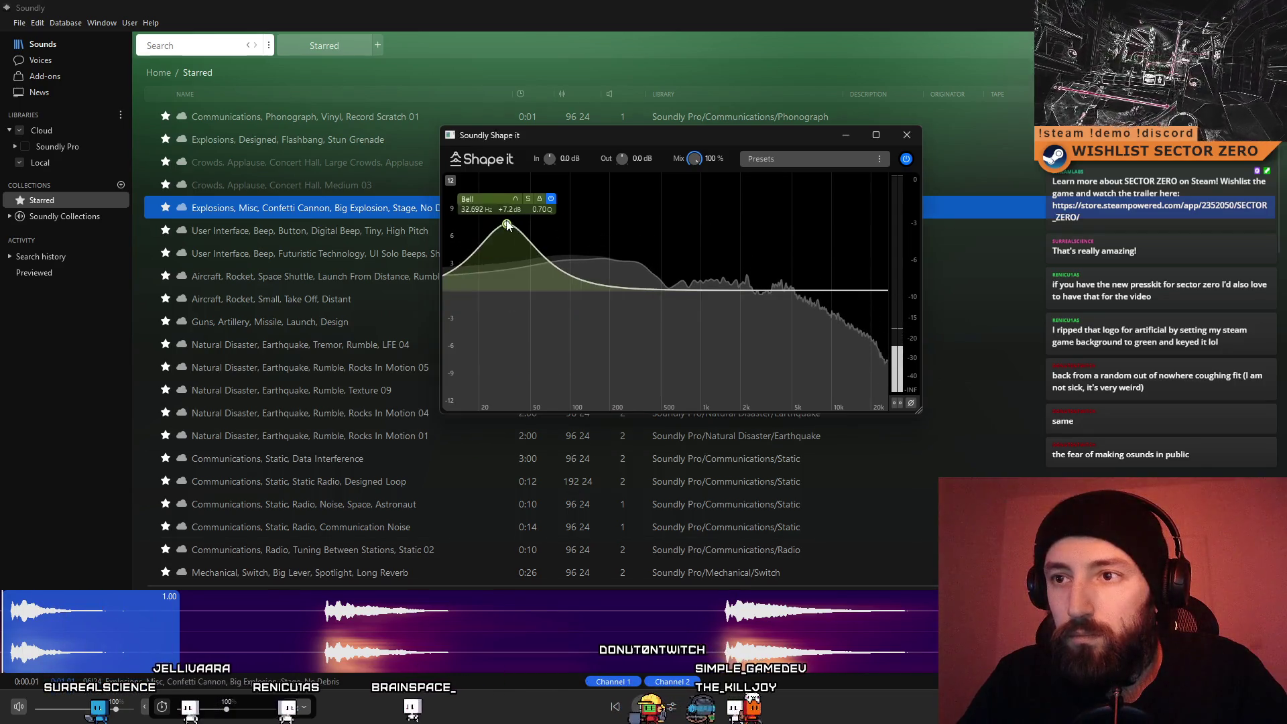
pyautogui.click(649, 712)
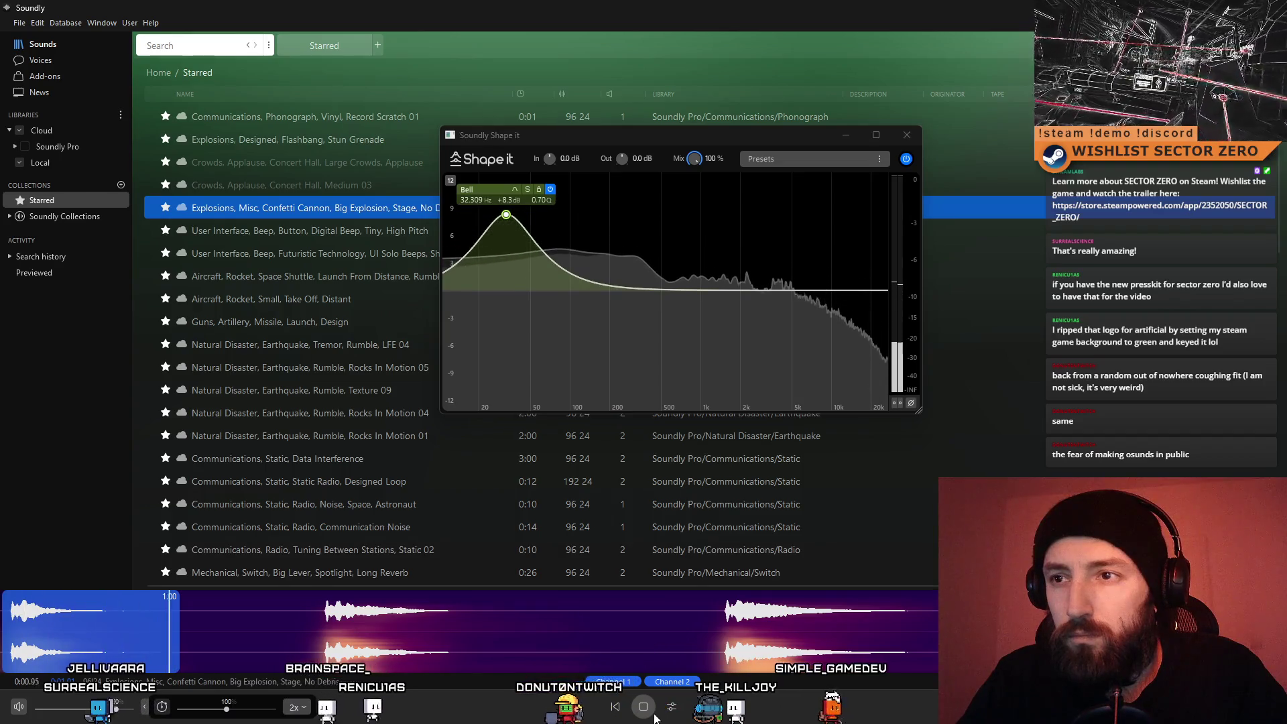
pyautogui.moveTo(506, 214); pyautogui.dragTo(491, 224)
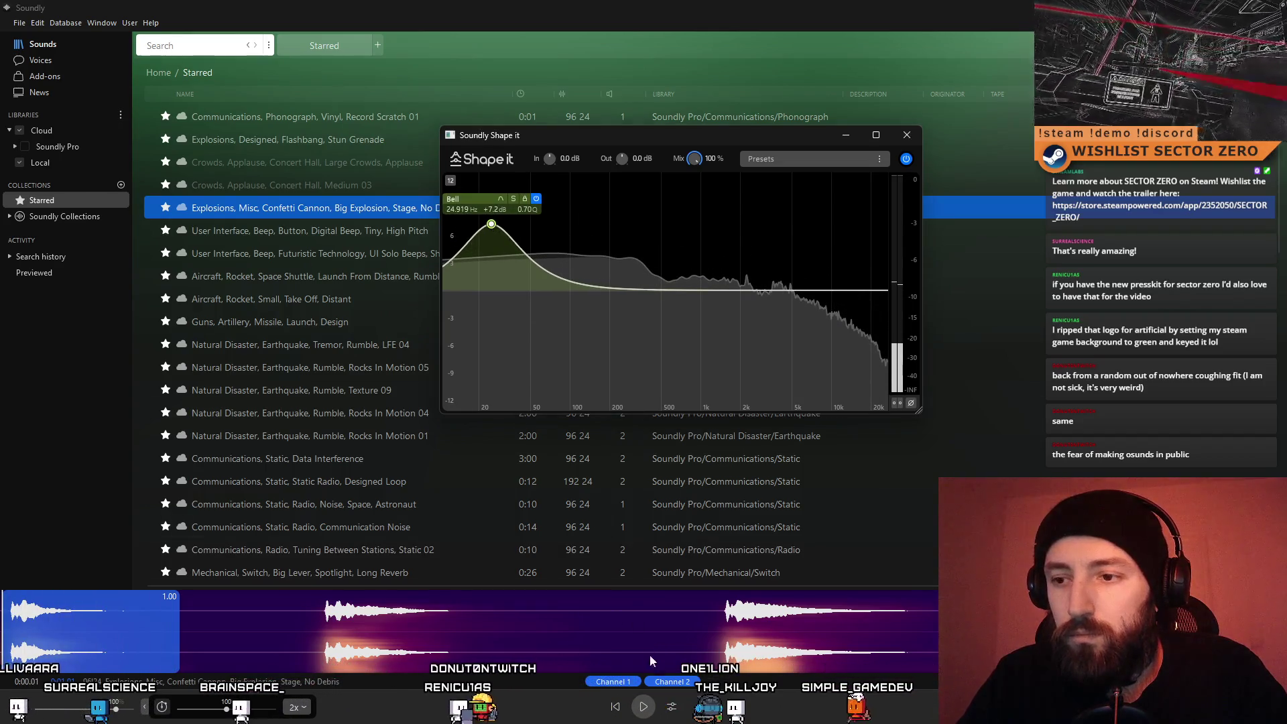
pyautogui.click(642, 712)
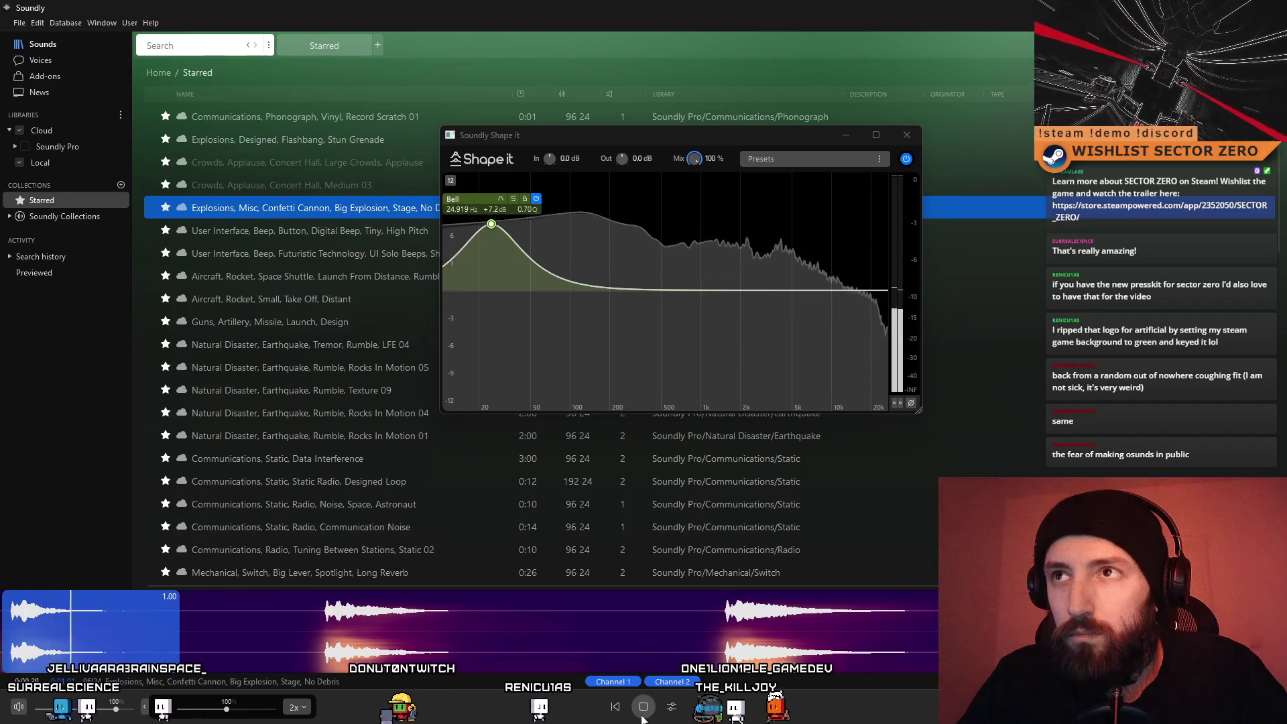
pyautogui.click(642, 716)
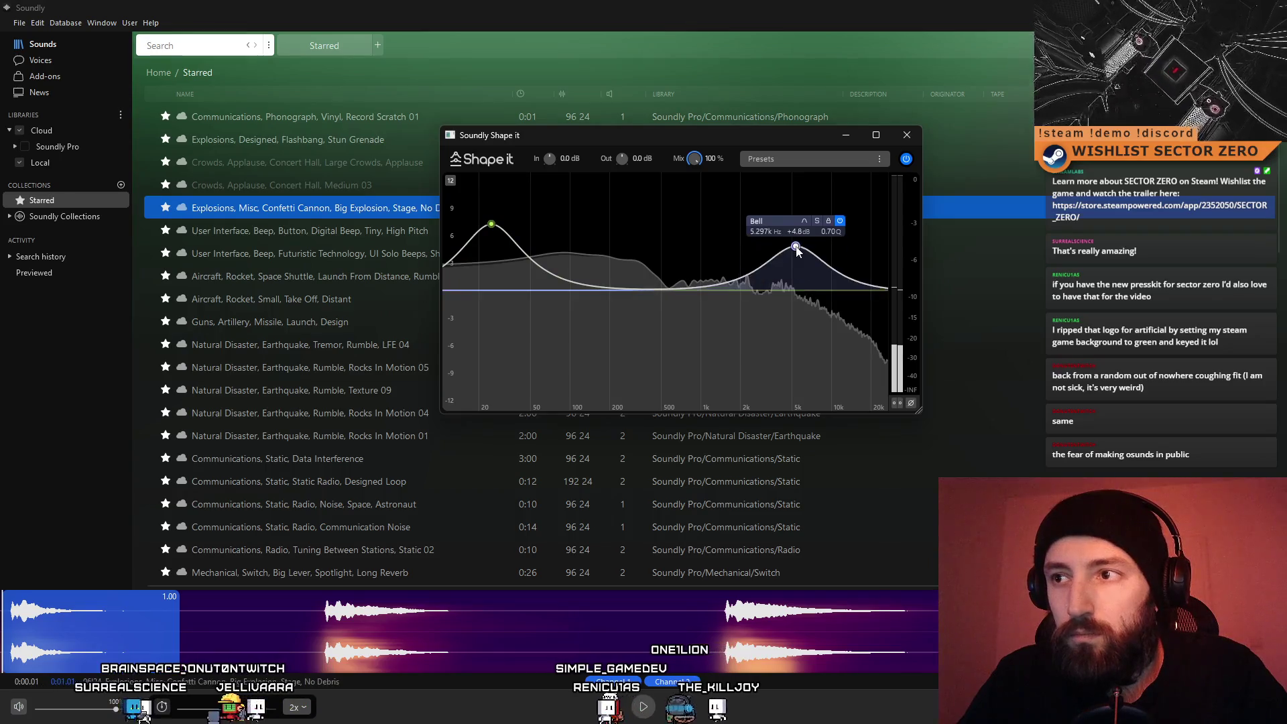
# Audition and adjust the high bell band to about 4.085 kHz at +5.7 dB
pyautogui.click(642, 712)
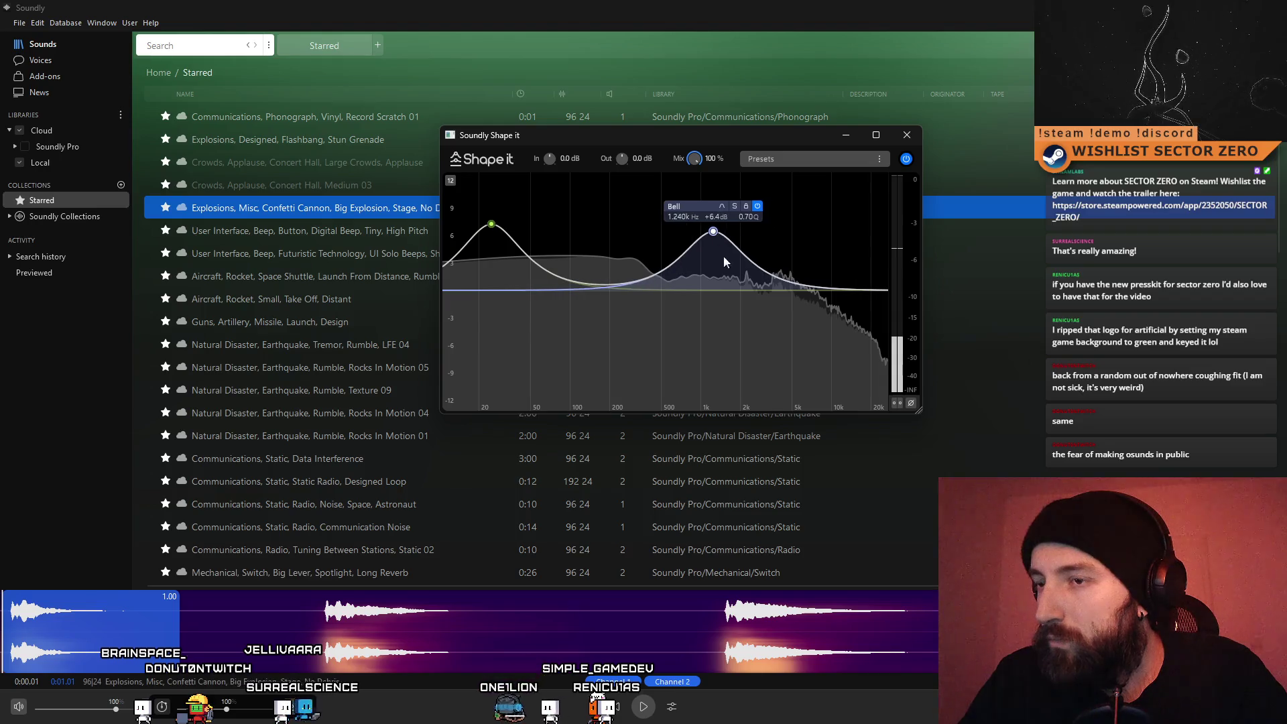
pyautogui.click(645, 711)
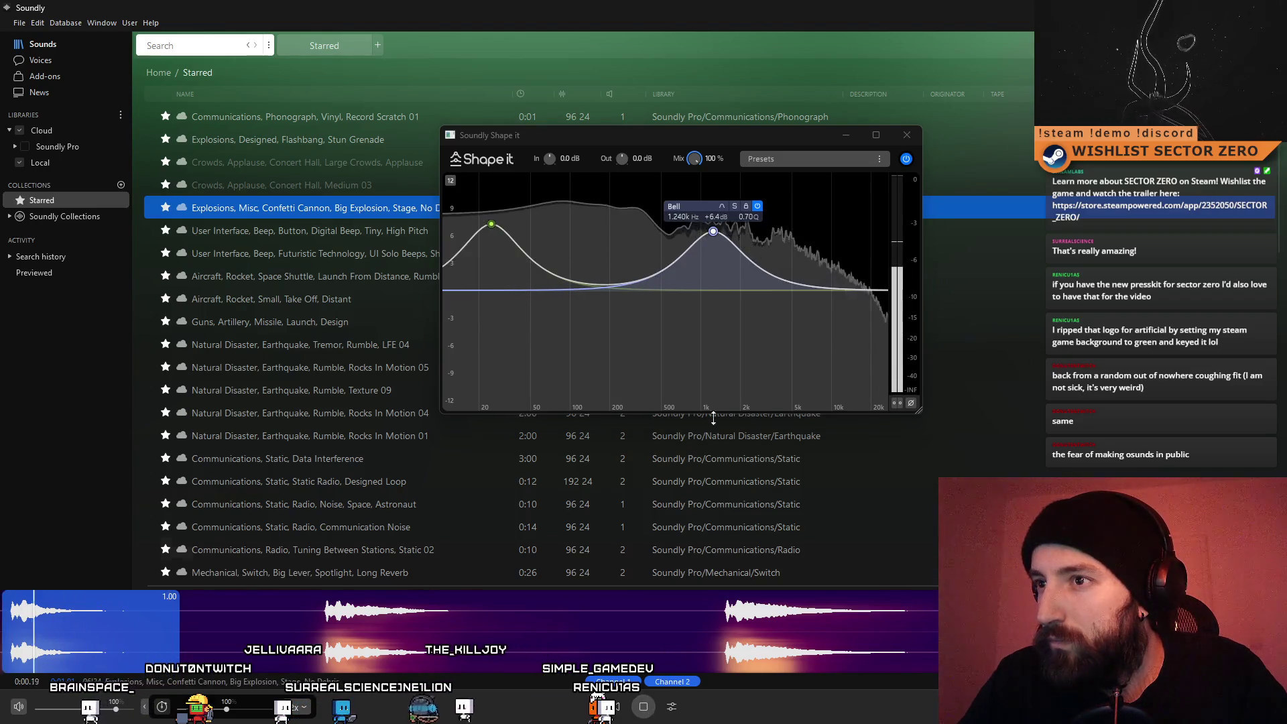
pyautogui.click(642, 712)
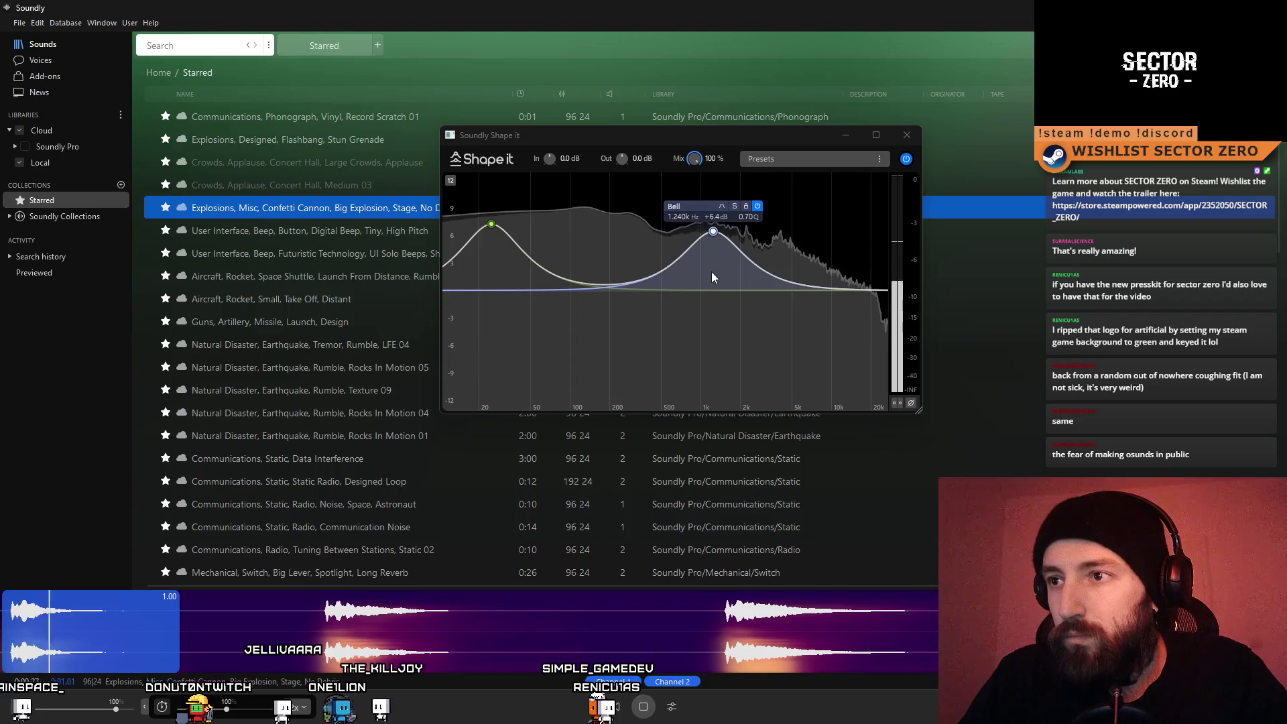
pyautogui.click(644, 707)
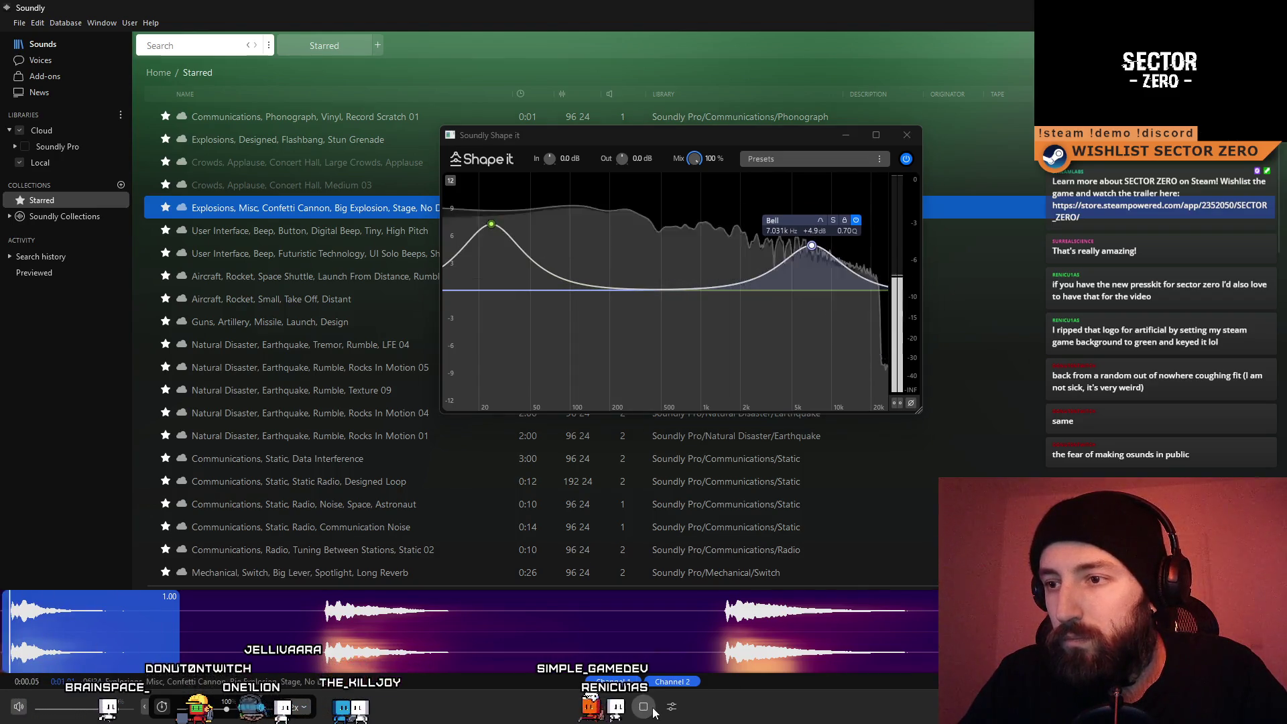
pyautogui.moveTo(812, 247)
pyautogui.mouseDown()
pyautogui.moveTo(809, 292)
pyautogui.moveTo(781, 238)
pyautogui.mouseUp()
pyautogui.click(644, 706)
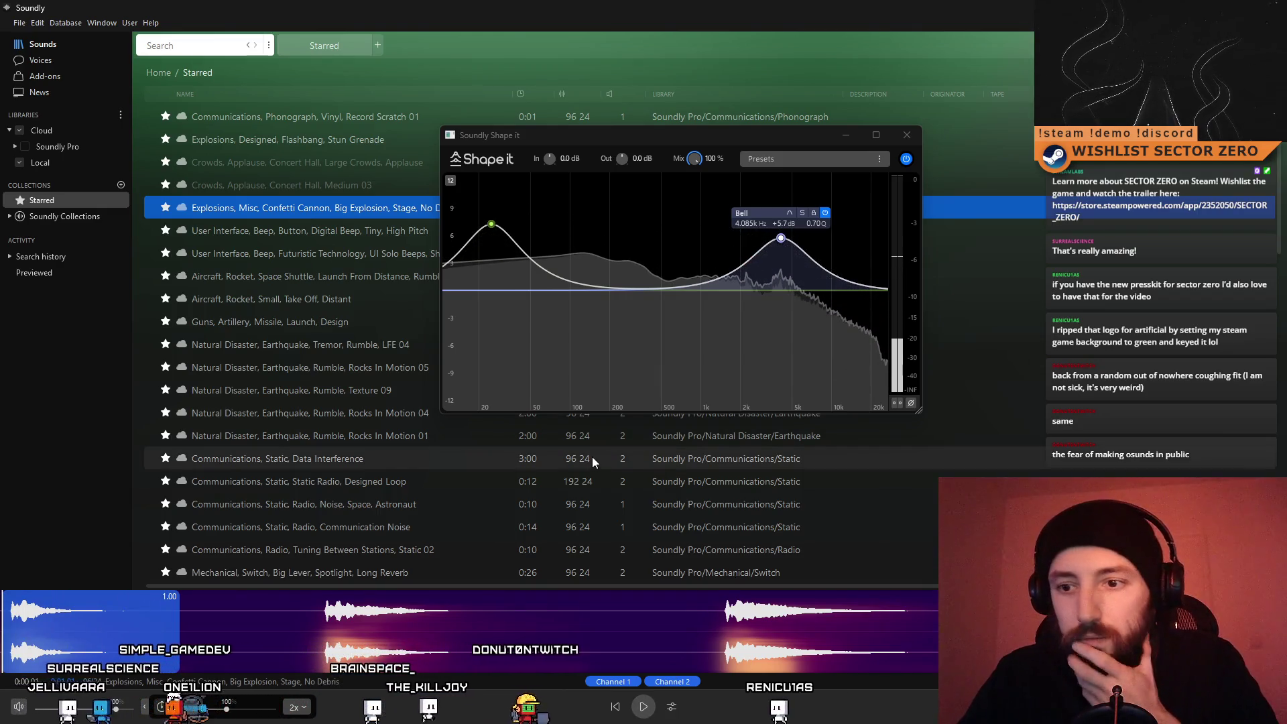
pyautogui.rightClick(115, 618)
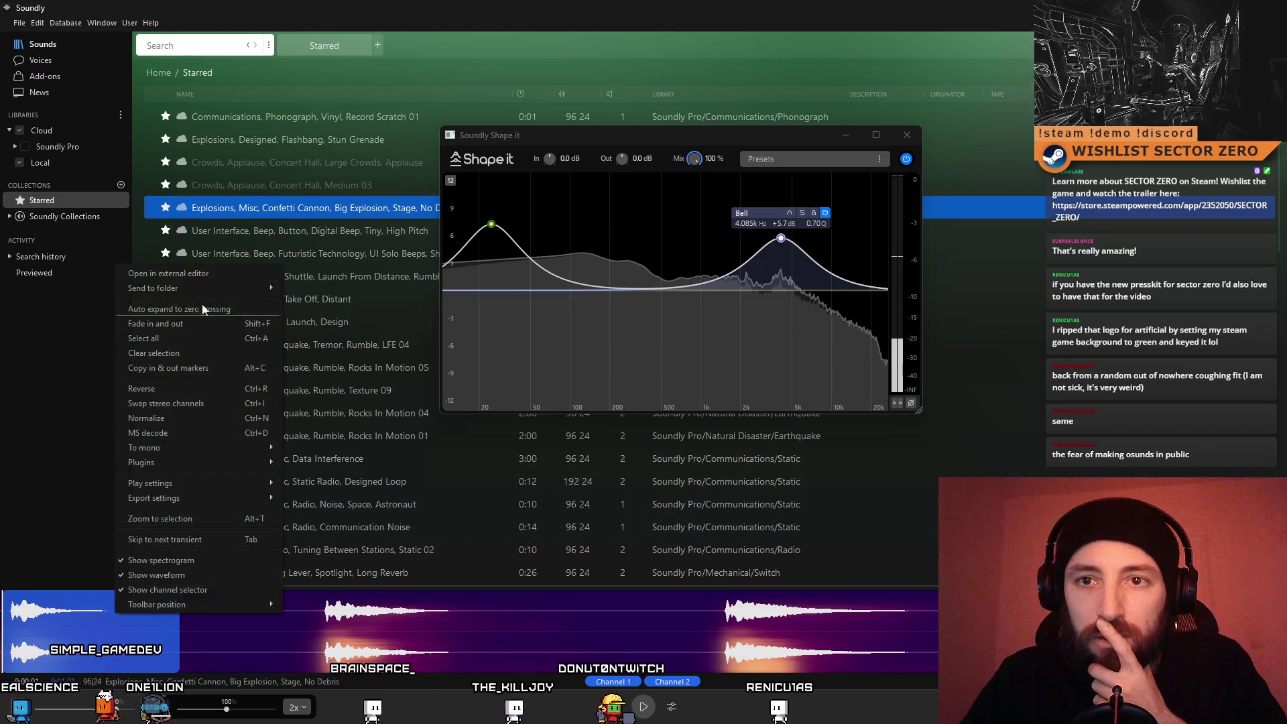
# Send the EQ'd confetti explosion to the ACH SFX folder, close Shape it, and switch to Audacity
pyautogui.moveTo(197, 294)
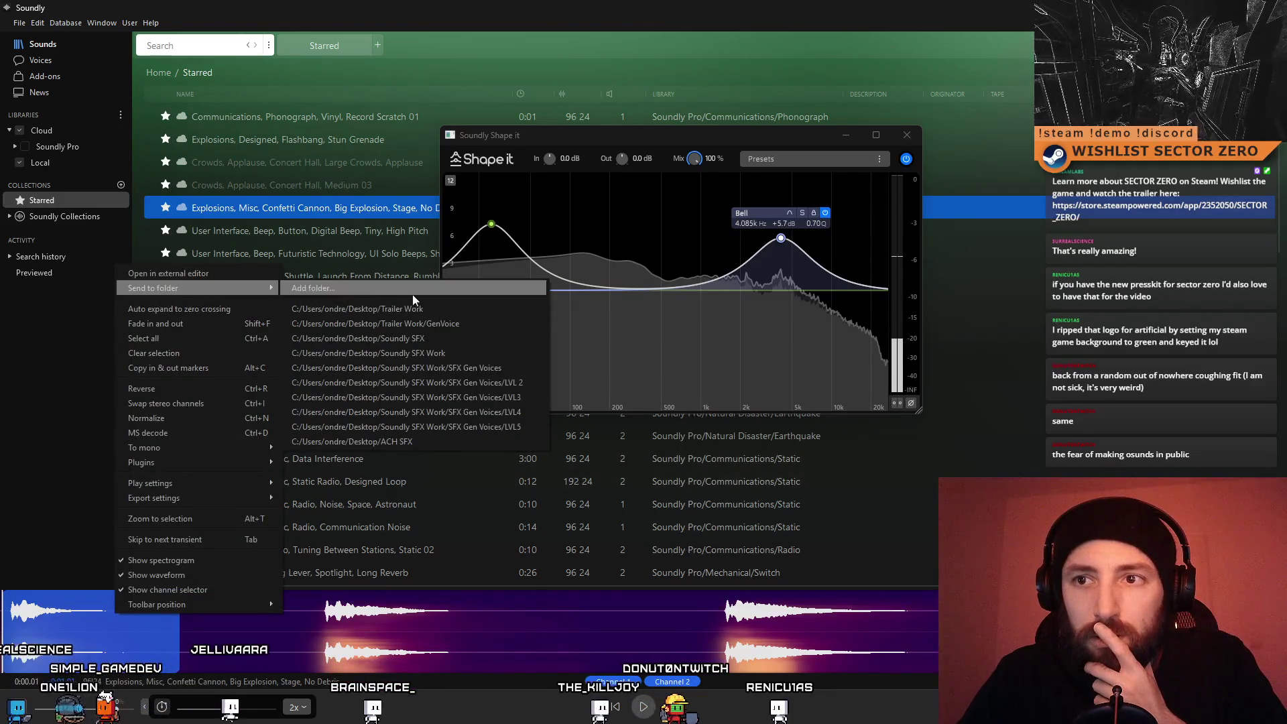
pyautogui.click(433, 443)
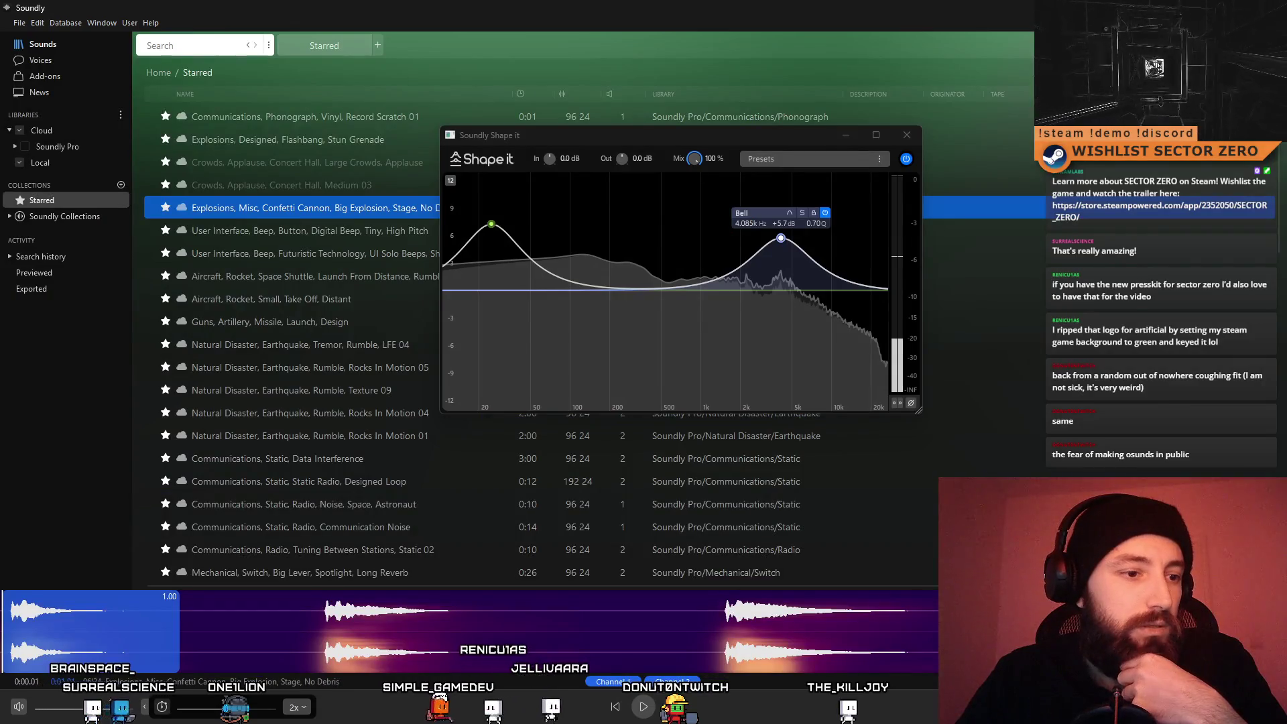
pyautogui.click(907, 134)
pyautogui.moveTo(826, 146); pyautogui.dragTo(622, 345)
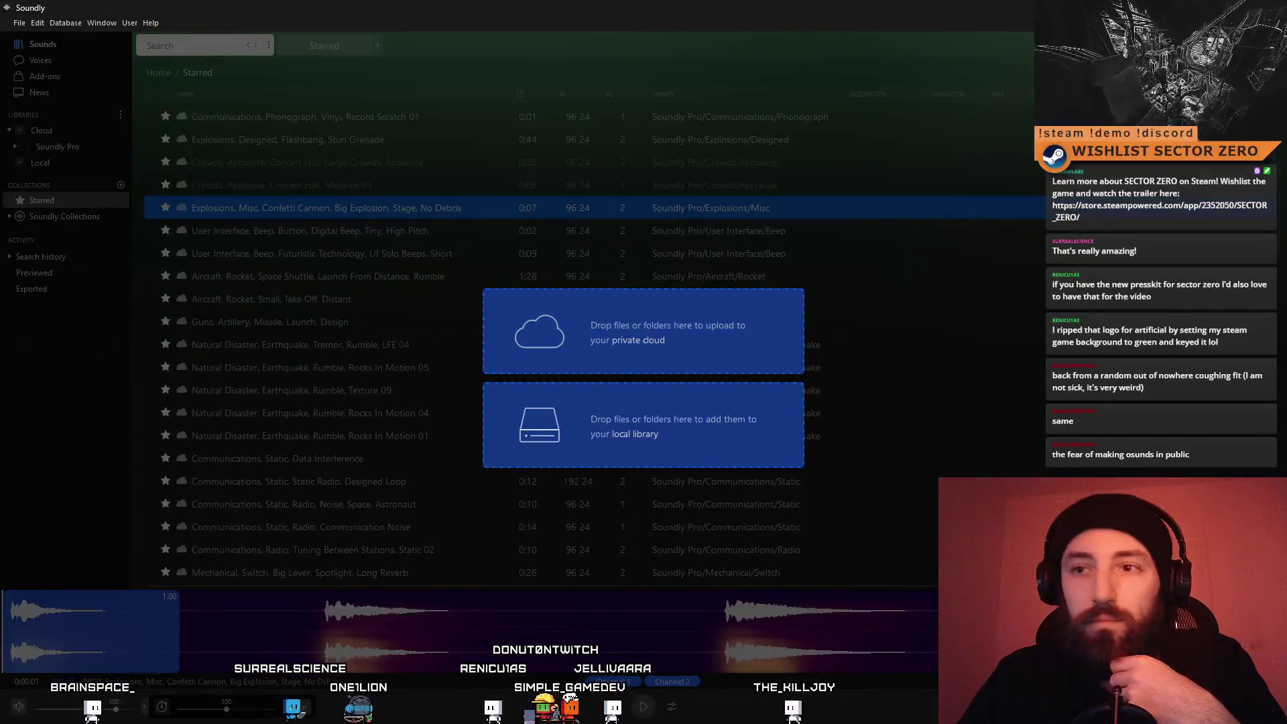
pyautogui.hotkey('alt', 'Tab')
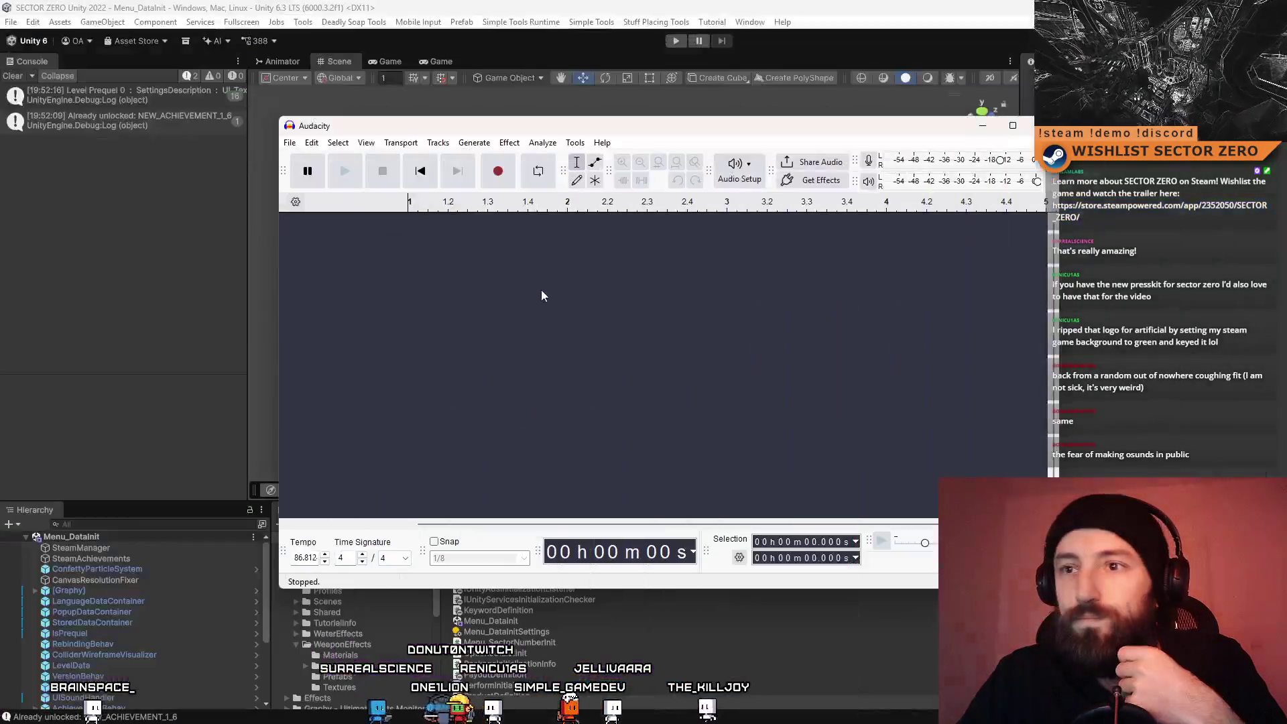
# Import the Confetti Cannon explosion file into Audacity as a stereo track and play it back
pyautogui.moveTo(435, 269); pyautogui.dragTo(436, 272)
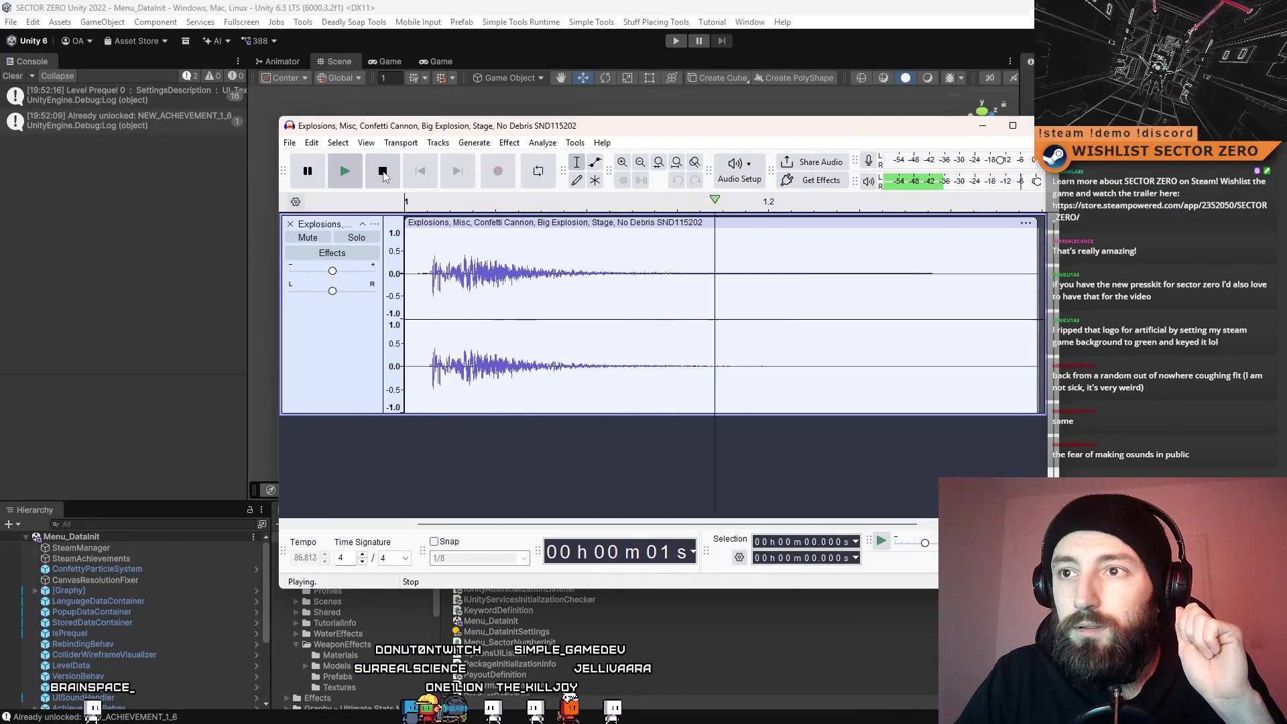
pyautogui.click(334, 174)
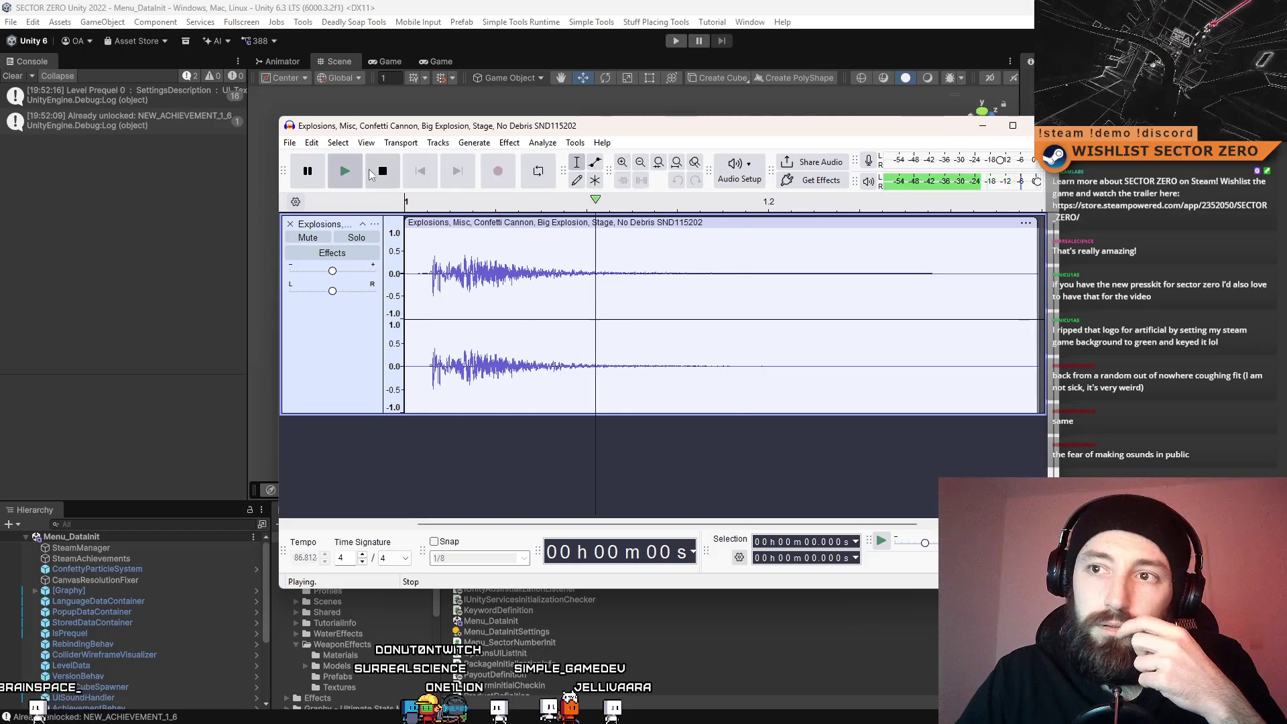
pyautogui.press('space')
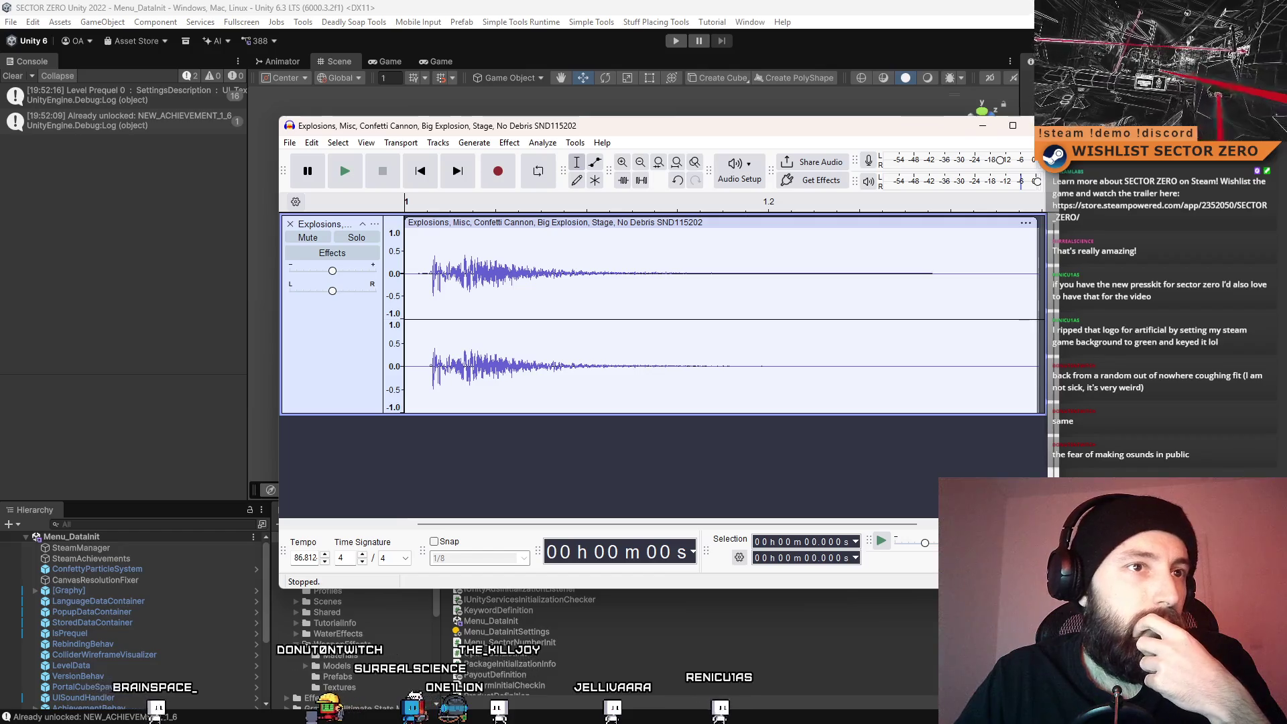
pyautogui.hotkey('alt', 'Tab')
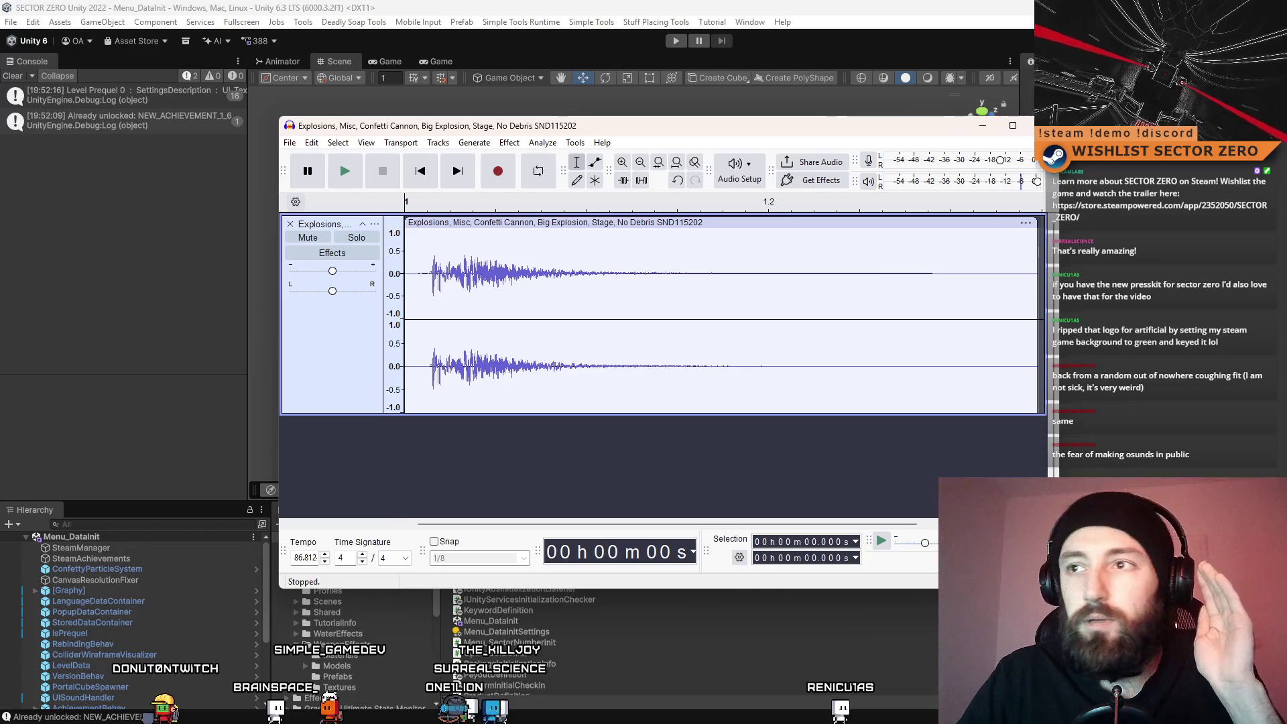
pyautogui.keyDown('ctrl'); pyautogui.scroll(-3, 697, 421); pyautogui.keyUp('ctrl')
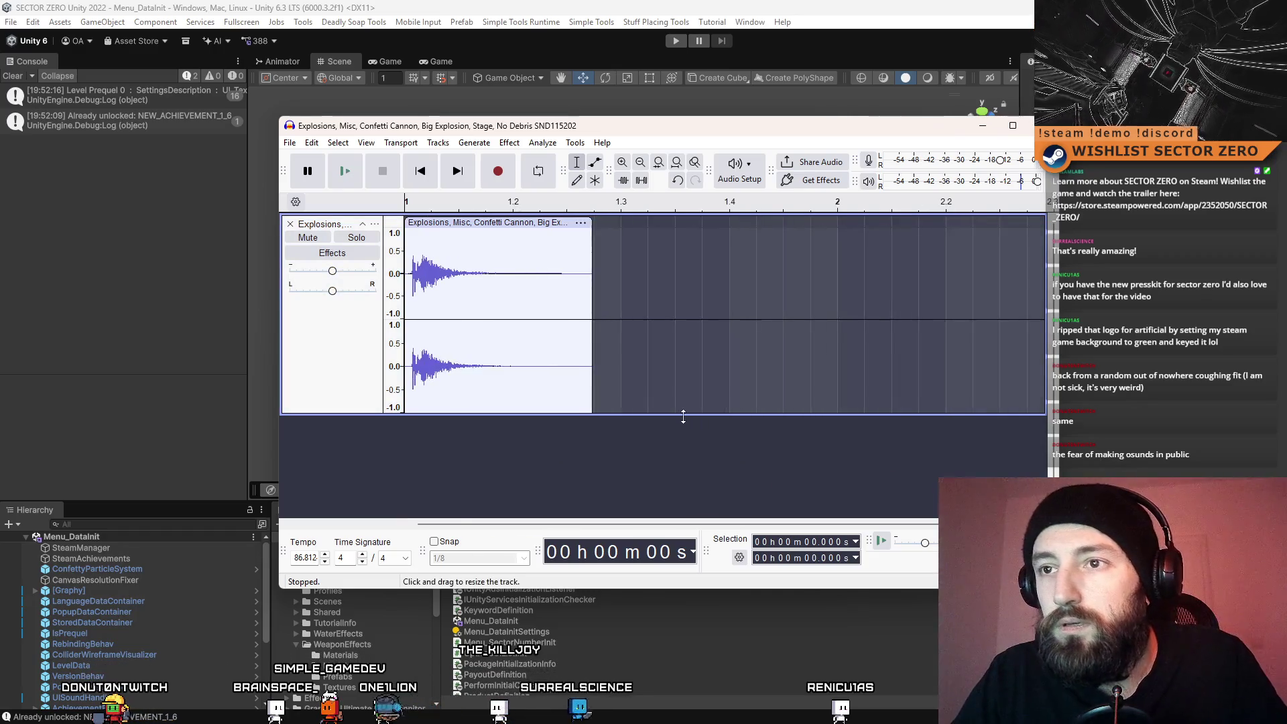
pyautogui.keyDown('ctrl'); pyautogui.scroll(1, 684, 439); pyautogui.keyUp('ctrl')
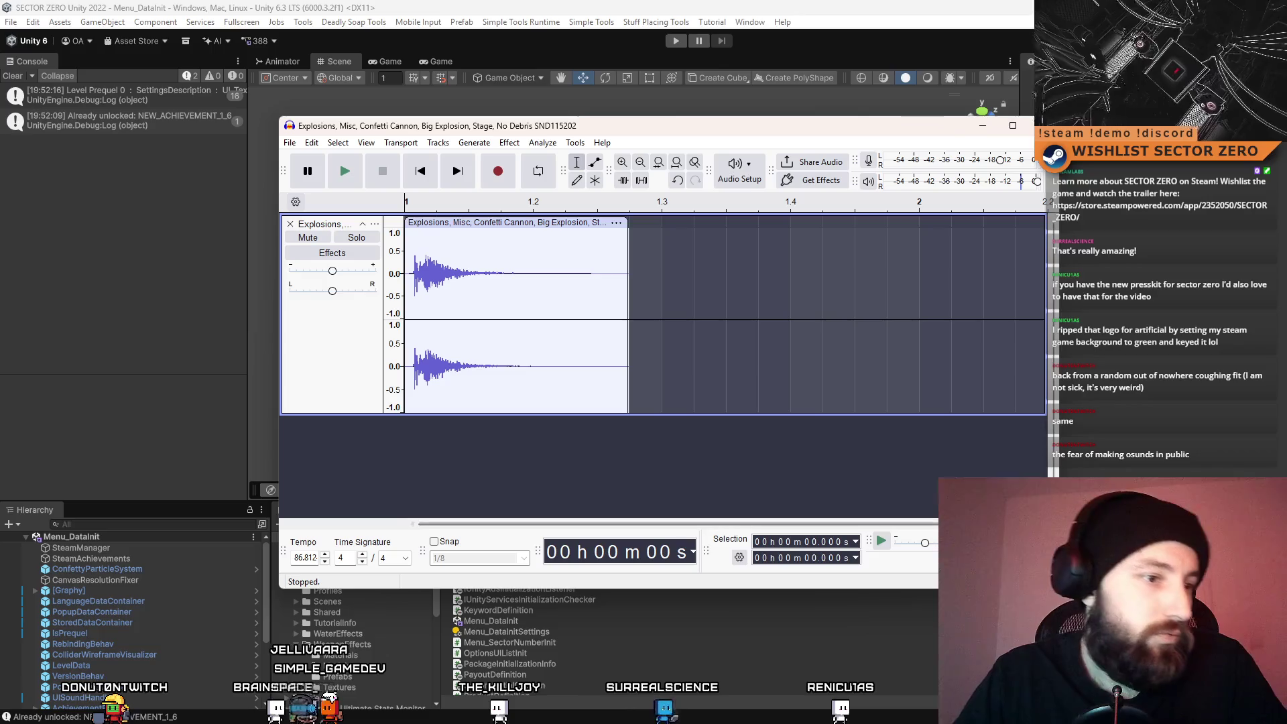
pyautogui.hotkey('alt', 'Tab')
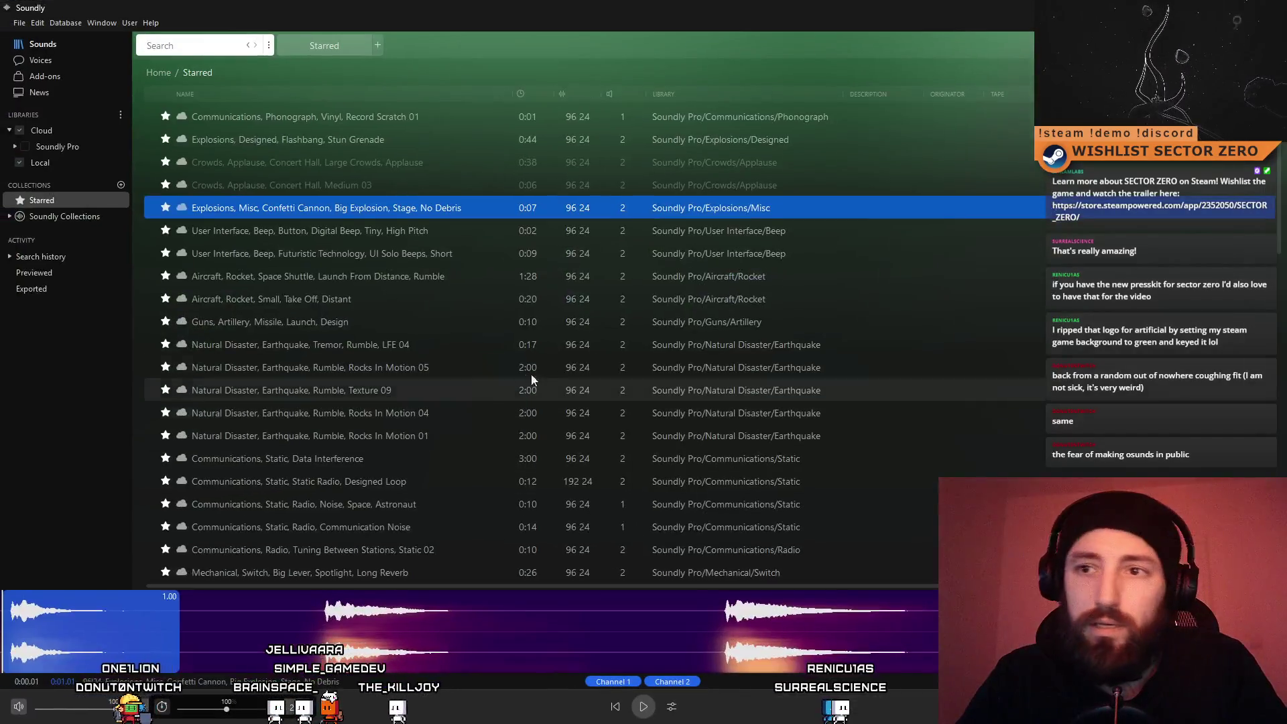
# Preview the Concert Hall and Large Crowds applause sounds
pyautogui.click(393, 187)
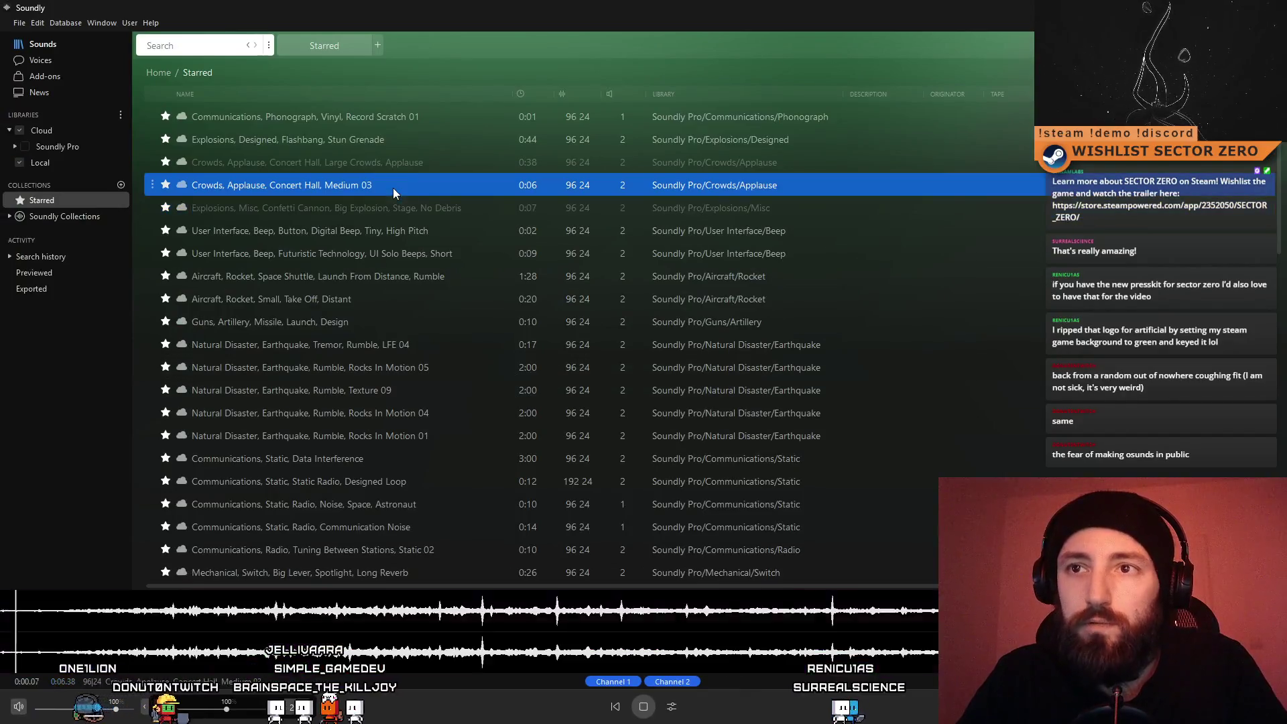
pyautogui.click(432, 164)
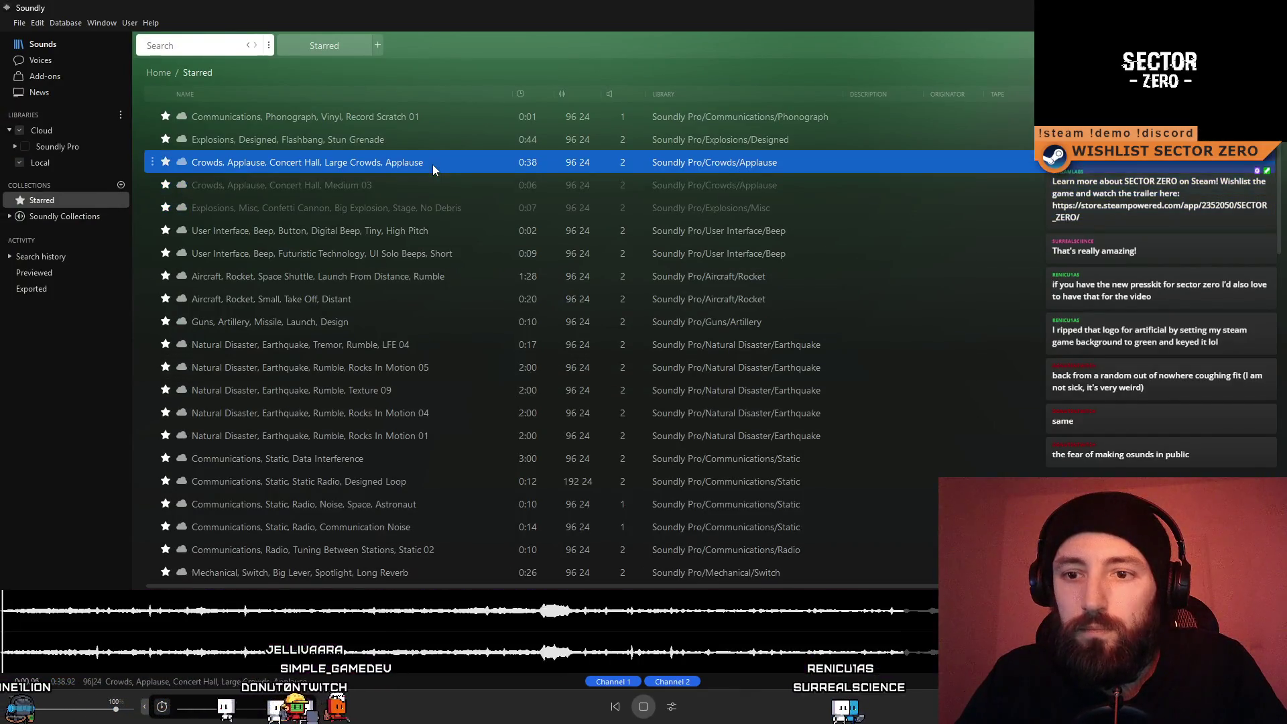
pyautogui.press('space')
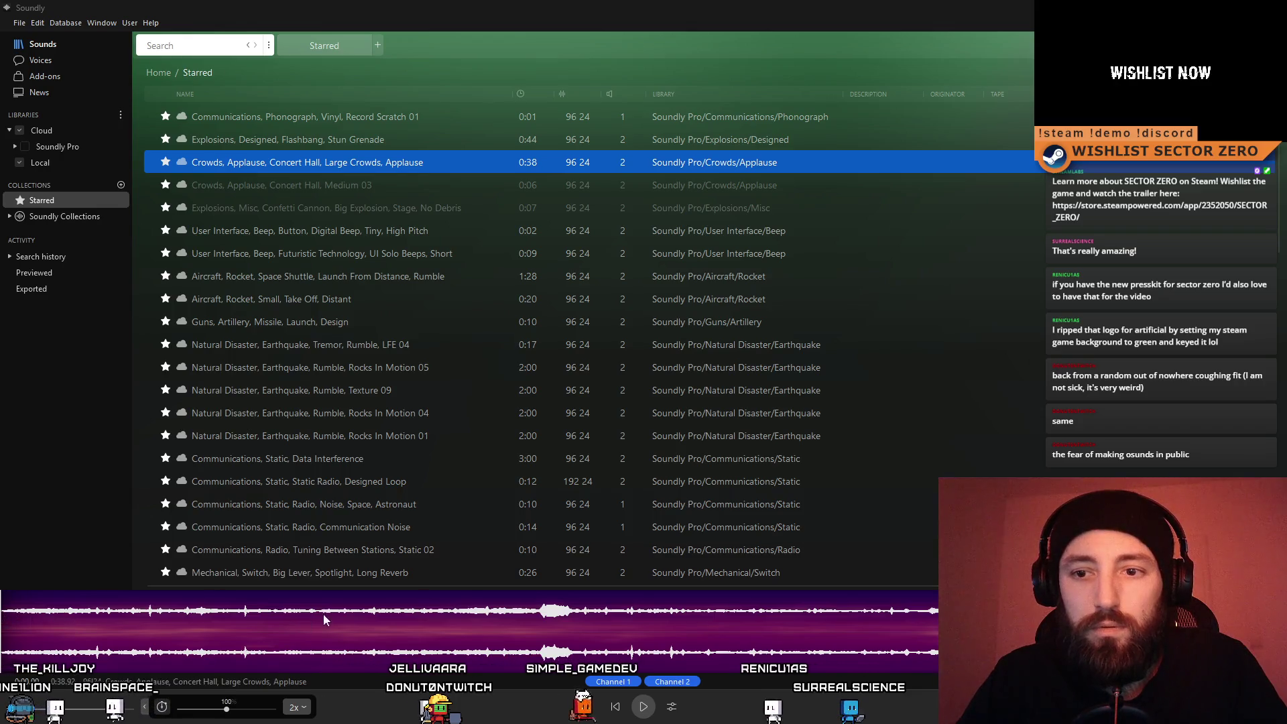
# Send the first 8.37 s of the Large Crowds applause to ACH SFX and minimize Soundly
pyautogui.moveTo(277, 616); pyautogui.dragTo(1, 615)
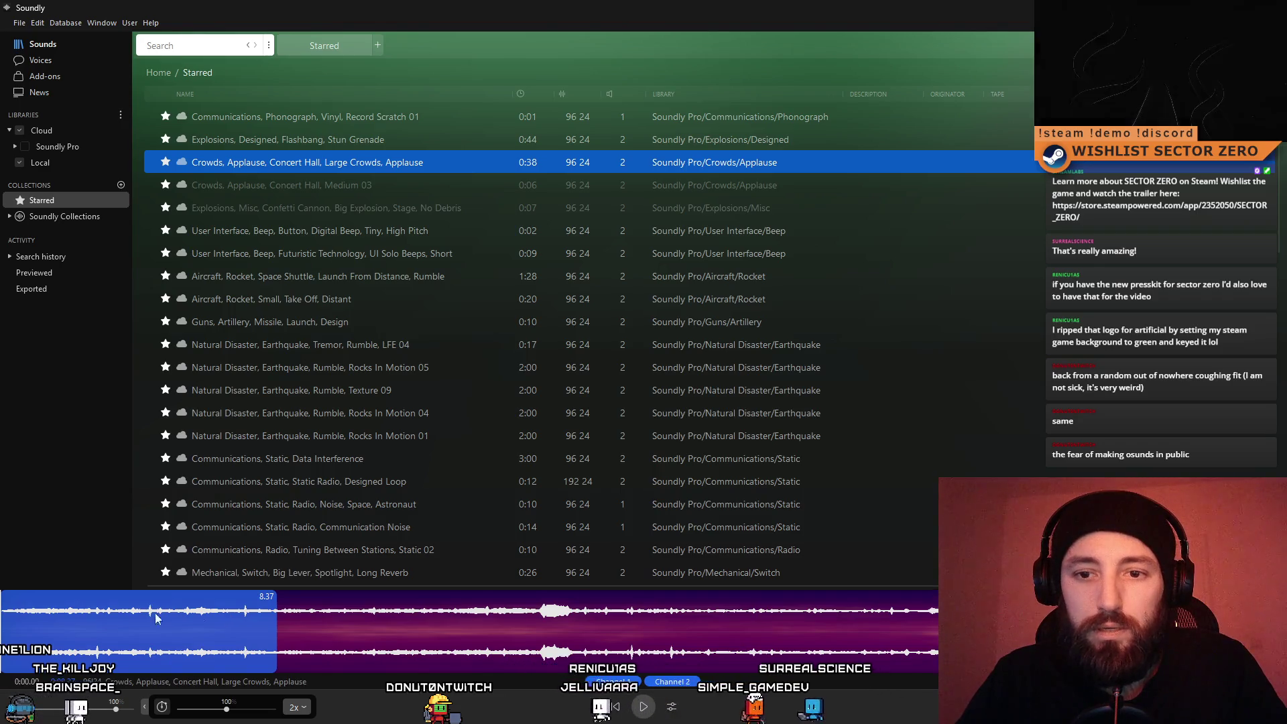
pyautogui.rightClick(207, 610)
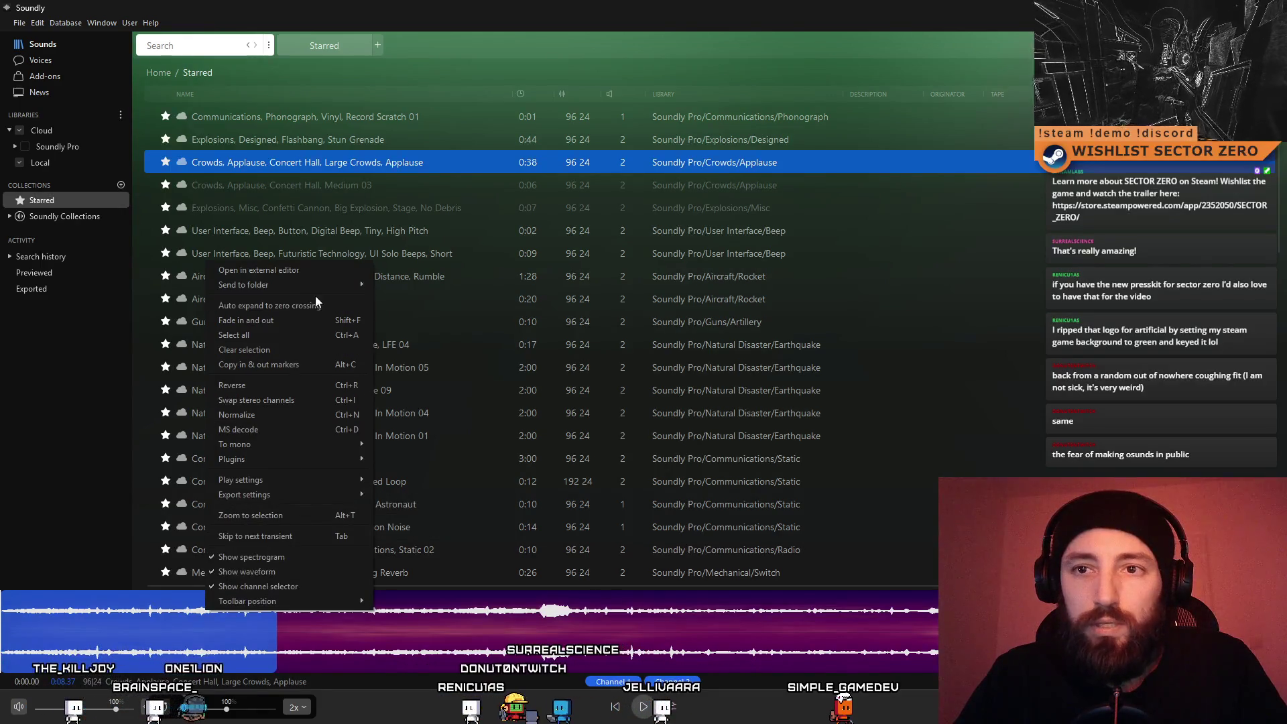
pyautogui.moveTo(316, 284)
pyautogui.click(482, 437)
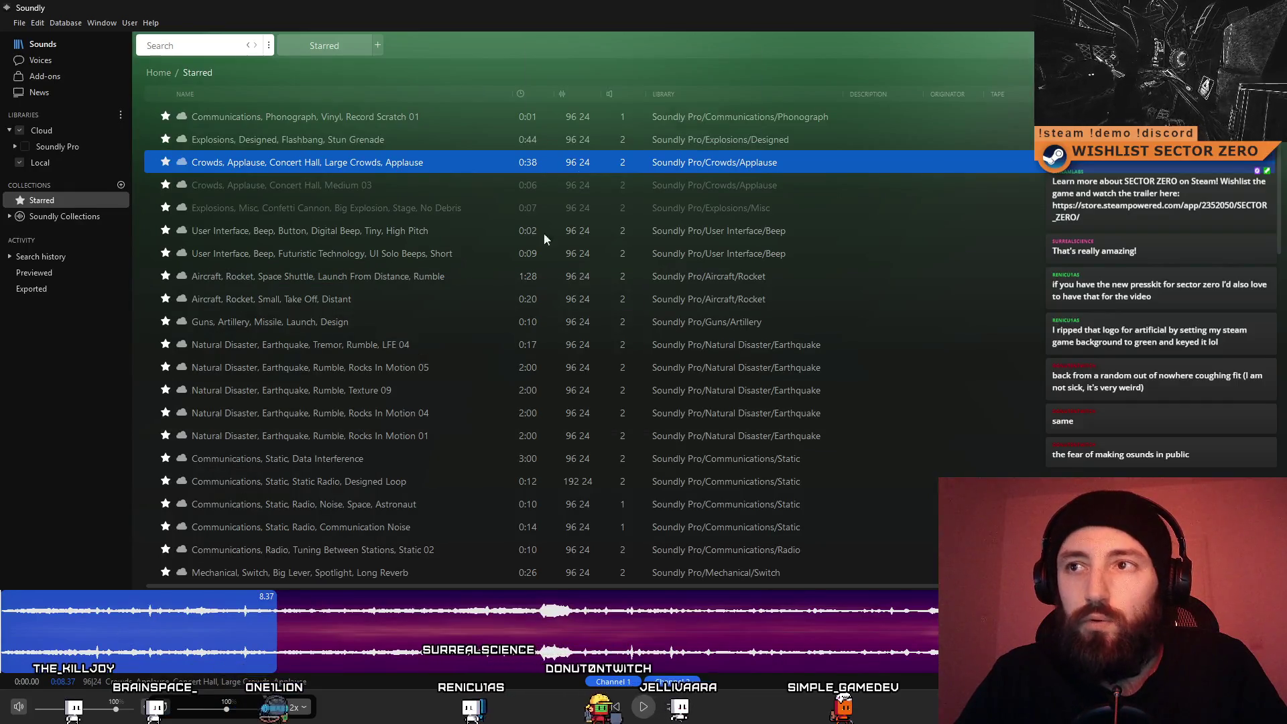
pyautogui.moveTo(799, 61); pyautogui.dragTo(877, 107)
pyautogui.click(941, 124)
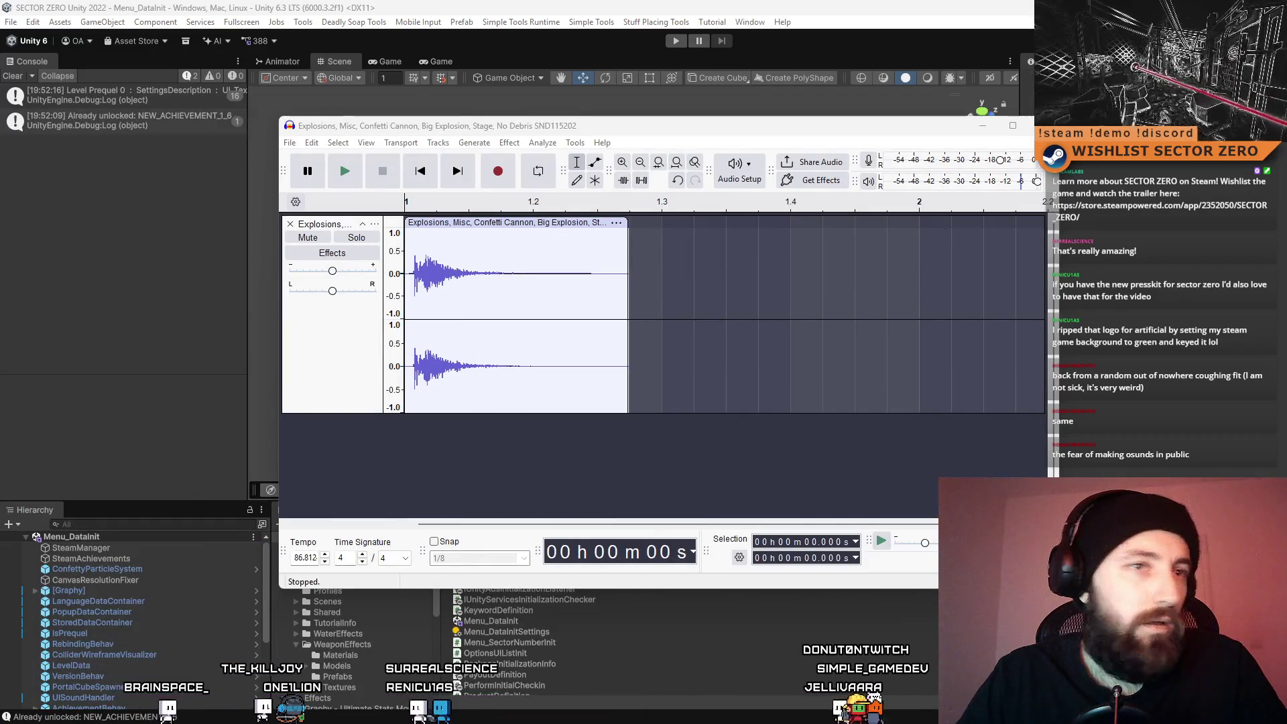
# Add the applause as a second track under the explosion, nudge it later, and play the mix
pyautogui.moveTo(245, 447); pyautogui.dragTo(513, 463)
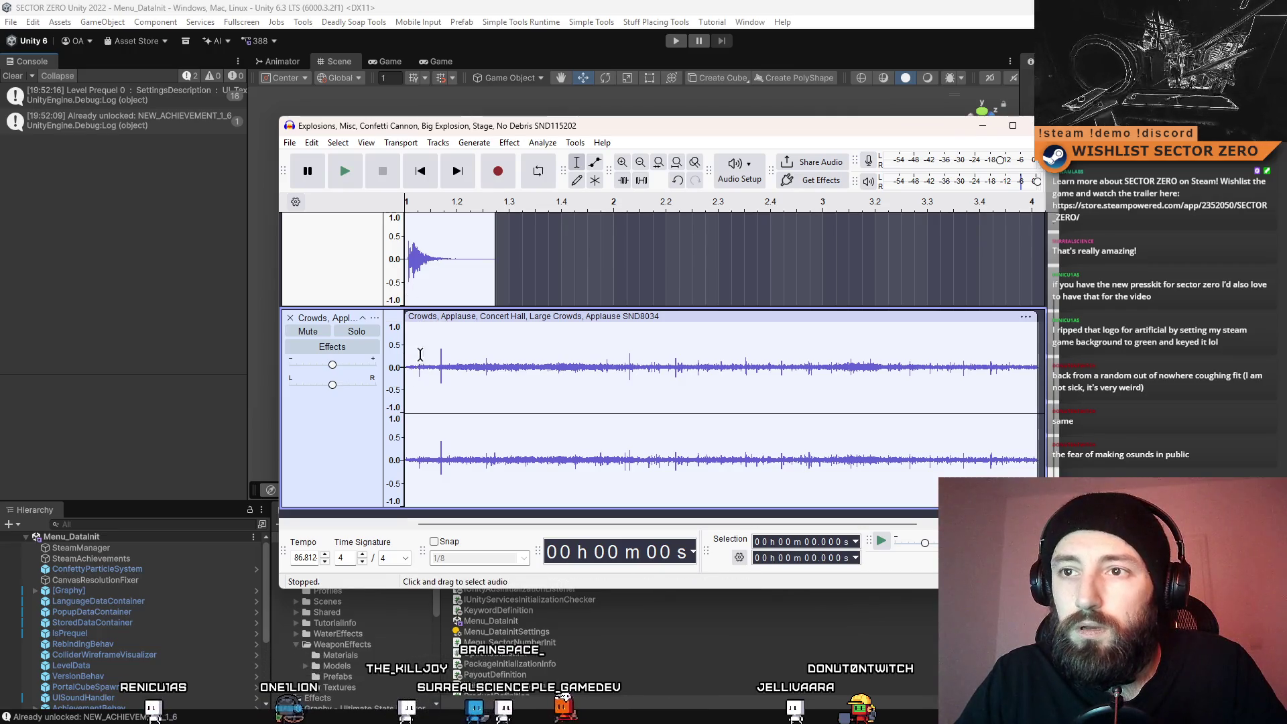
pyautogui.click(414, 360)
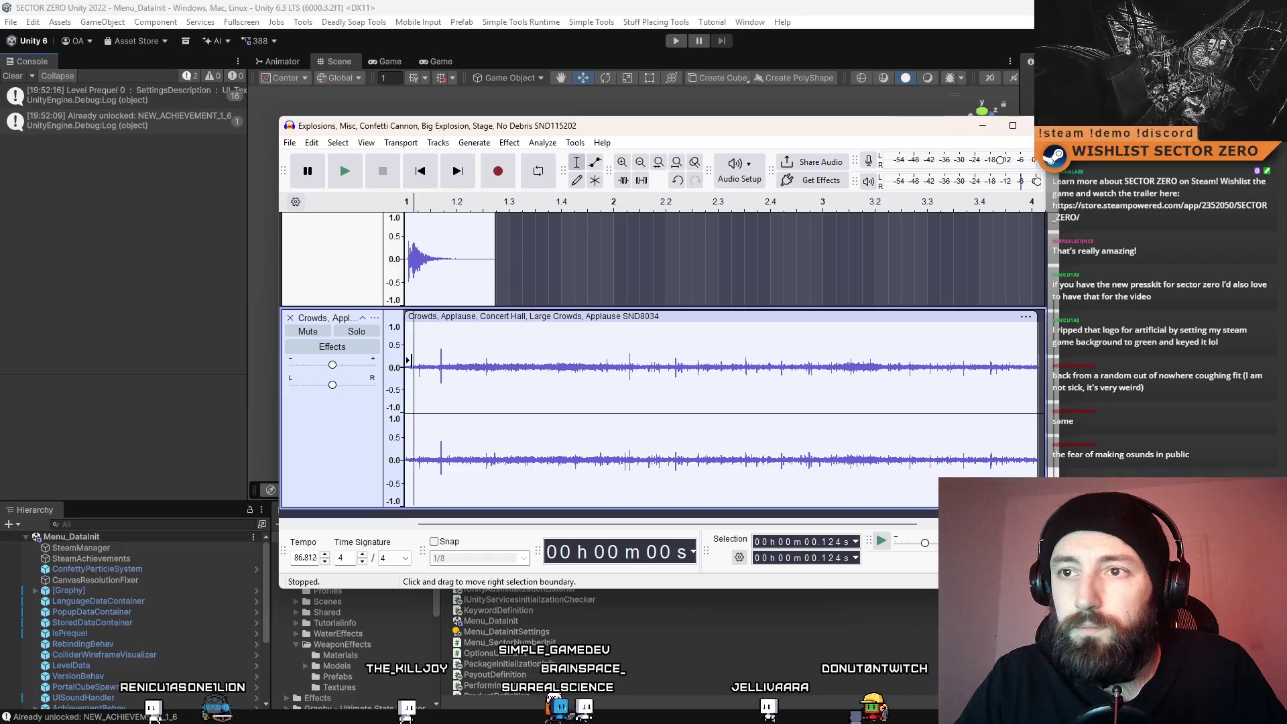
pyautogui.click(415, 360)
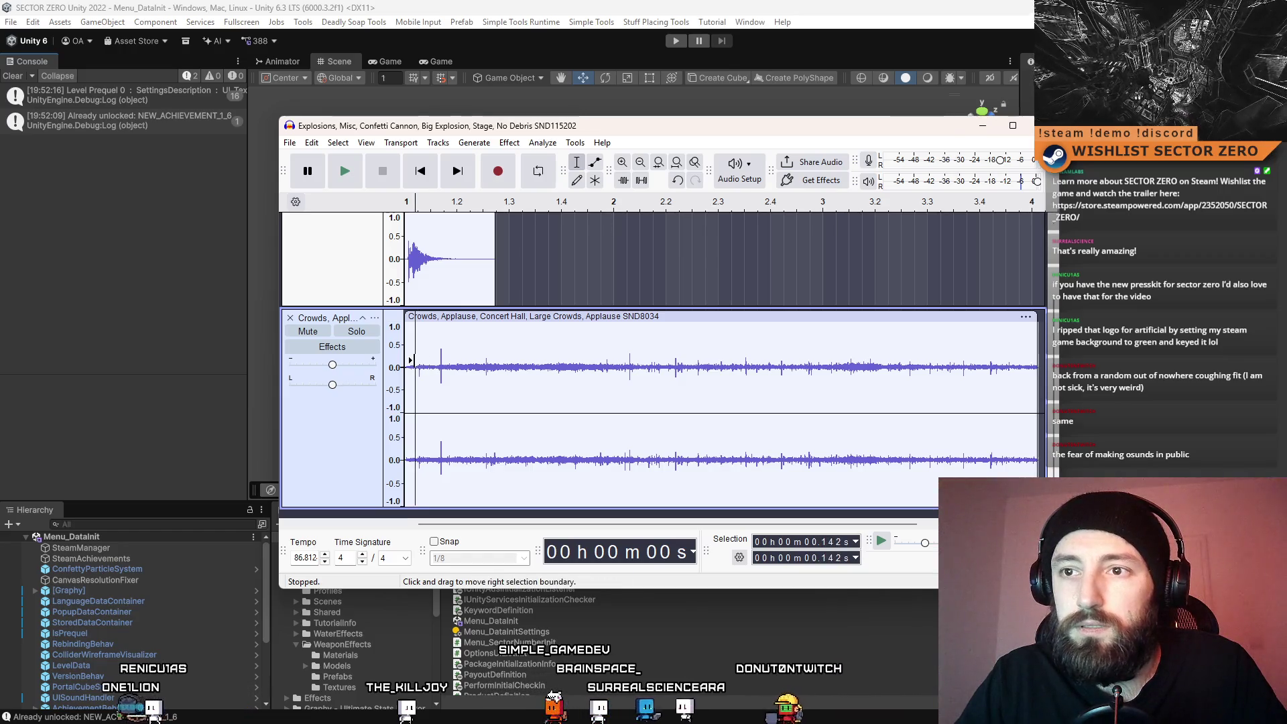
pyautogui.moveTo(411, 360); pyautogui.dragTo(405, 360)
pyautogui.moveTo(429, 316); pyautogui.dragTo(439, 315)
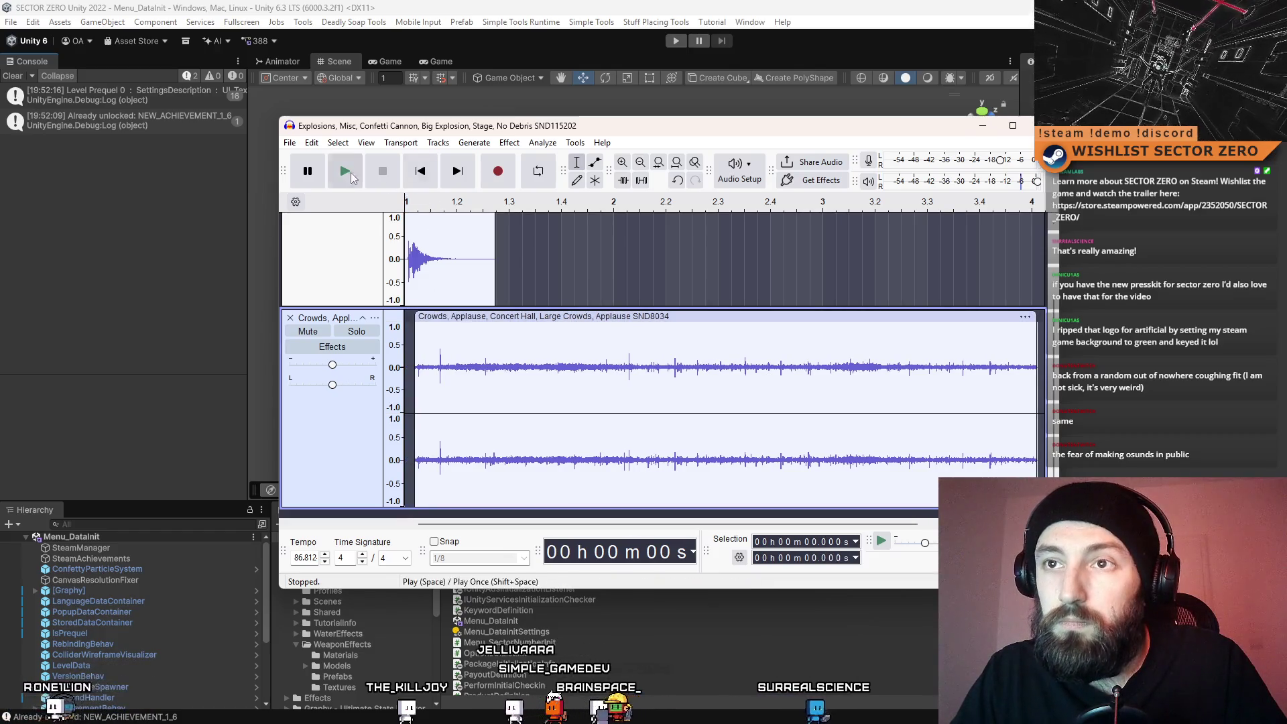
pyautogui.click(351, 172)
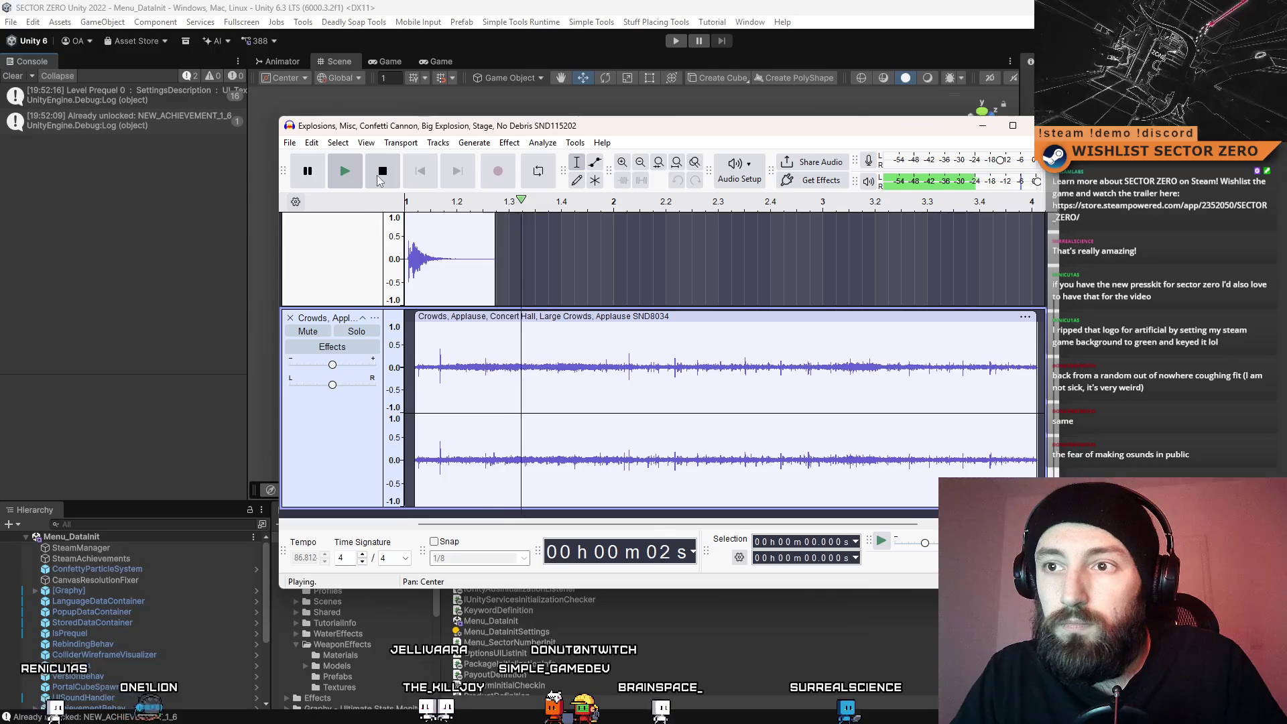
pyautogui.click(381, 173)
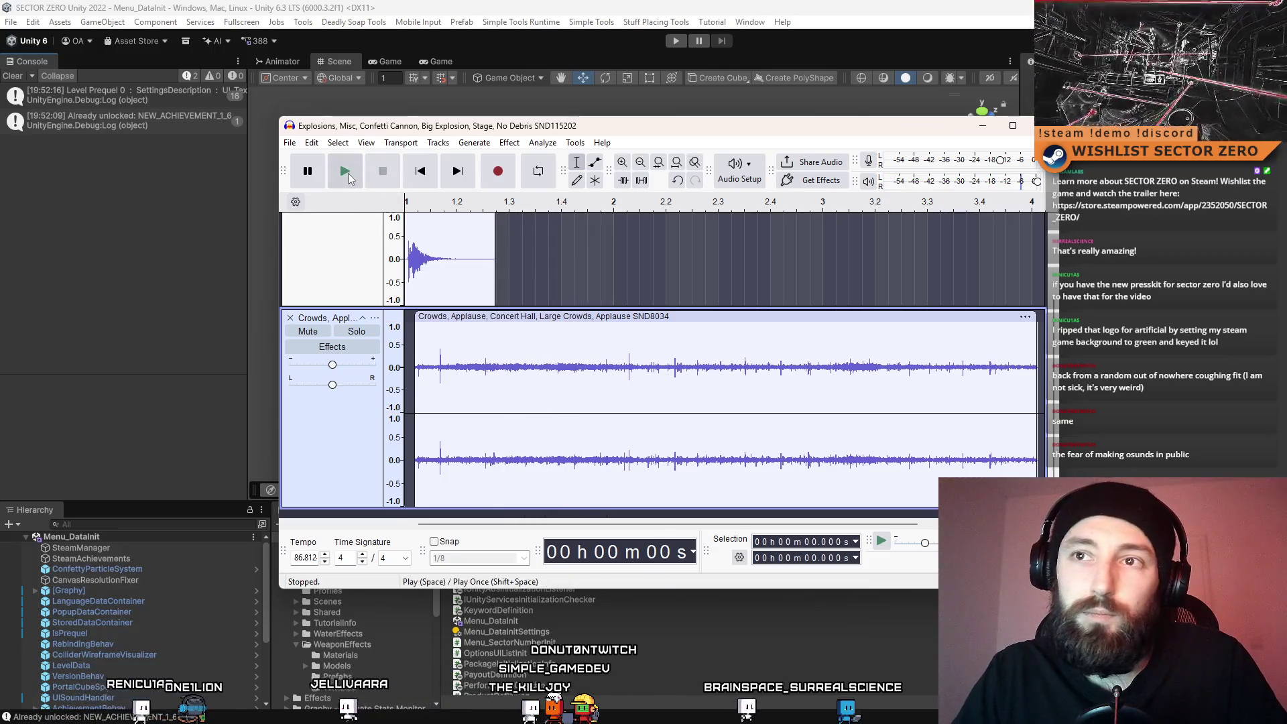
pyautogui.click(348, 173)
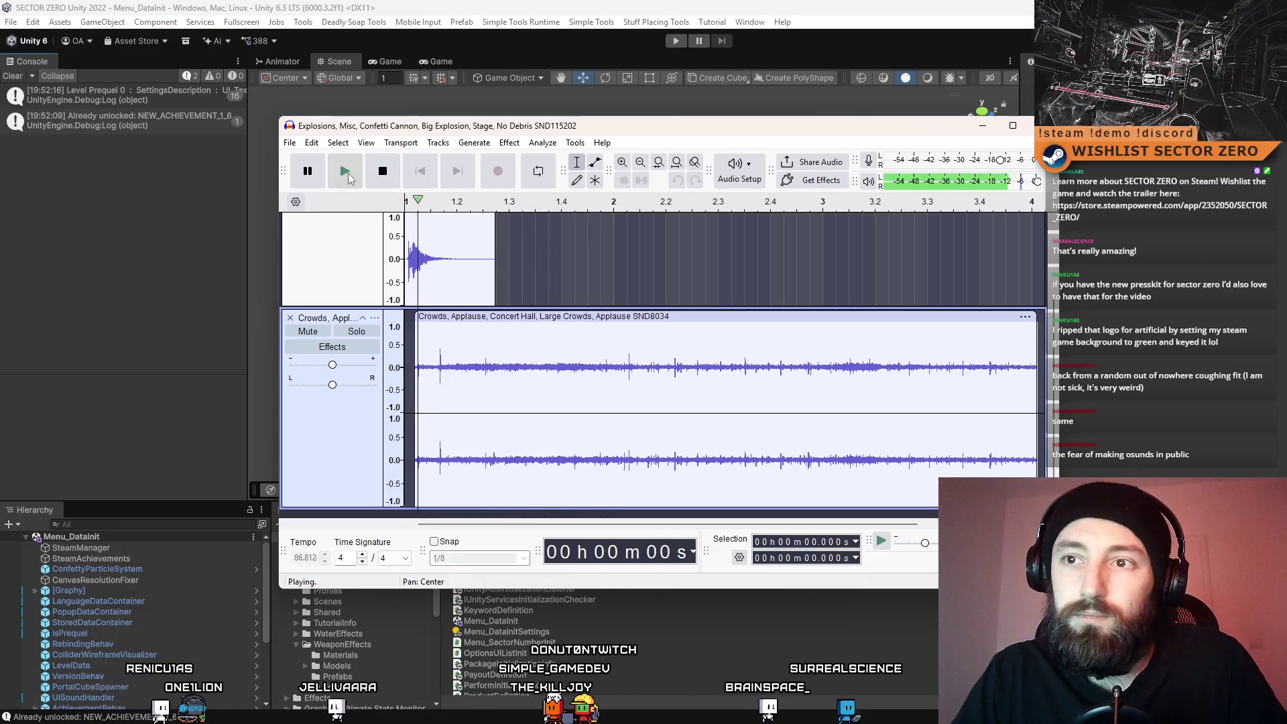
pyautogui.click(382, 173)
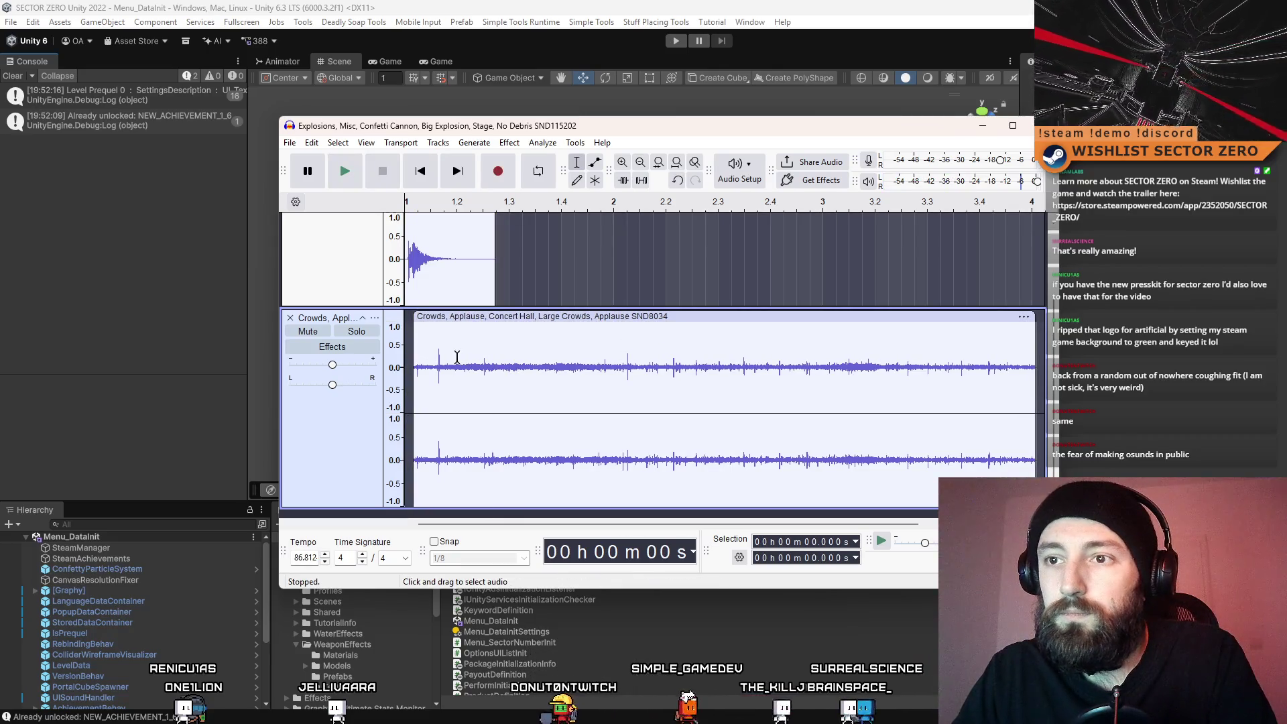
# Delete the applause's first 0.85 s, slide the clip slightly earlier, and replay the mix
pyautogui.moveTo(468, 356); pyautogui.dragTo(389, 356)
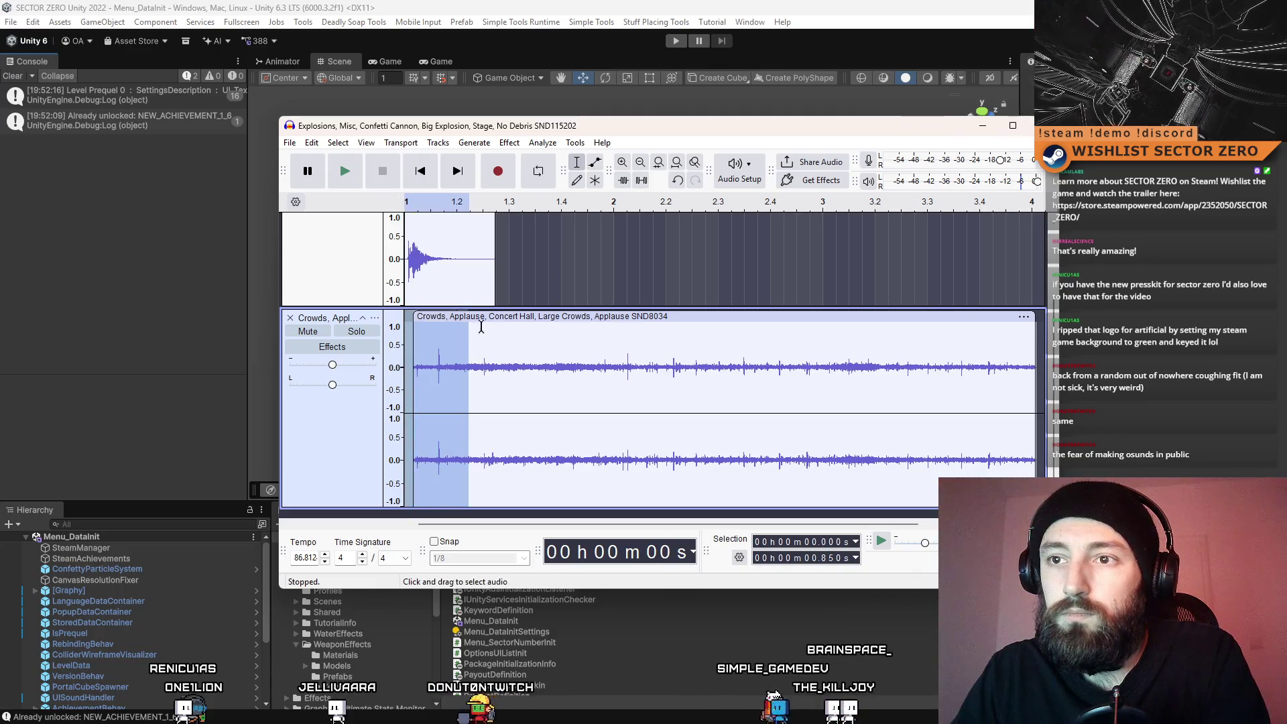
pyautogui.press('Delete')
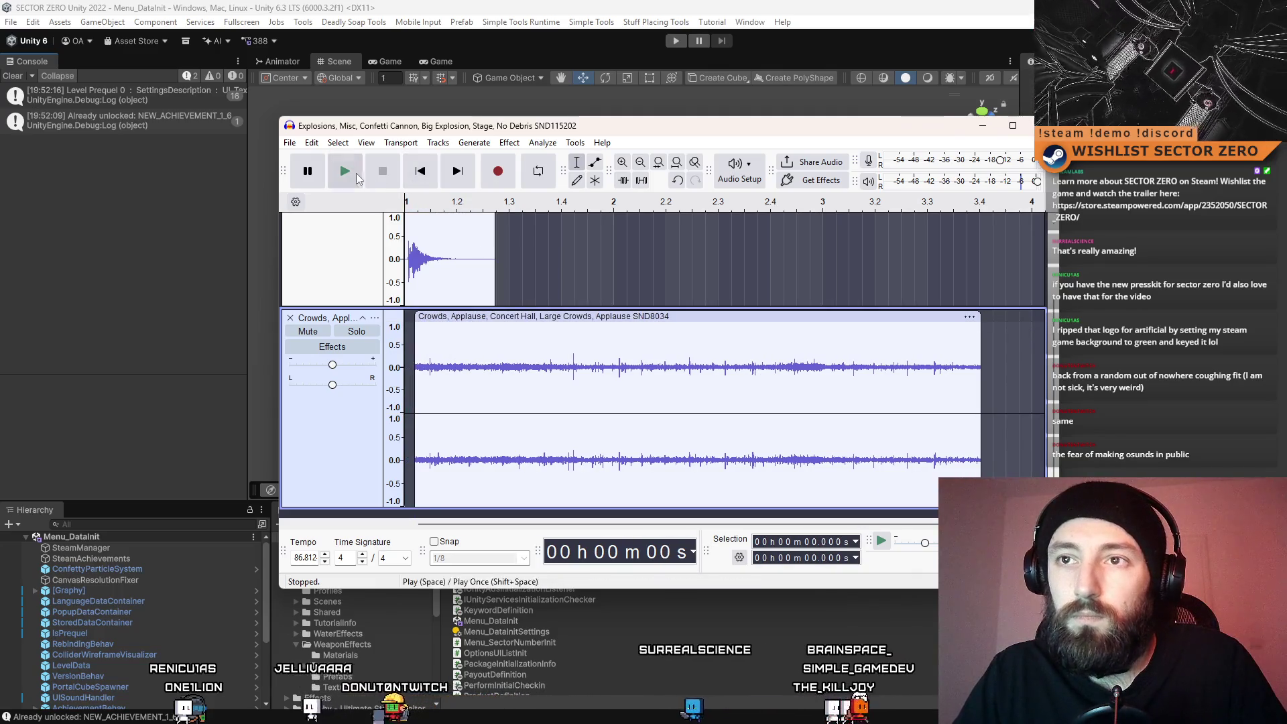
pyautogui.click(356, 173)
pyautogui.click(391, 173)
pyautogui.click(338, 169)
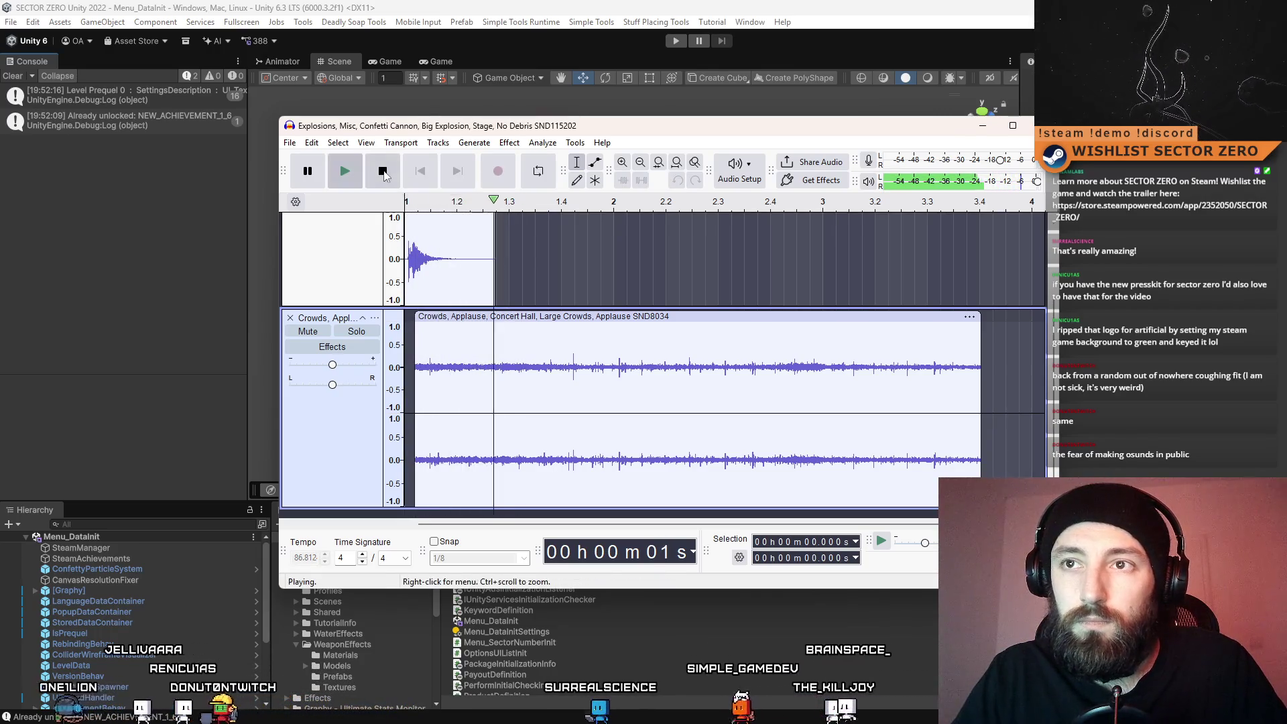
pyautogui.click(384, 173)
pyautogui.moveTo(586, 317); pyautogui.dragTo(572, 321)
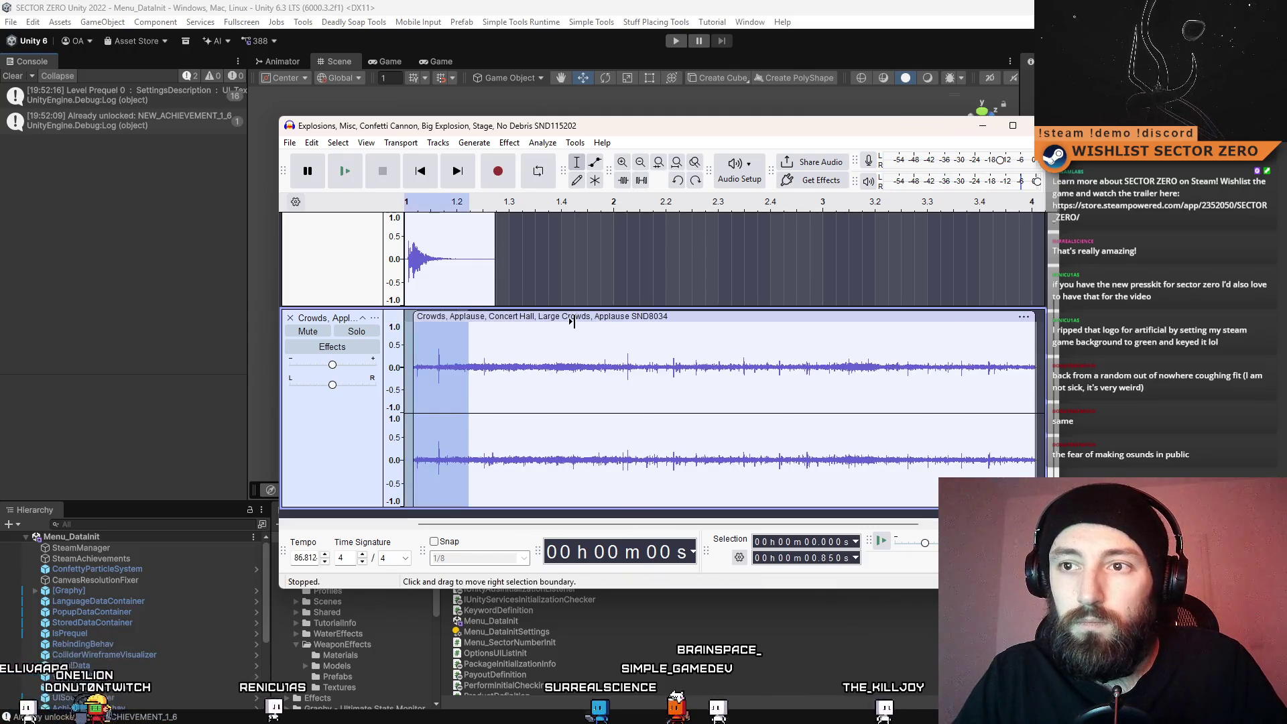
pyautogui.click(344, 174)
pyautogui.moveTo(487, 325)
pyautogui.mouseDown()
pyautogui.moveTo(475, 319)
pyautogui.moveTo(511, 319)
pyautogui.moveTo(490, 322)
pyautogui.mouseUp()
pyautogui.scroll(3, 553, 268)
pyautogui.click(433, 268)
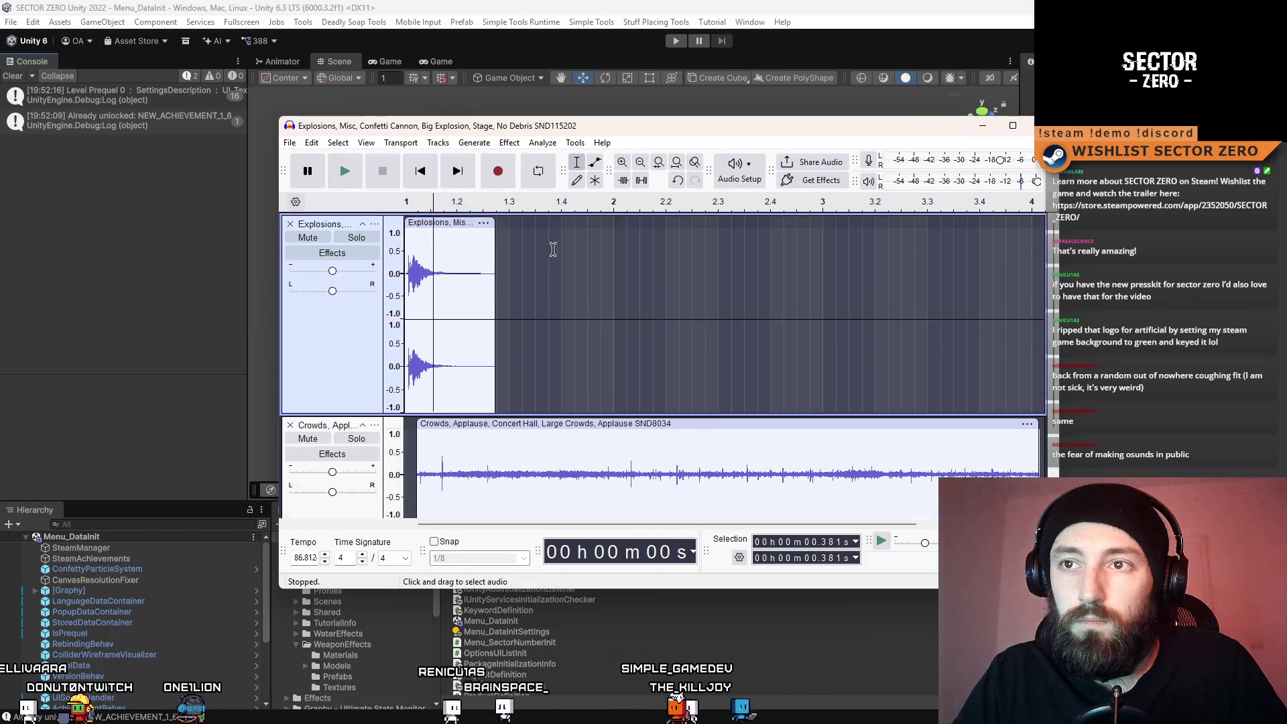
# Apply a fade-in to a short stretch at the start of the applause track
pyautogui.click(333, 177)
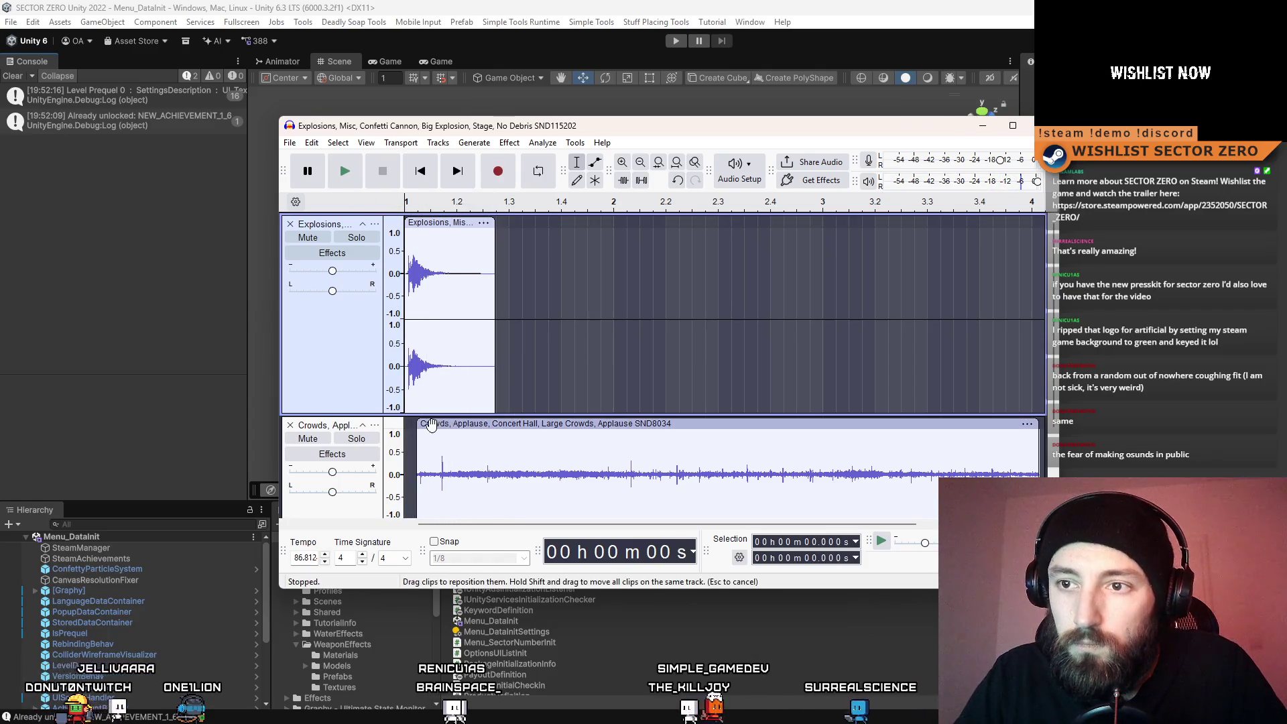
pyautogui.moveTo(416, 461); pyautogui.dragTo(429, 461)
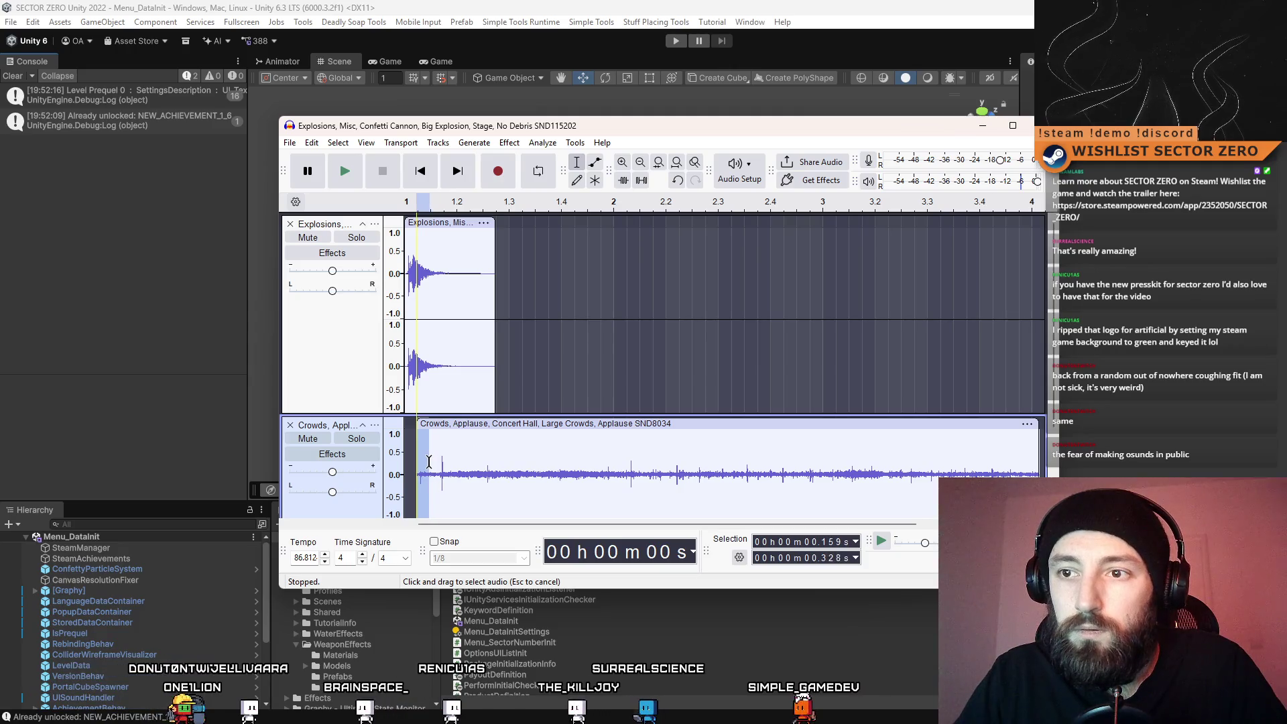
pyautogui.scroll(-3, 429, 463)
pyautogui.click(510, 143)
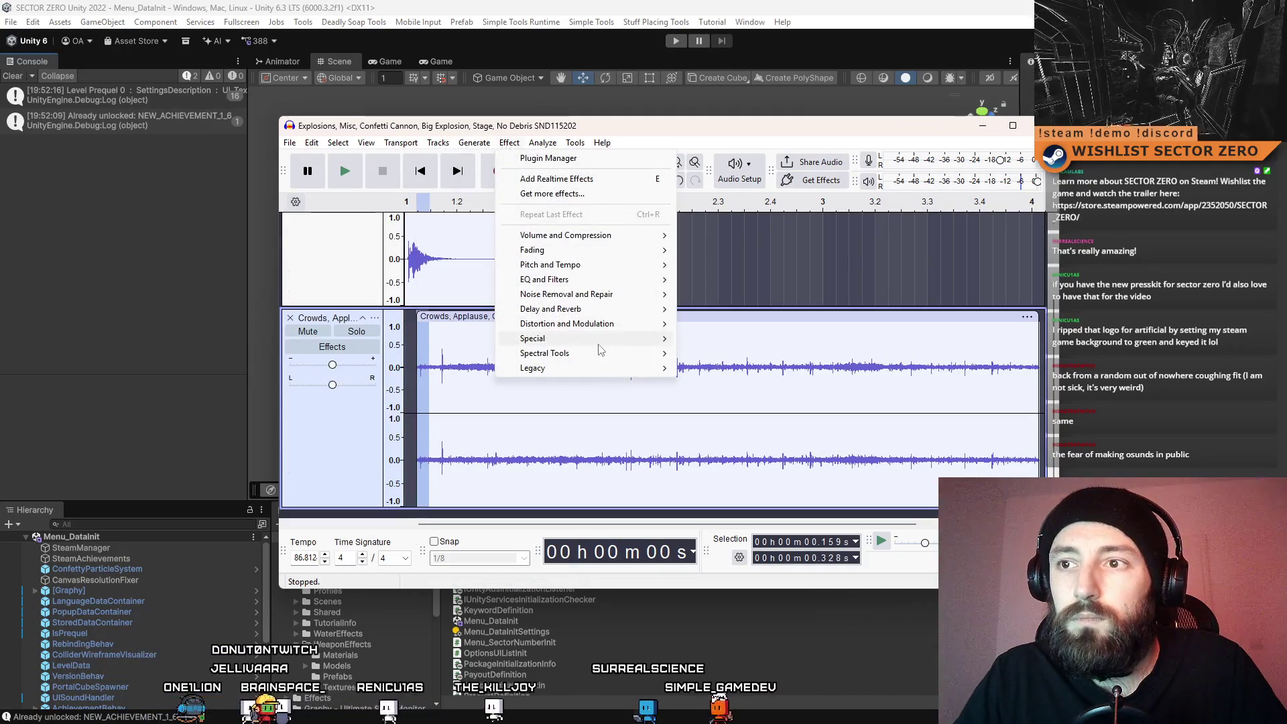
pyautogui.moveTo(637, 249)
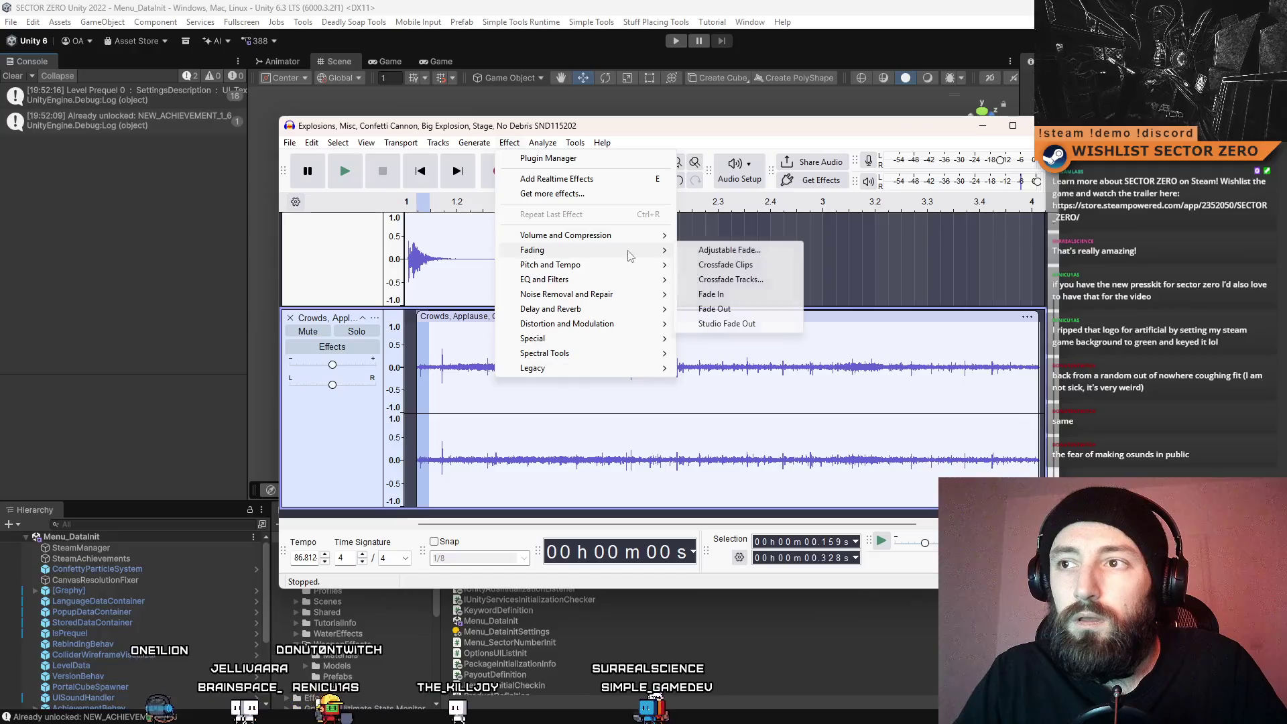
pyautogui.click(745, 295)
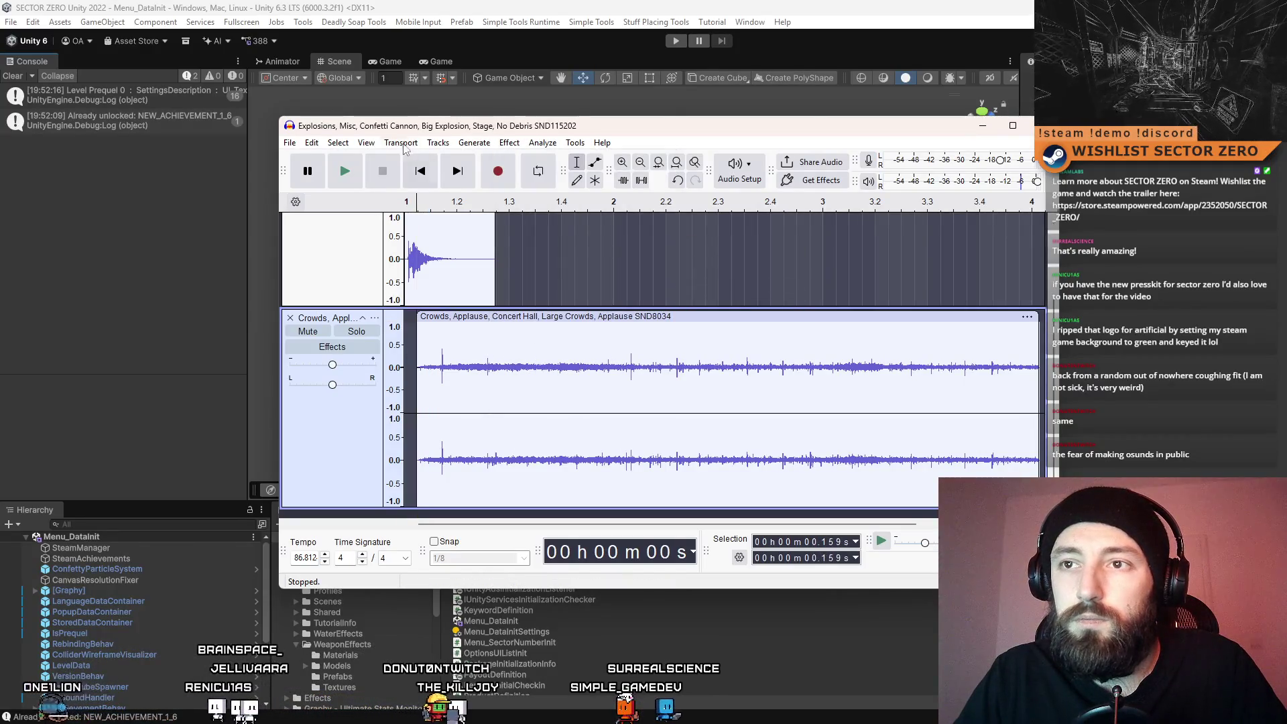
# Play back the mix after the fade-in, then stop playback
pyautogui.click(347, 172)
pyautogui.scroll(3, 413, 221)
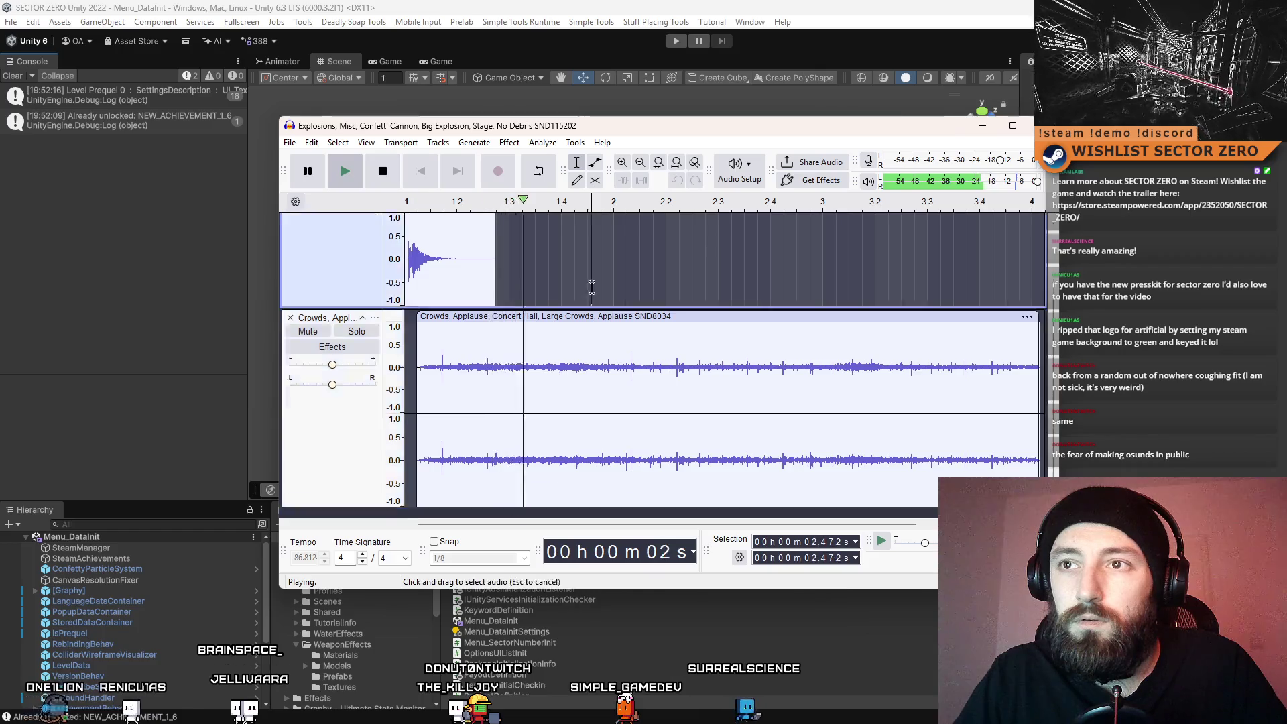
pyautogui.press('space')
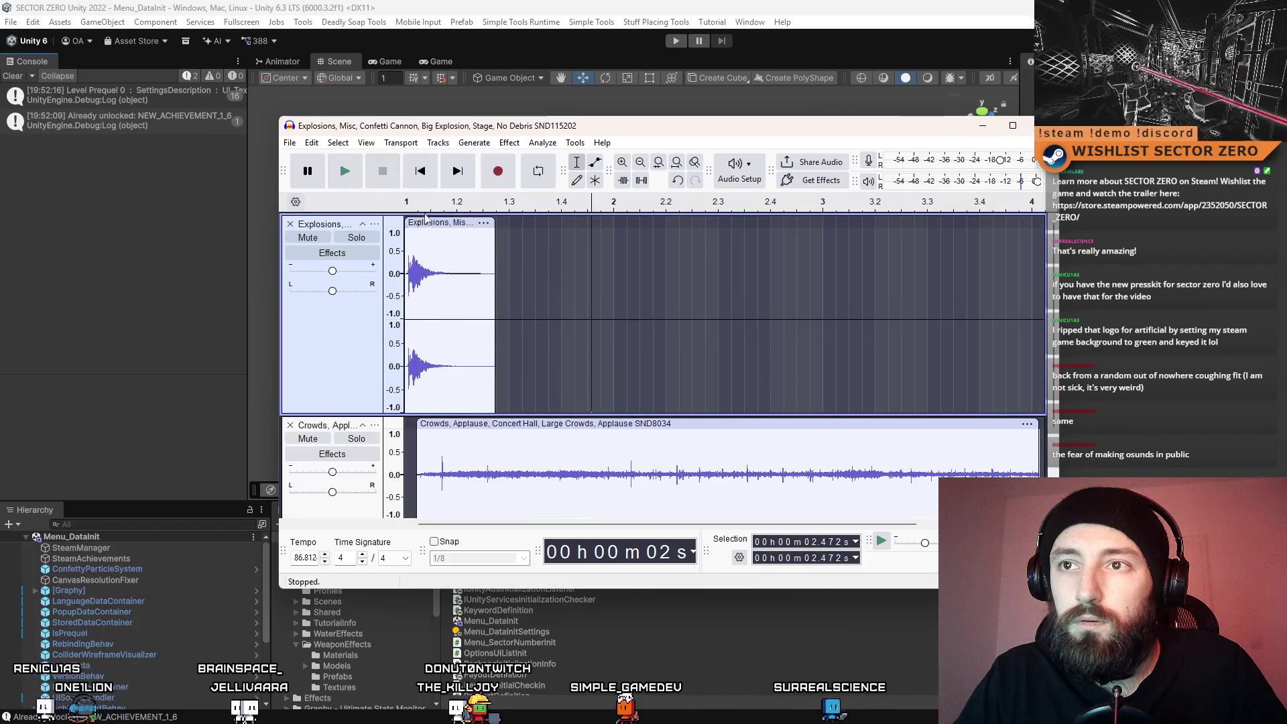
pyautogui.click(407, 204)
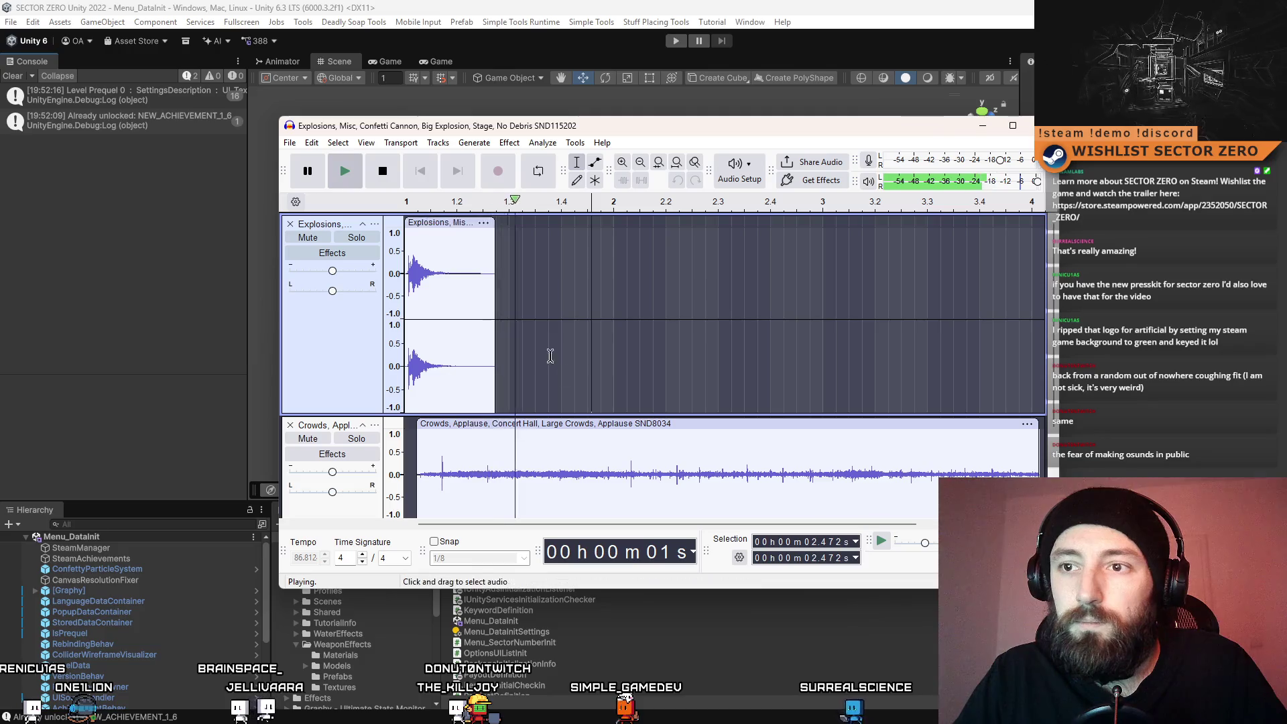
pyautogui.click(393, 177)
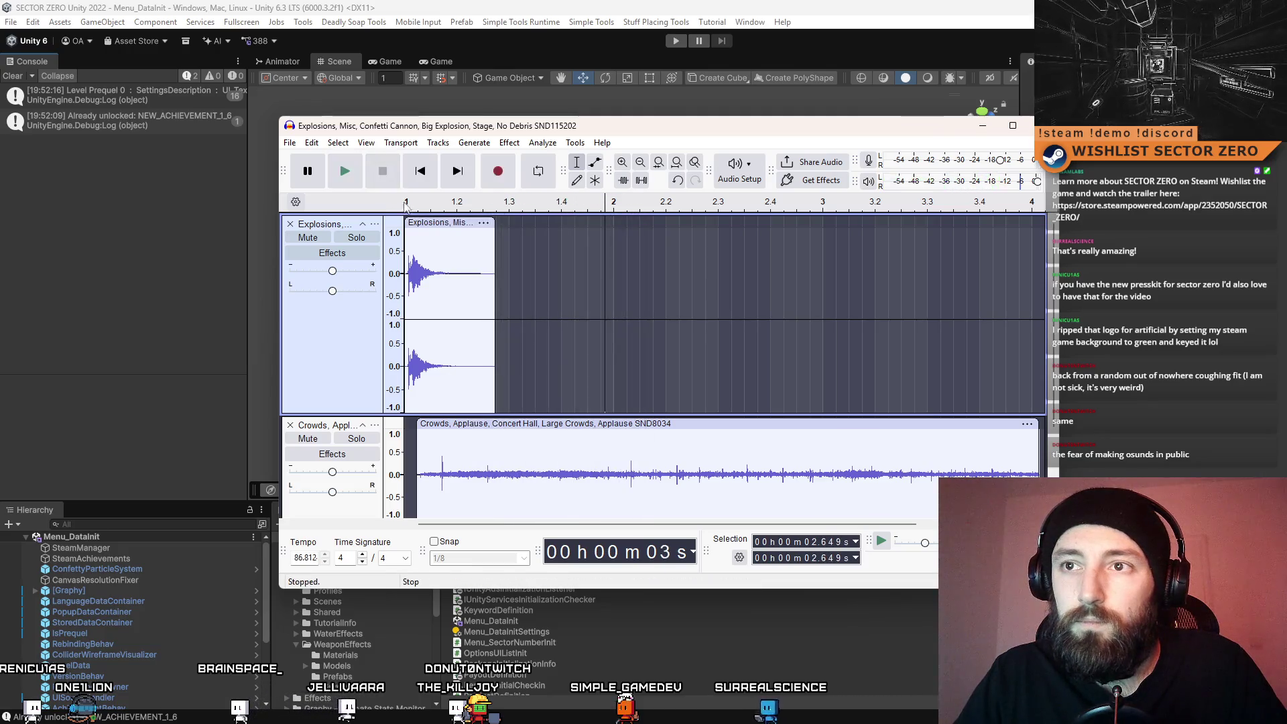
# Delete the crowd applause after about 3 s, then select the trimmed clip's final stretch
pyautogui.click(354, 176)
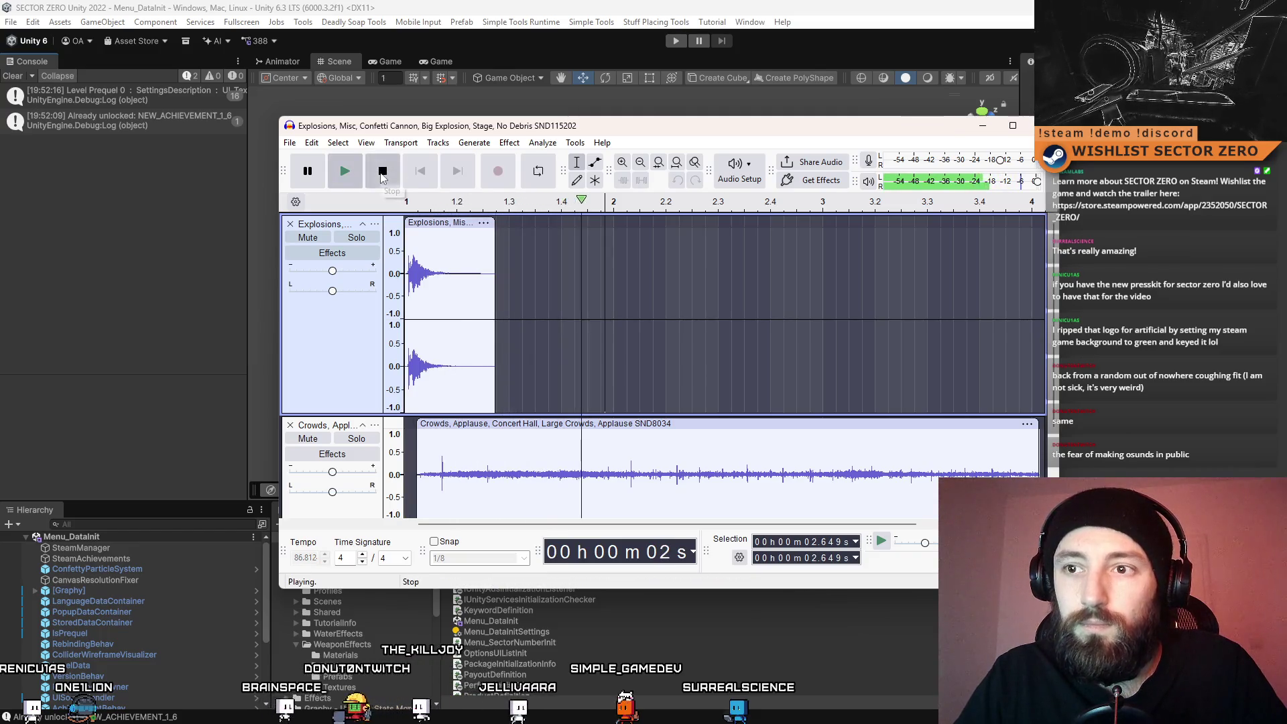
pyautogui.click(383, 171)
pyautogui.scroll(-2, 561, 317)
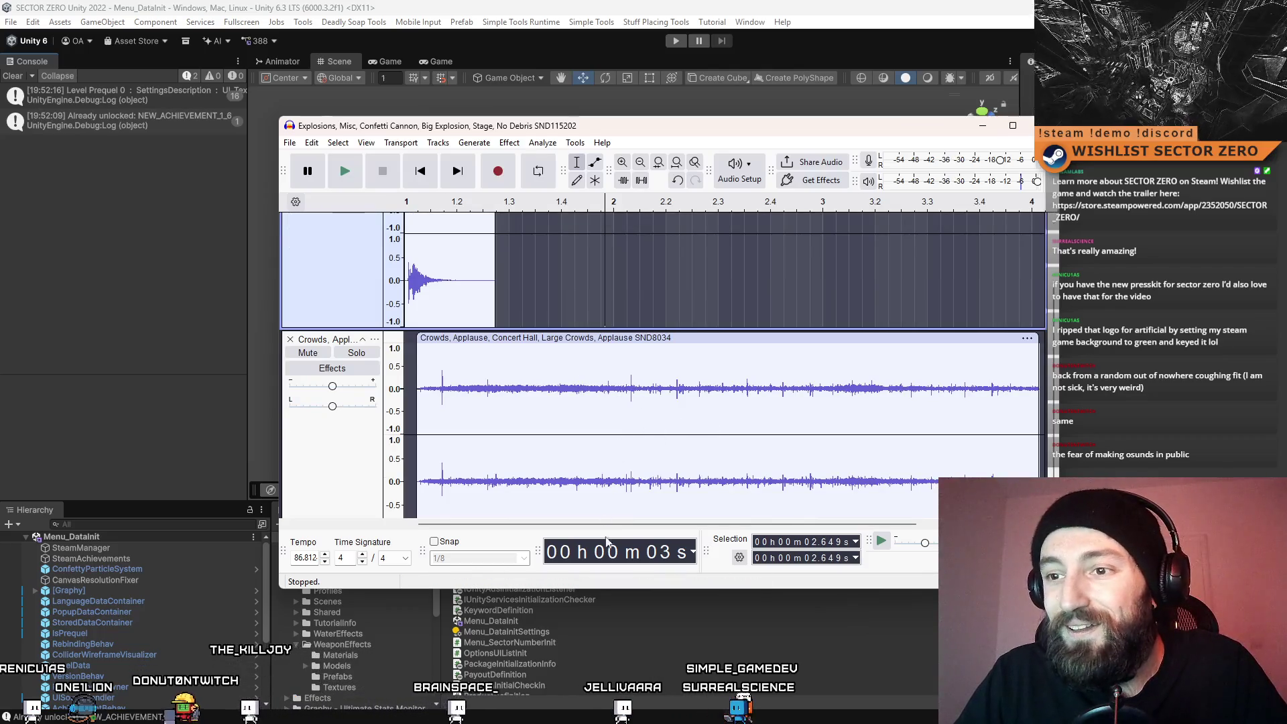
pyautogui.moveTo(619, 525); pyautogui.dragTo(666, 525)
pyautogui.moveTo(1032, 402)
pyautogui.mouseDown()
pyautogui.moveTo(406, 423)
pyautogui.moveTo(727, 421)
pyautogui.moveTo(620, 420)
pyautogui.moveTo(632, 421)
pyautogui.mouseUp()
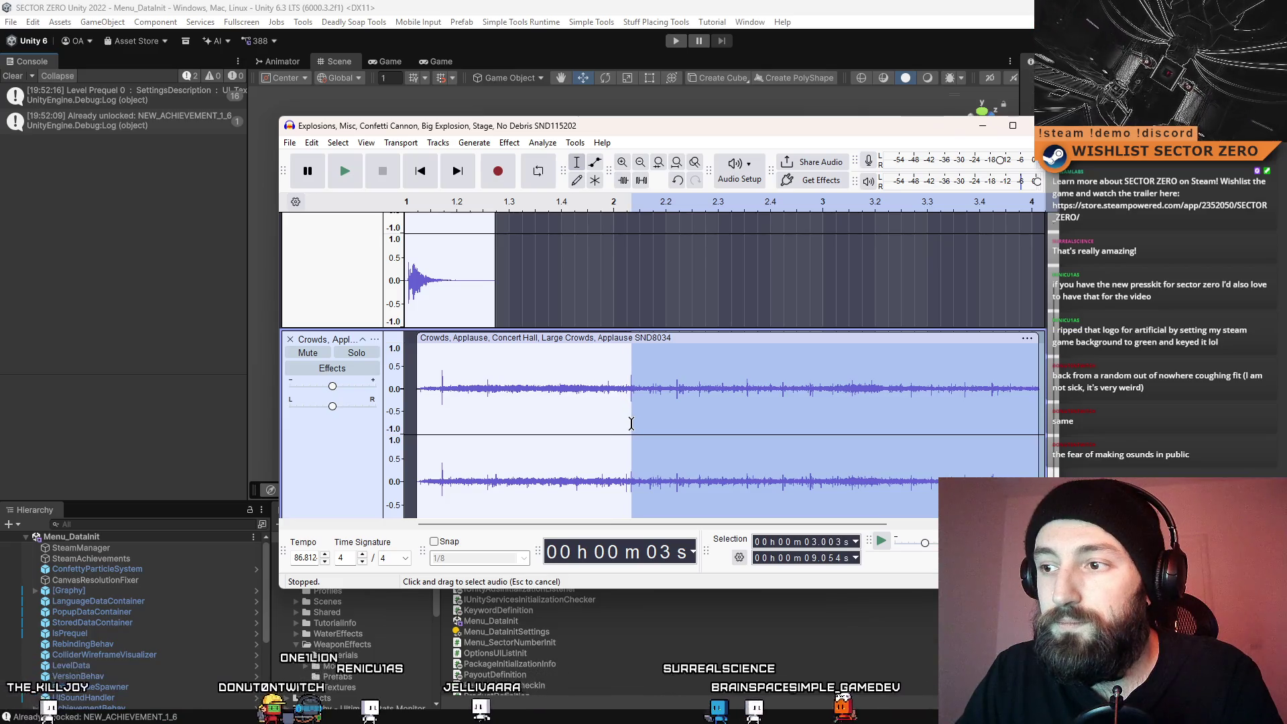
pyautogui.scroll(-1, 631, 424)
pyautogui.press('Delete')
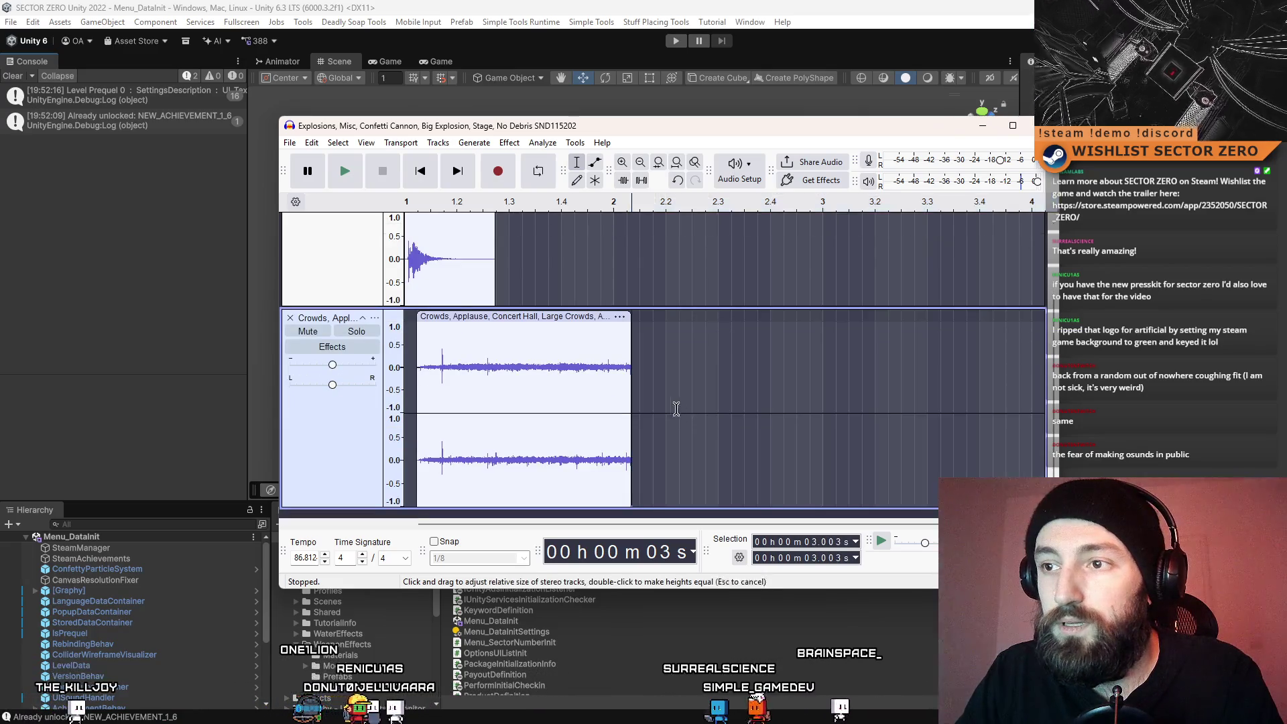
pyautogui.moveTo(628, 389)
pyautogui.mouseDown()
pyautogui.moveTo(411, 392)
pyautogui.moveTo(487, 388)
pyautogui.mouseUp()
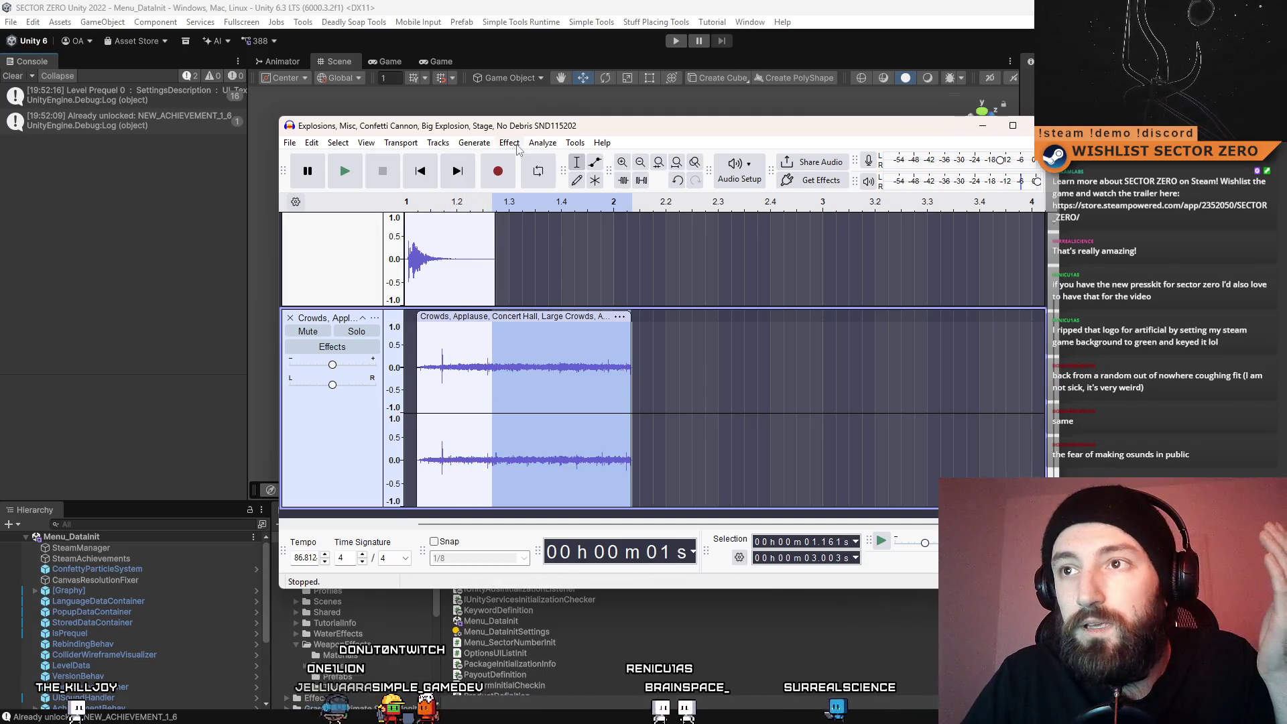
# Apply a Fade Out to the final stretch of the crowd applause
pyautogui.click(509, 142)
pyautogui.moveTo(602, 250)
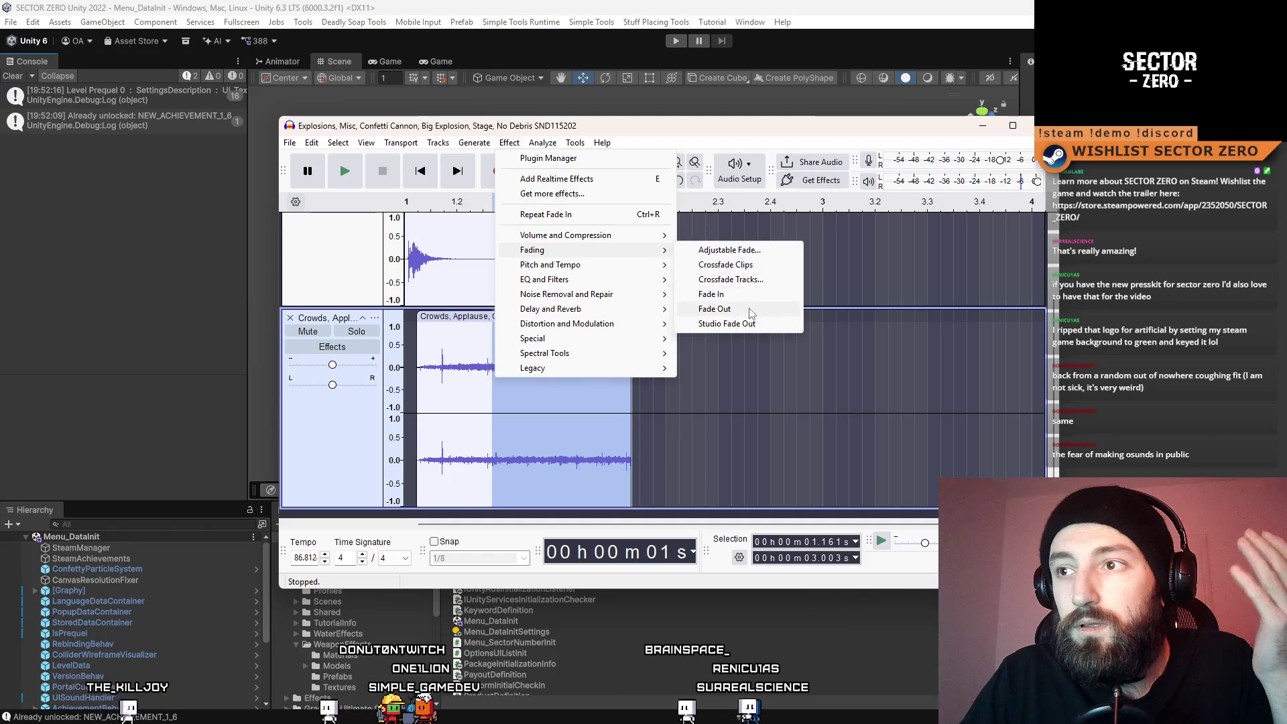
pyautogui.click(721, 310)
pyautogui.click(725, 379)
# Play the explosion and applause mix several times to check the fade
pyautogui.click(405, 246)
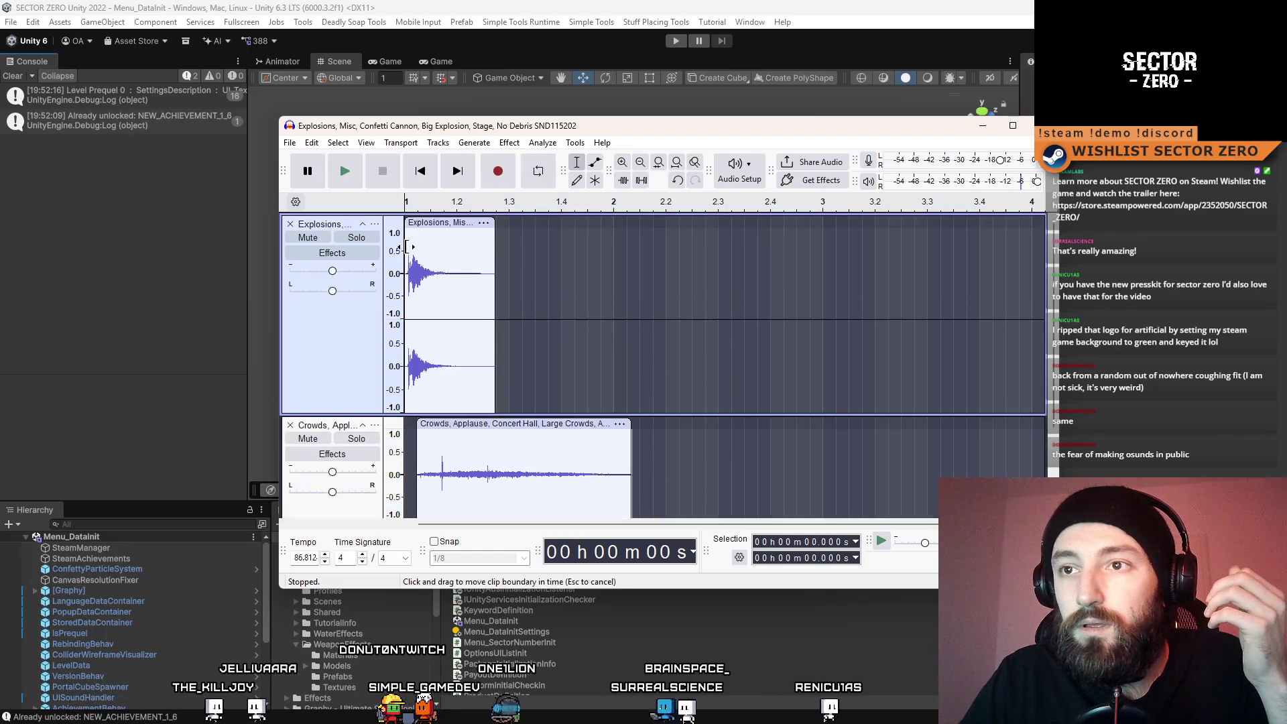
pyautogui.click(344, 171)
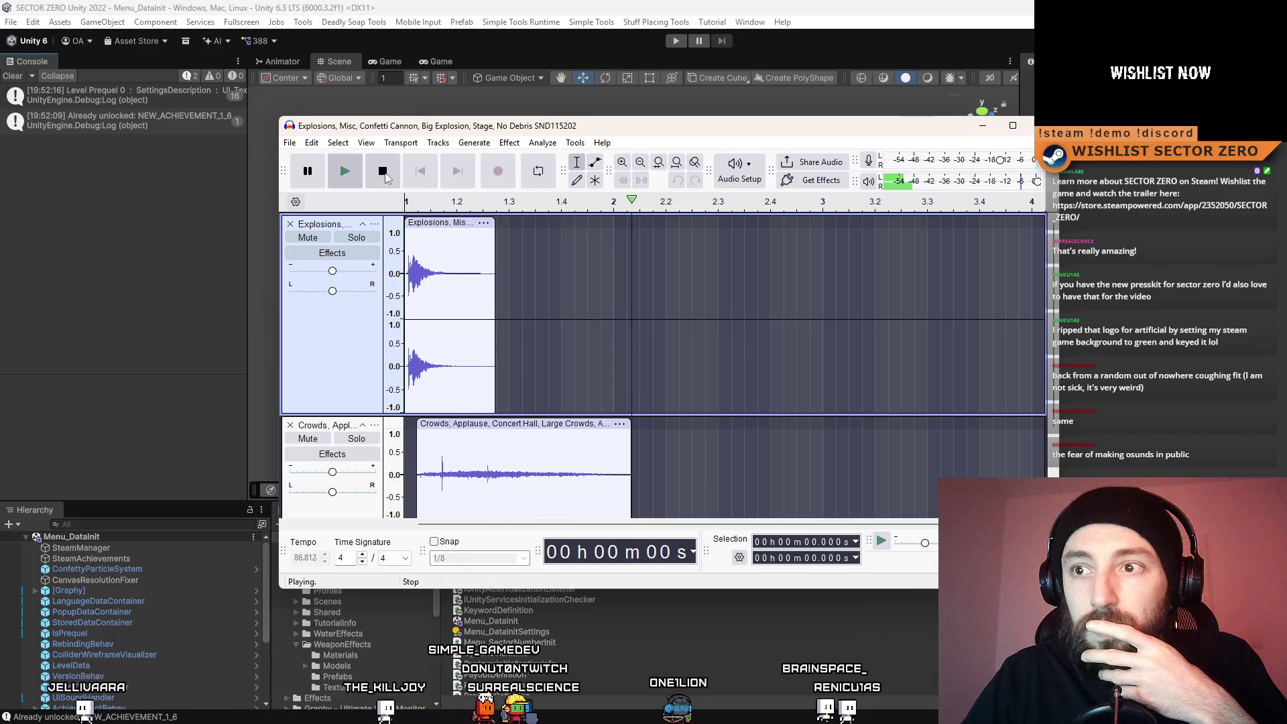
pyautogui.click(348, 178)
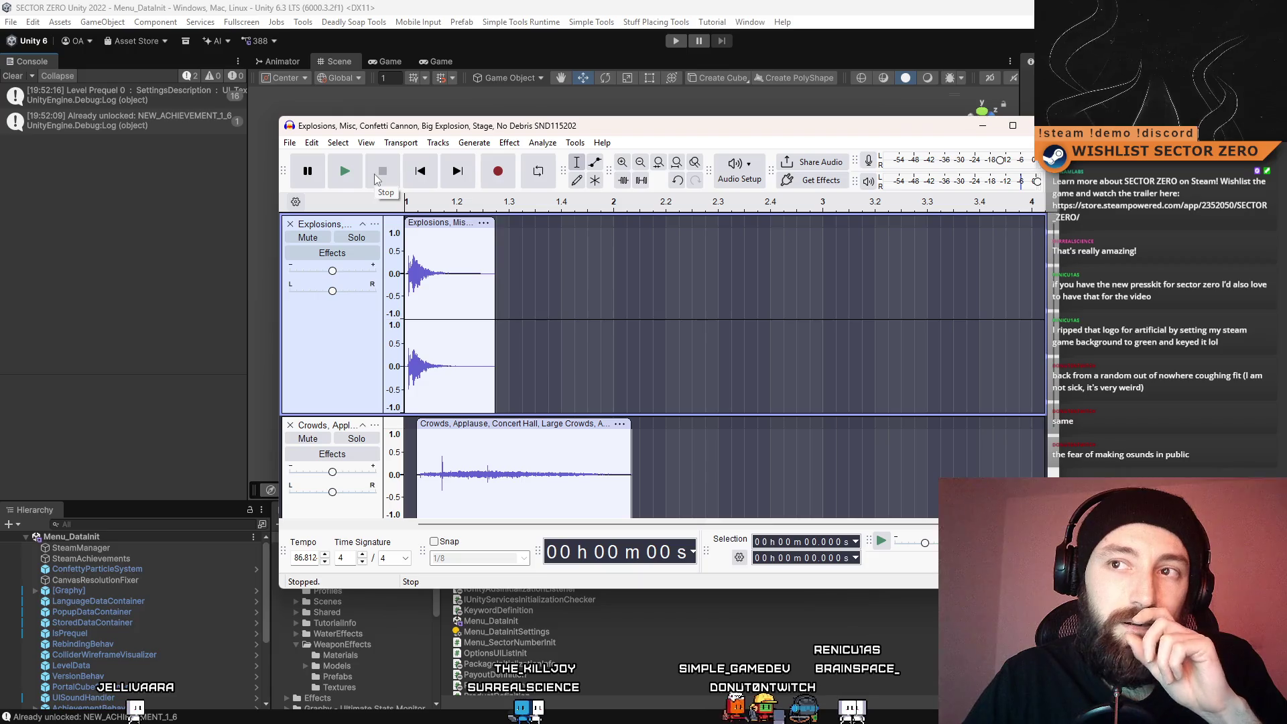
pyautogui.click(354, 175)
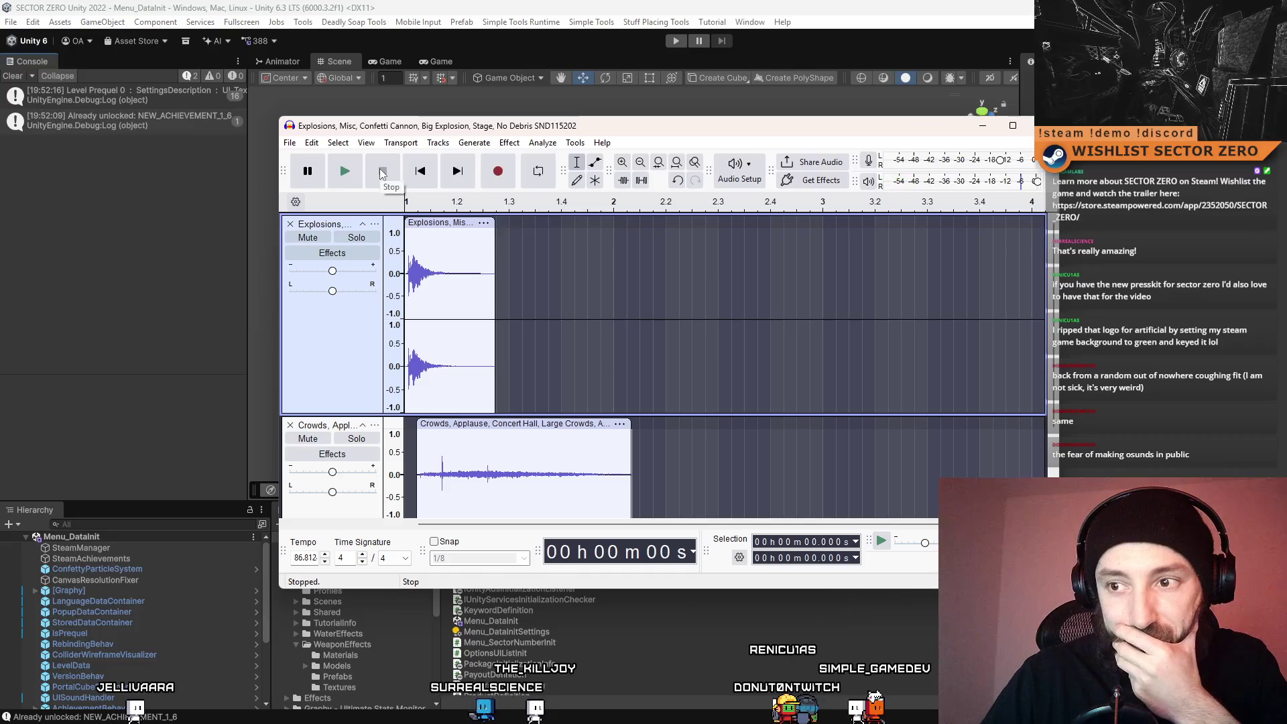
pyautogui.click(346, 170)
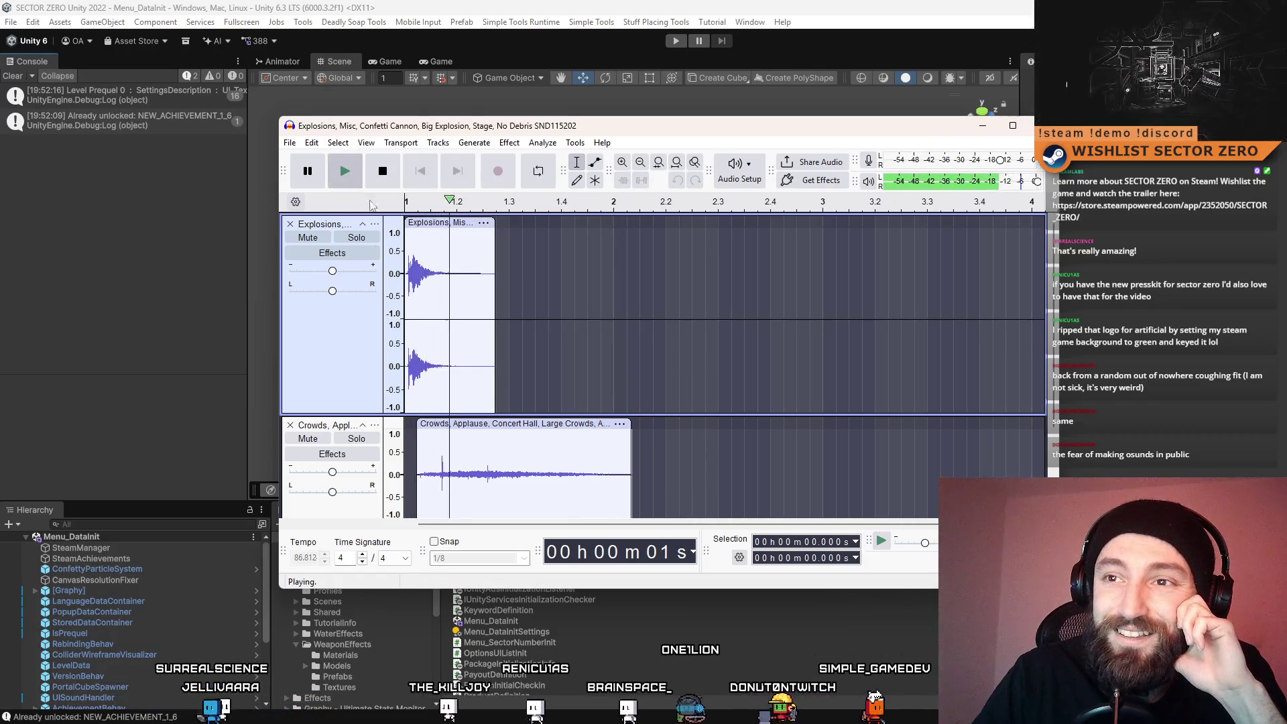
pyautogui.click(353, 345)
pyautogui.click(509, 142)
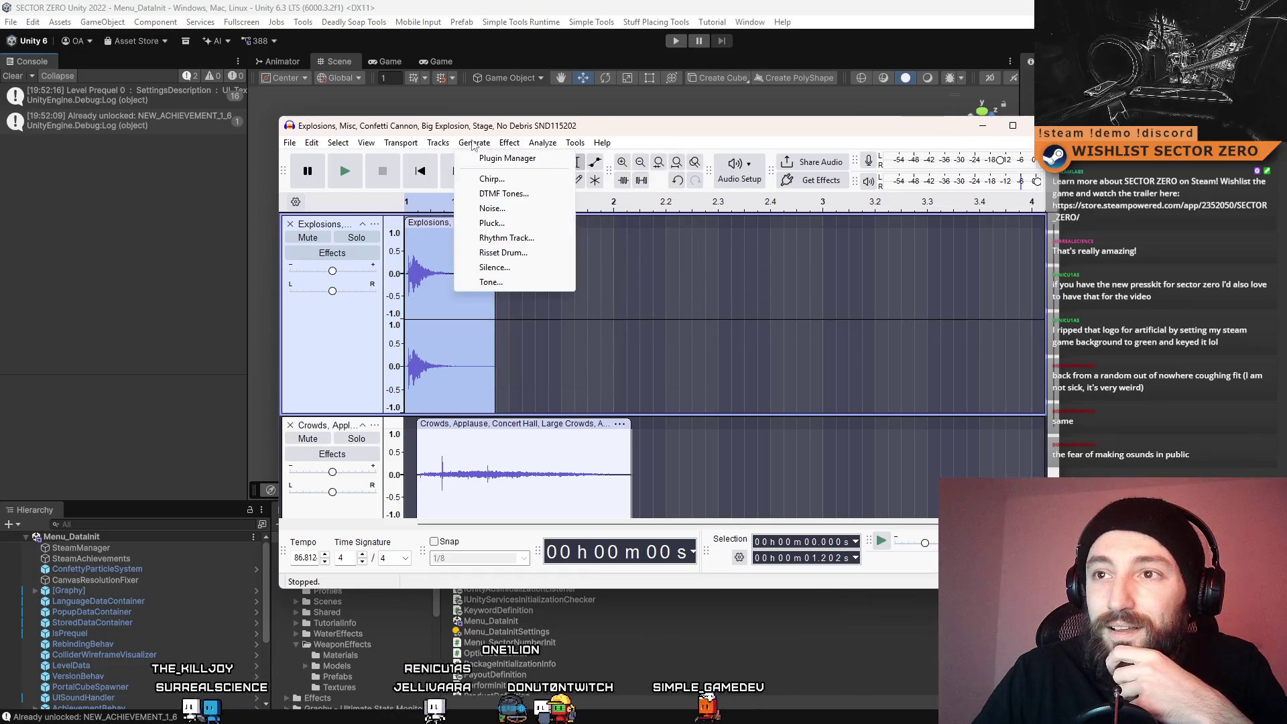
# Render the Explosions audio to a new track and delete the original Explosions track
pyautogui.click(448, 149)
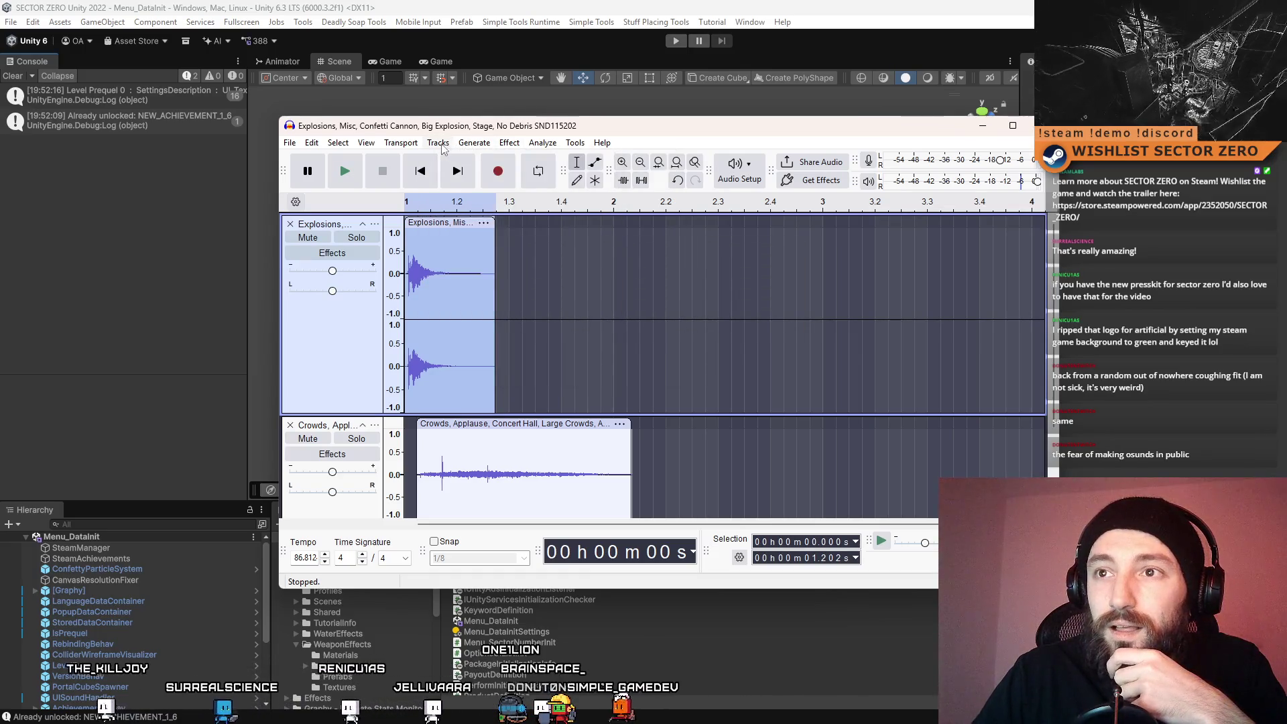
pyautogui.click(442, 148)
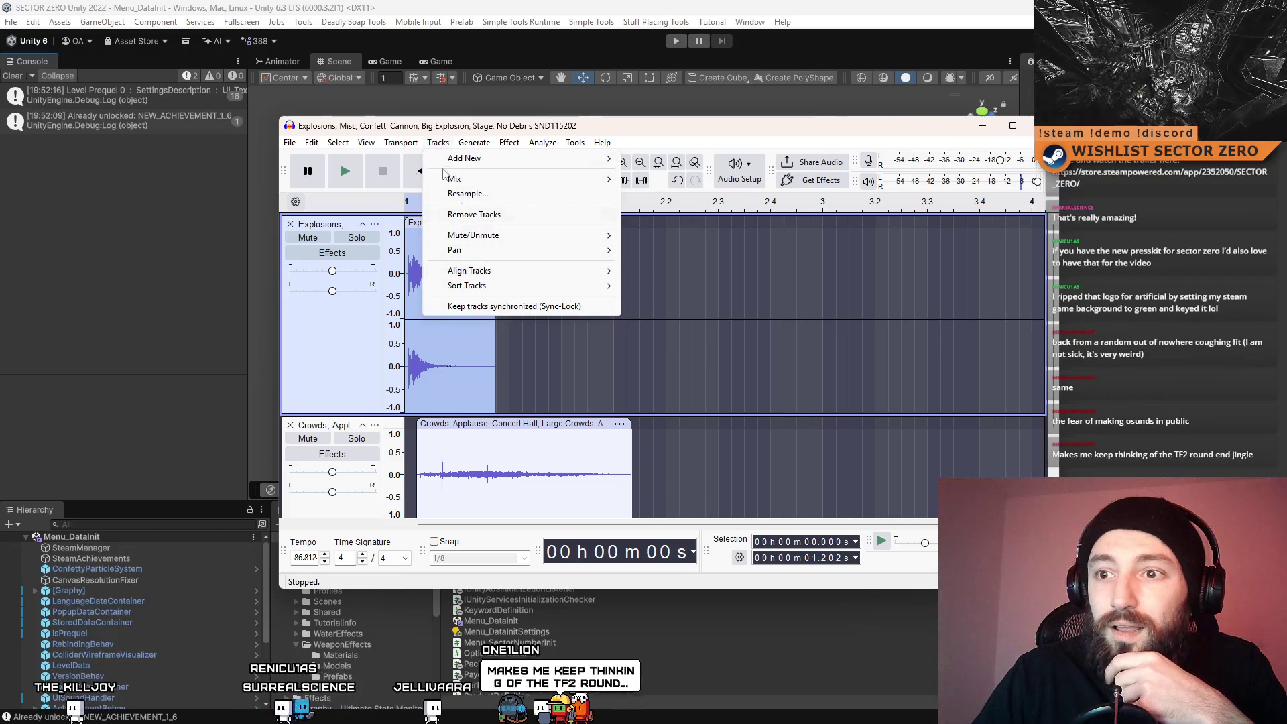
pyautogui.click(634, 387)
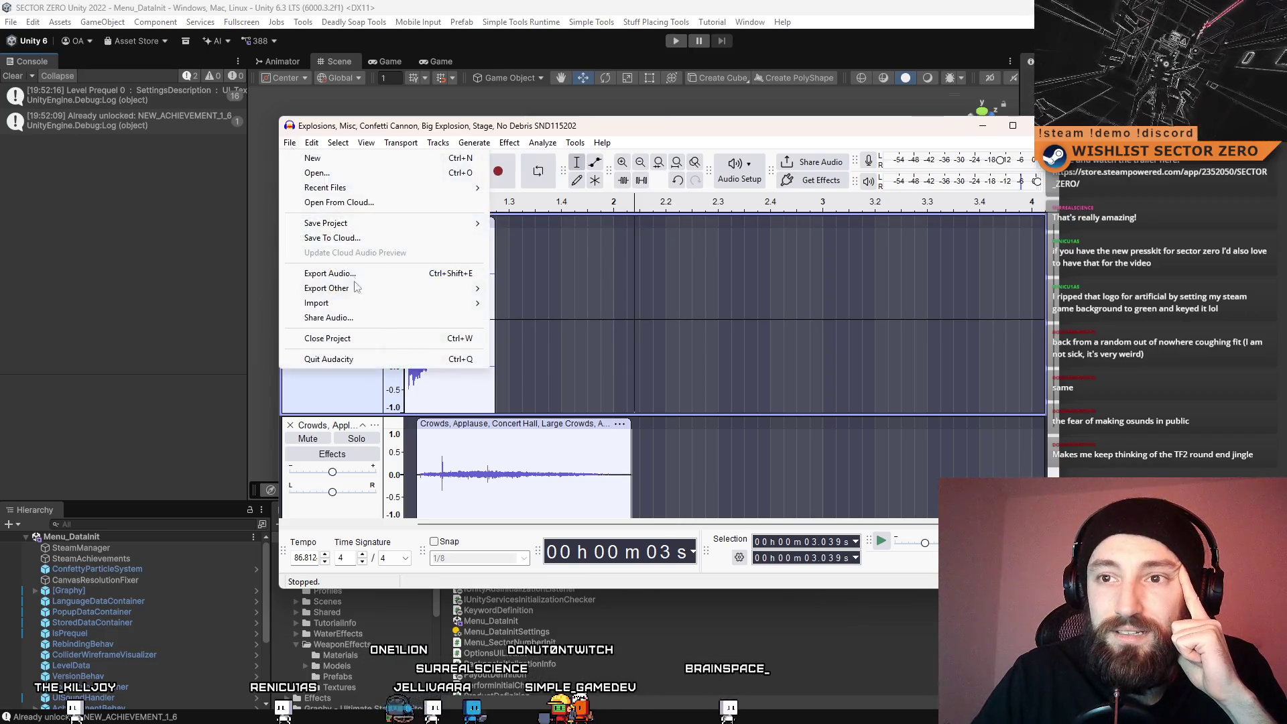
pyautogui.moveTo(374, 290)
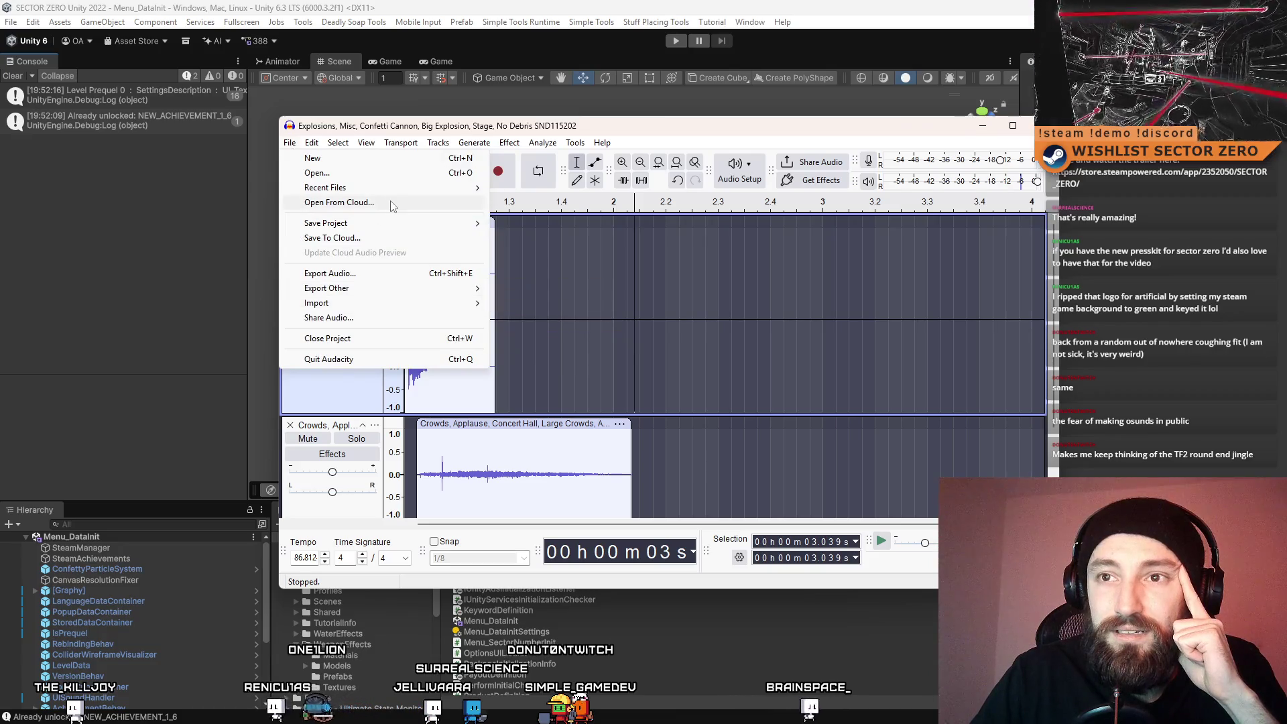
pyautogui.moveTo(501, 144)
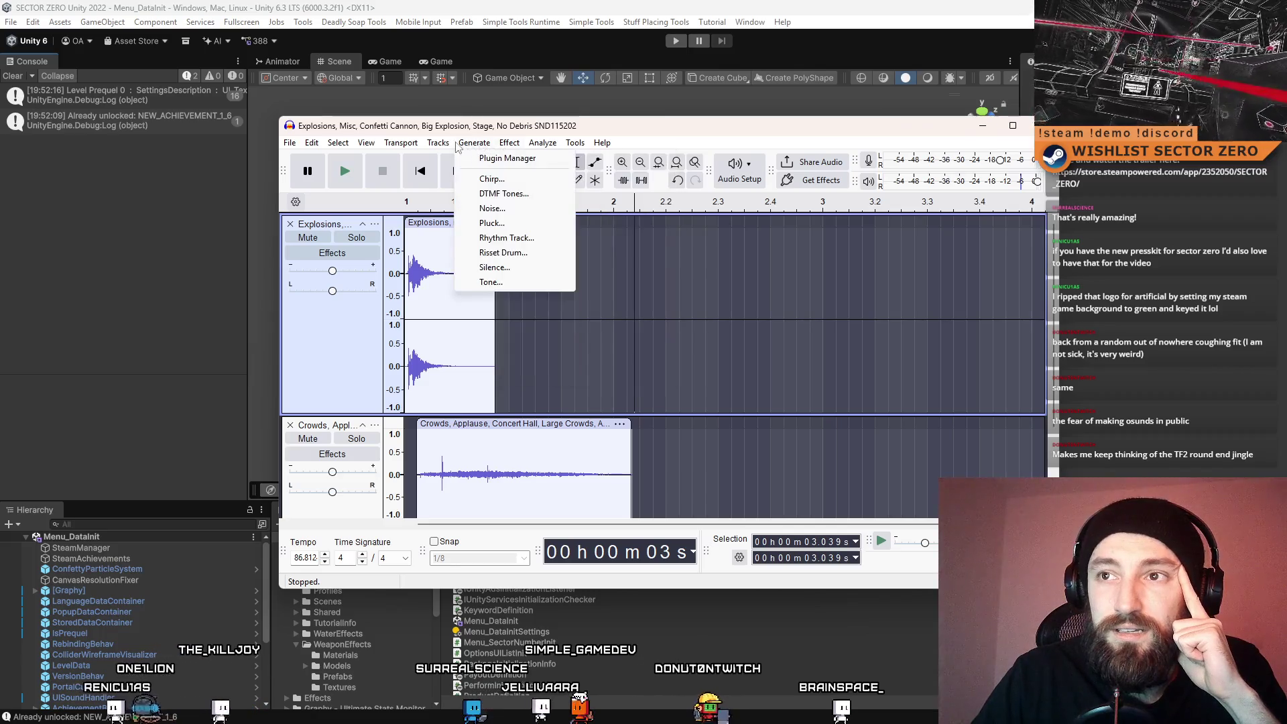
pyautogui.moveTo(464, 181)
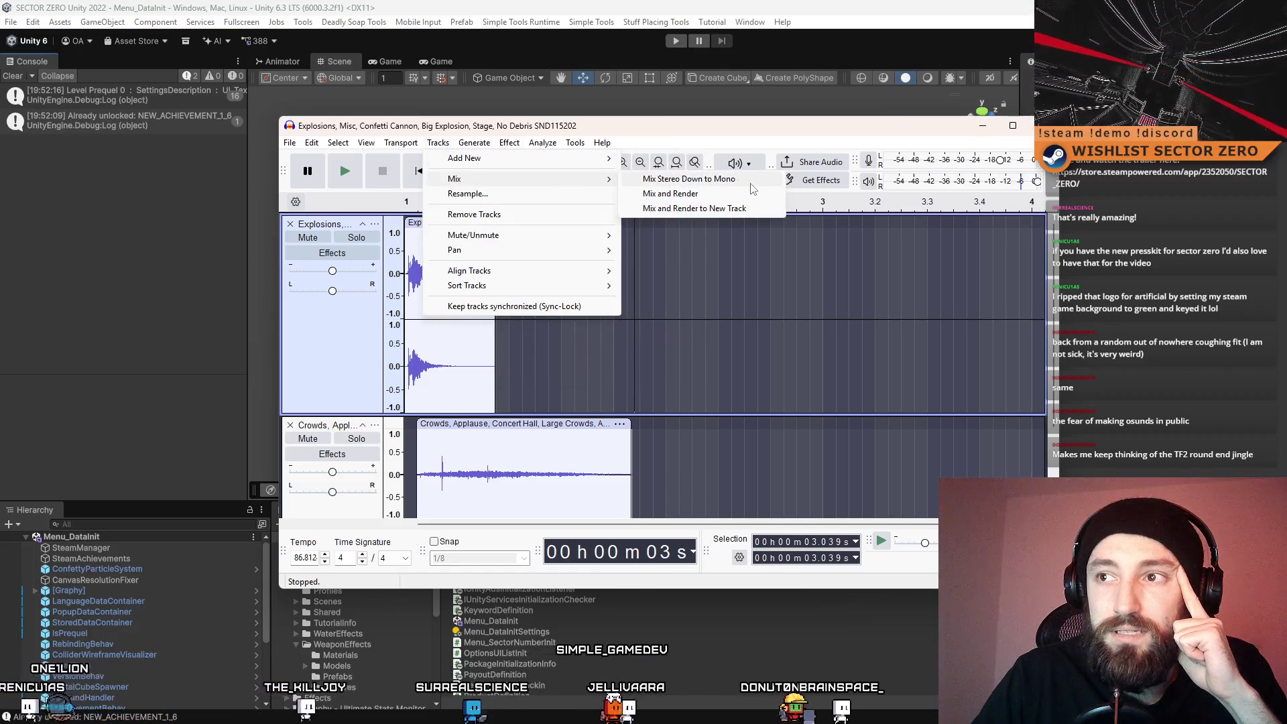
pyautogui.click(743, 213)
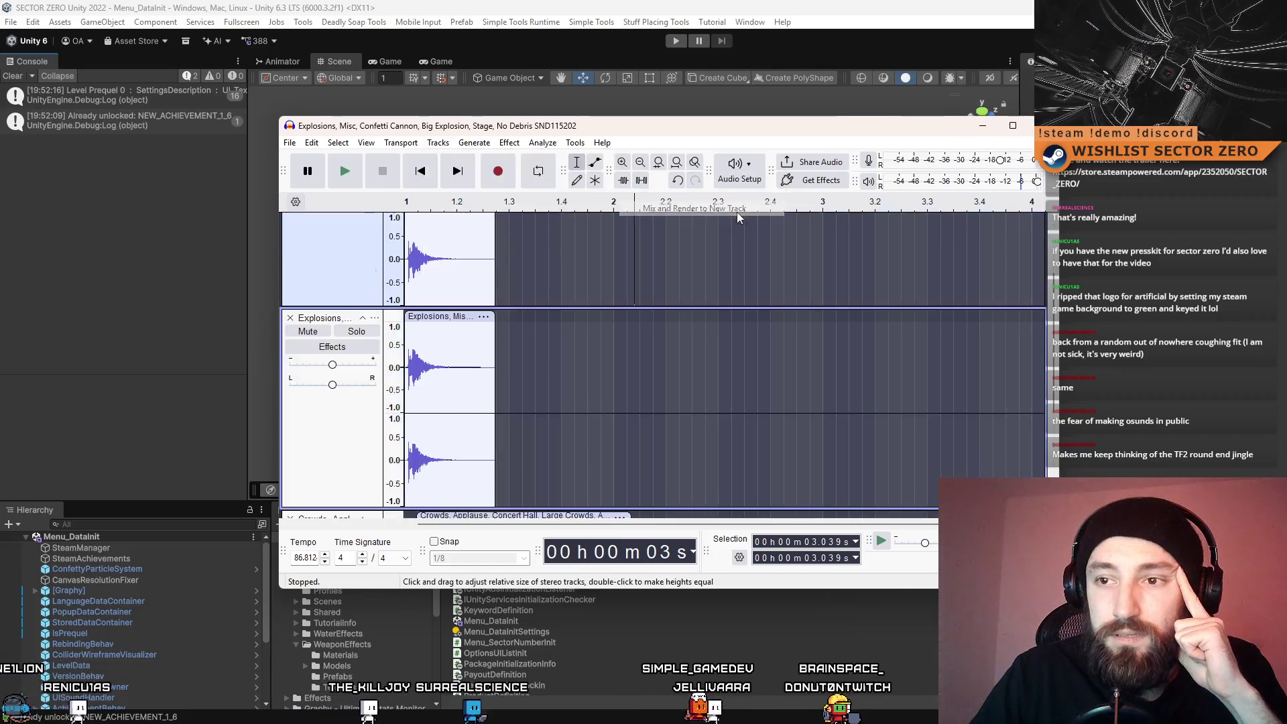
pyautogui.scroll(3, 351, 268)
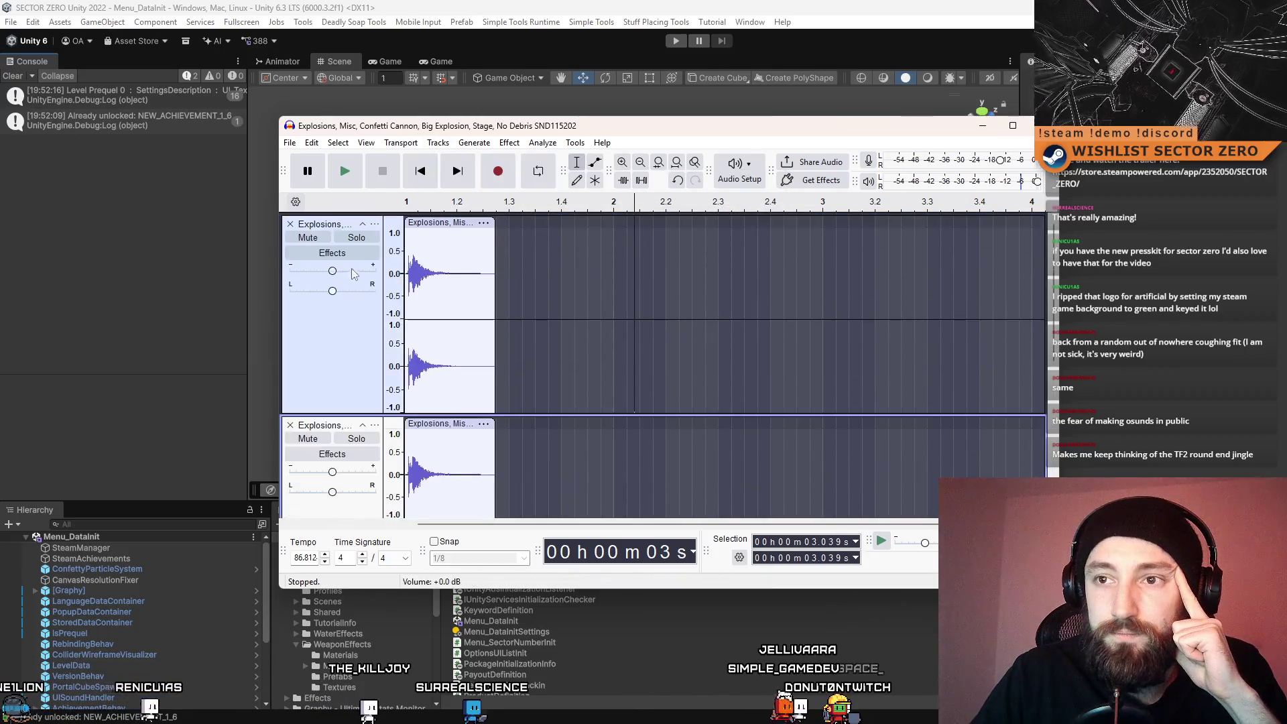
pyautogui.click(290, 224)
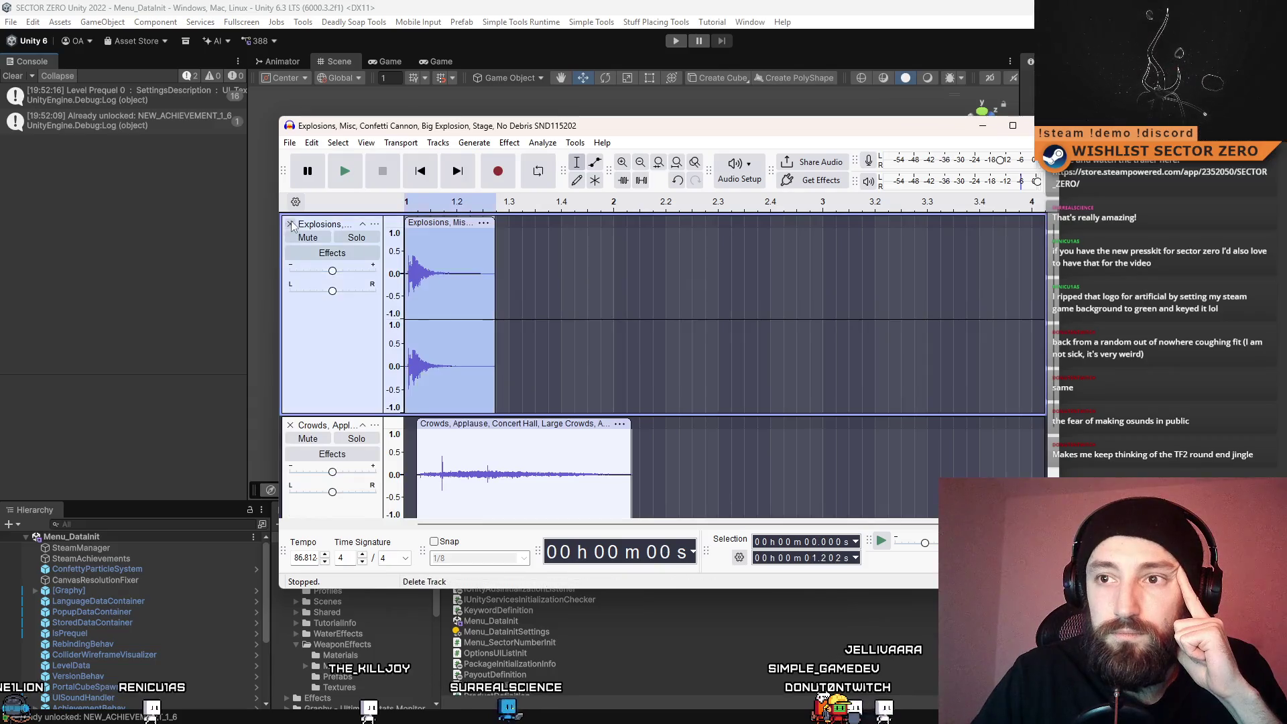
pyautogui.click(290, 228)
# Undo moving the crowd clip to zero, then remove the duplicate Explosions track
pyautogui.doubleClick(430, 246)
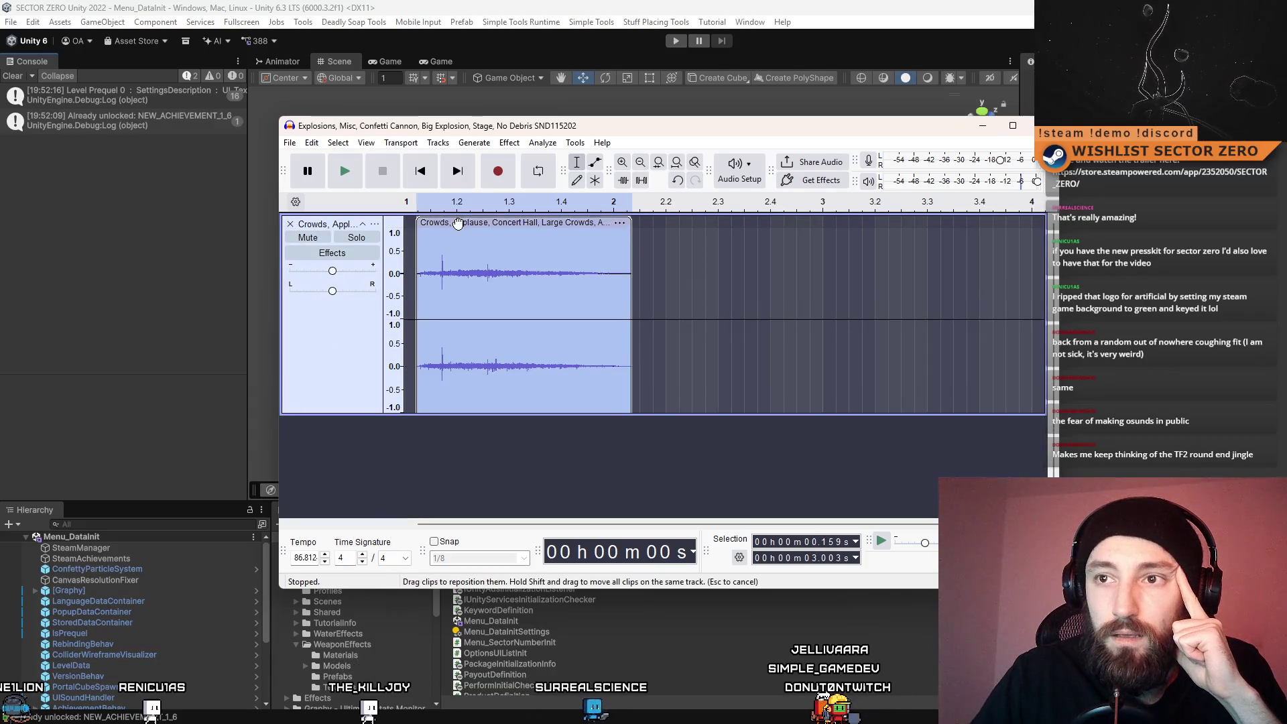
pyautogui.moveTo(458, 223); pyautogui.dragTo(446, 225)
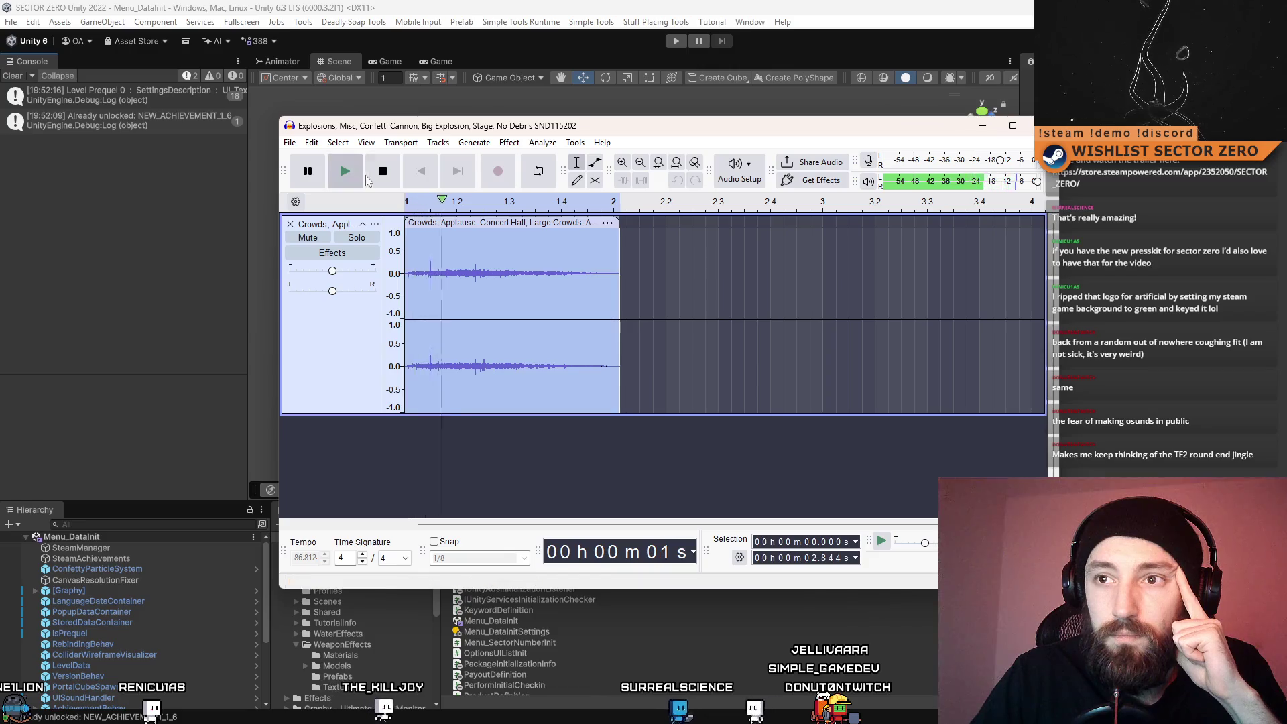
pyautogui.hotkey('ctrl', 'z')
pyautogui.hotkey('ctrl', 'z')
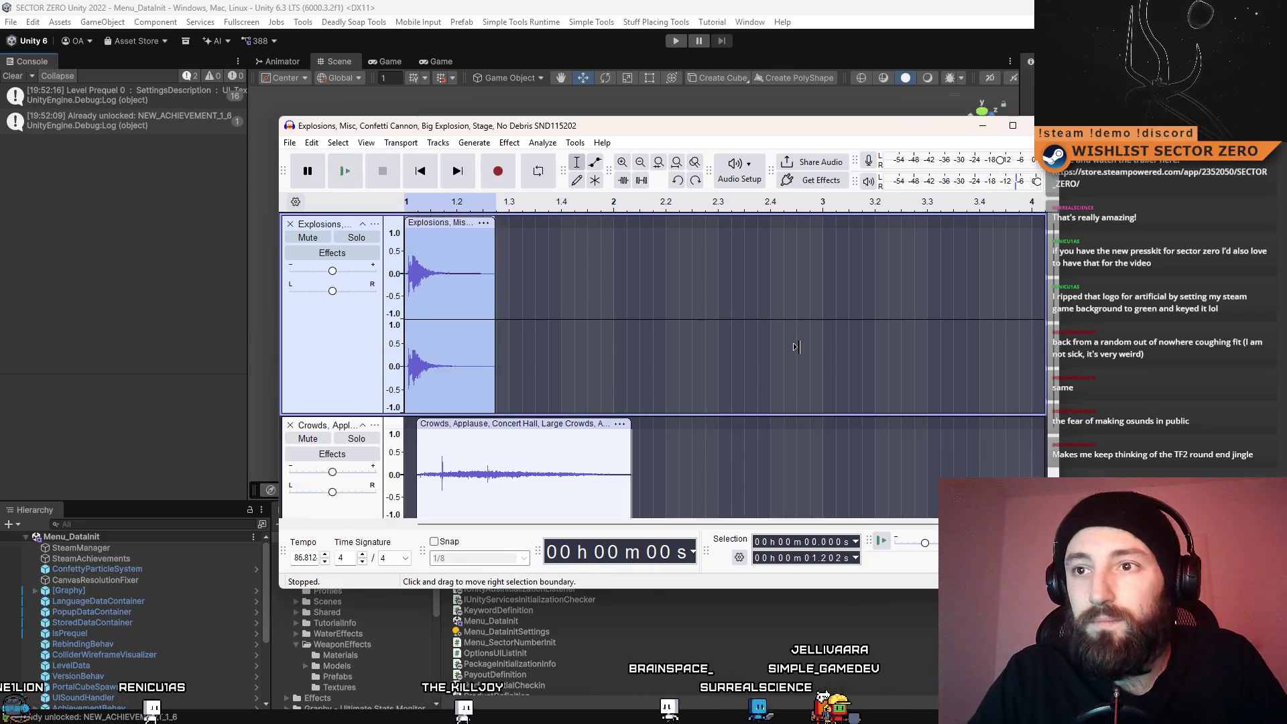
pyautogui.hotkey('ctrl', 'z')
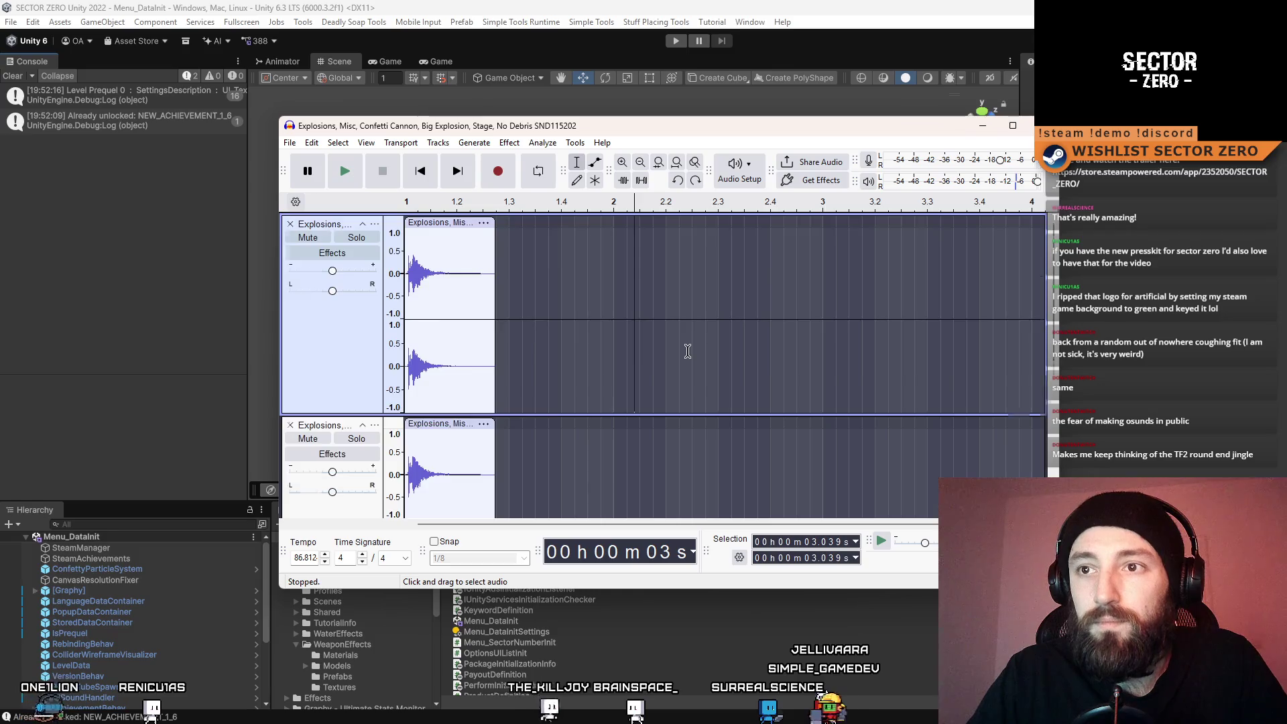
pyautogui.scroll(-3, 402, 295)
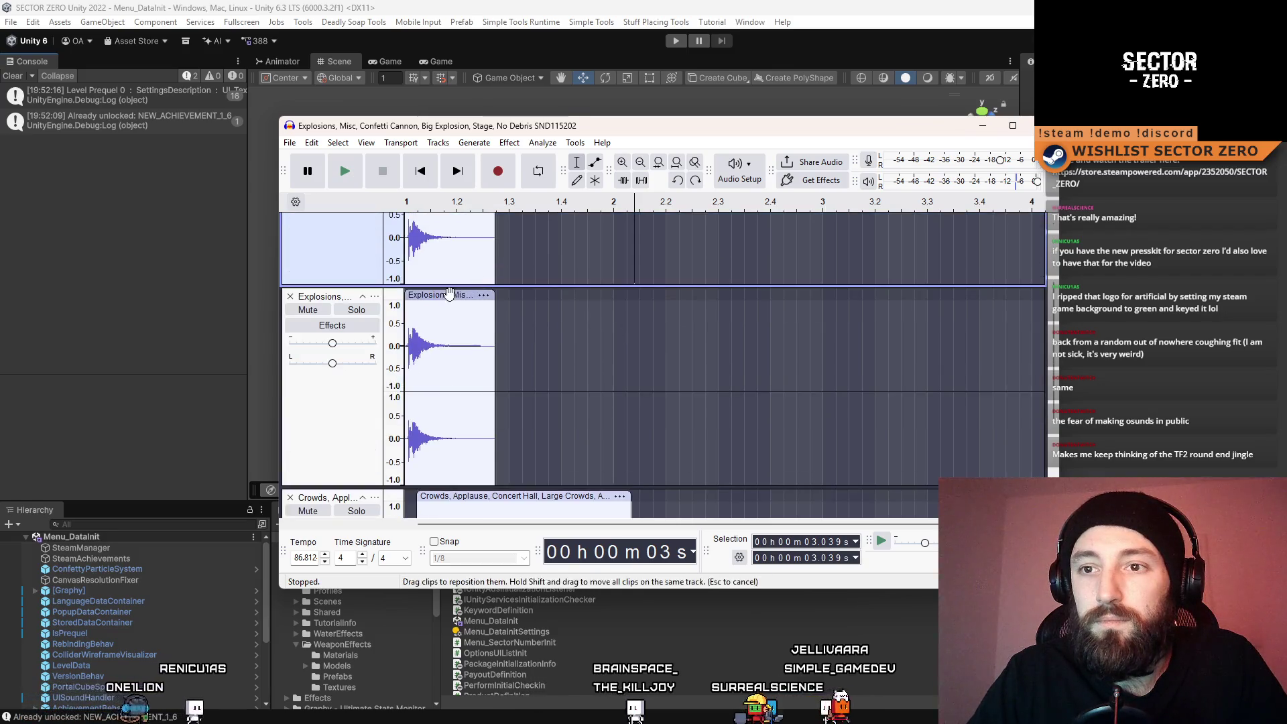
pyautogui.click(290, 296)
# Mix and render the explosion and crowd tracks together, then remove the original explosion track
pyautogui.doubleClick(432, 288)
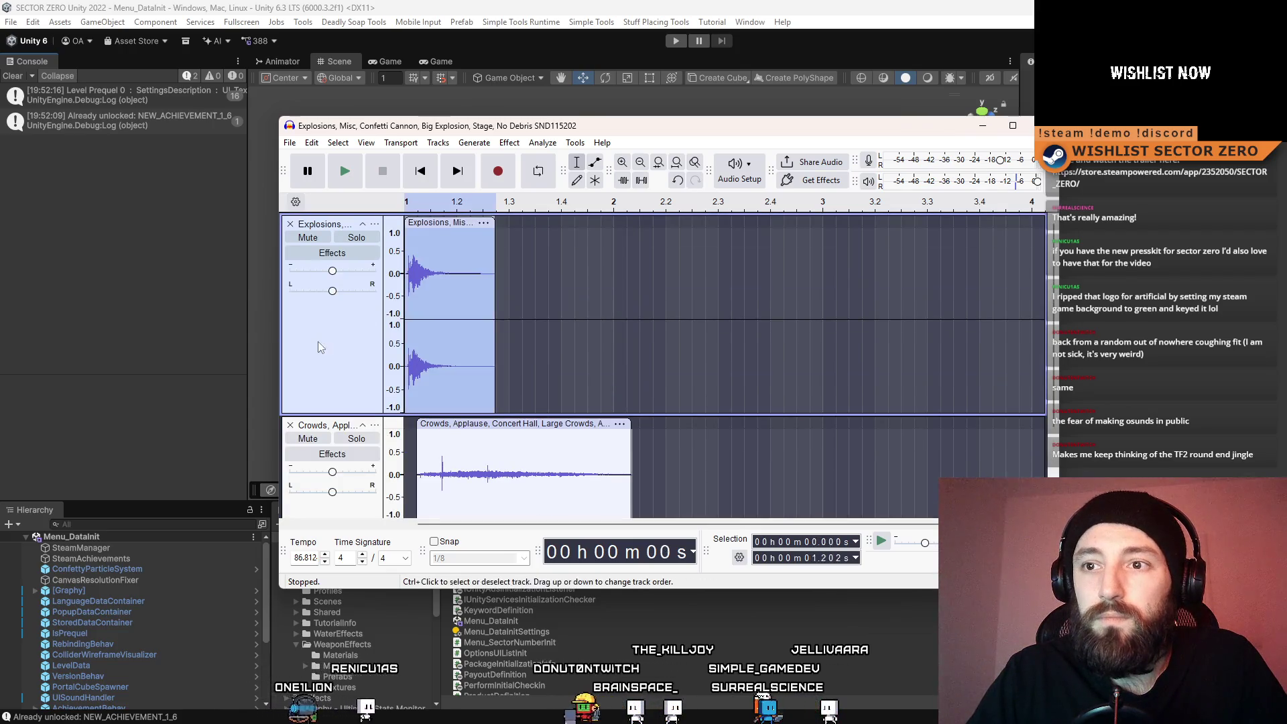
pyautogui.click(731, 443)
pyautogui.scroll(-1, 371, 338)
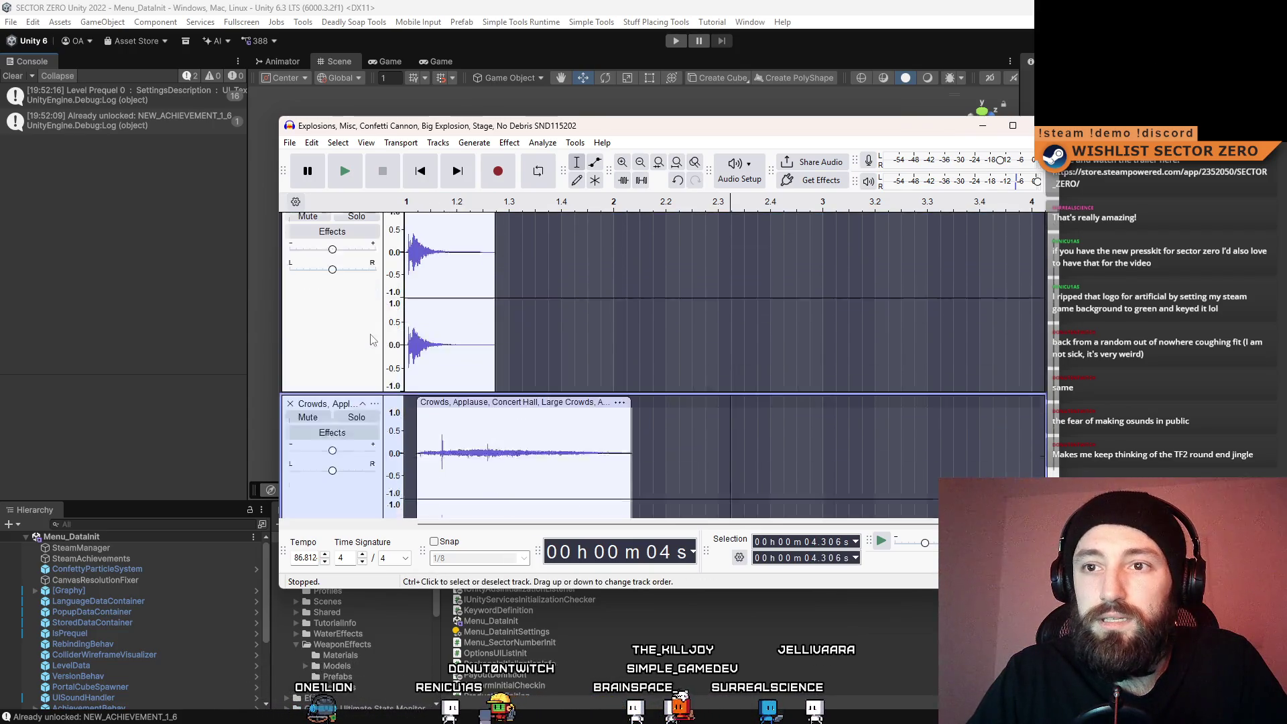
pyautogui.click(316, 329)
pyautogui.keyDown('ctrl'); pyautogui.click(319, 507); pyautogui.keyUp('ctrl')
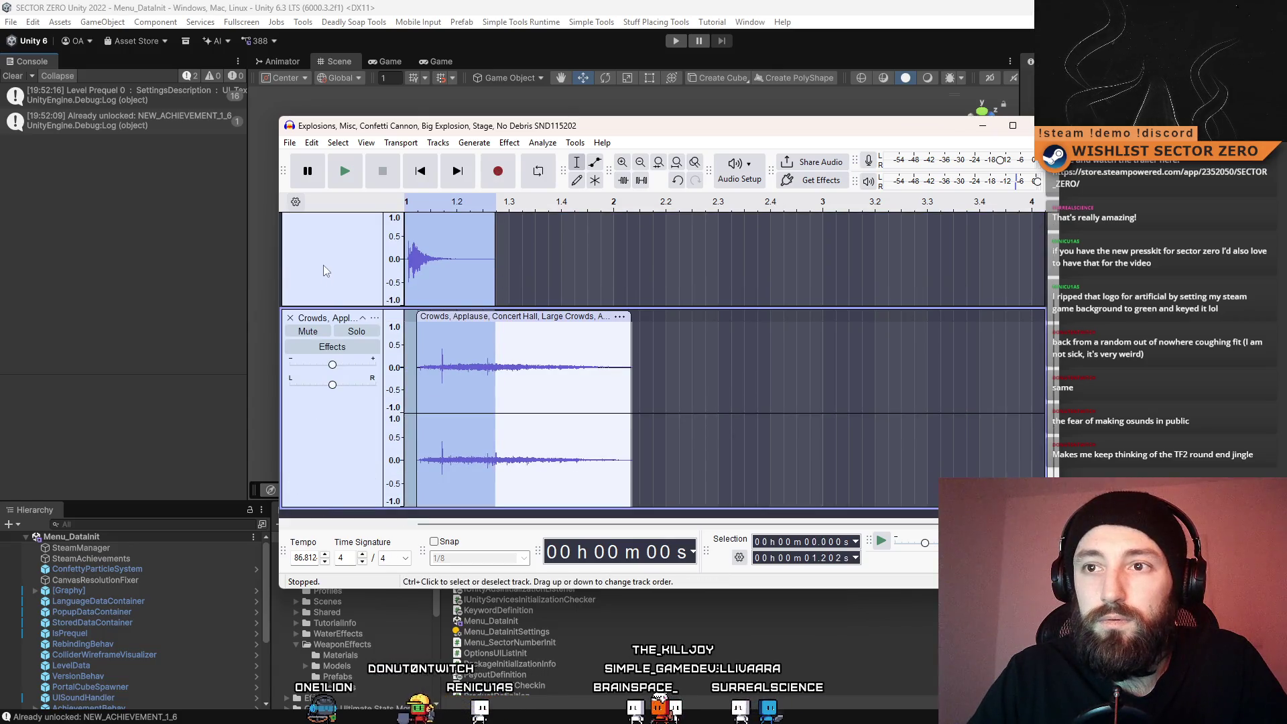
pyautogui.click(386, 148)
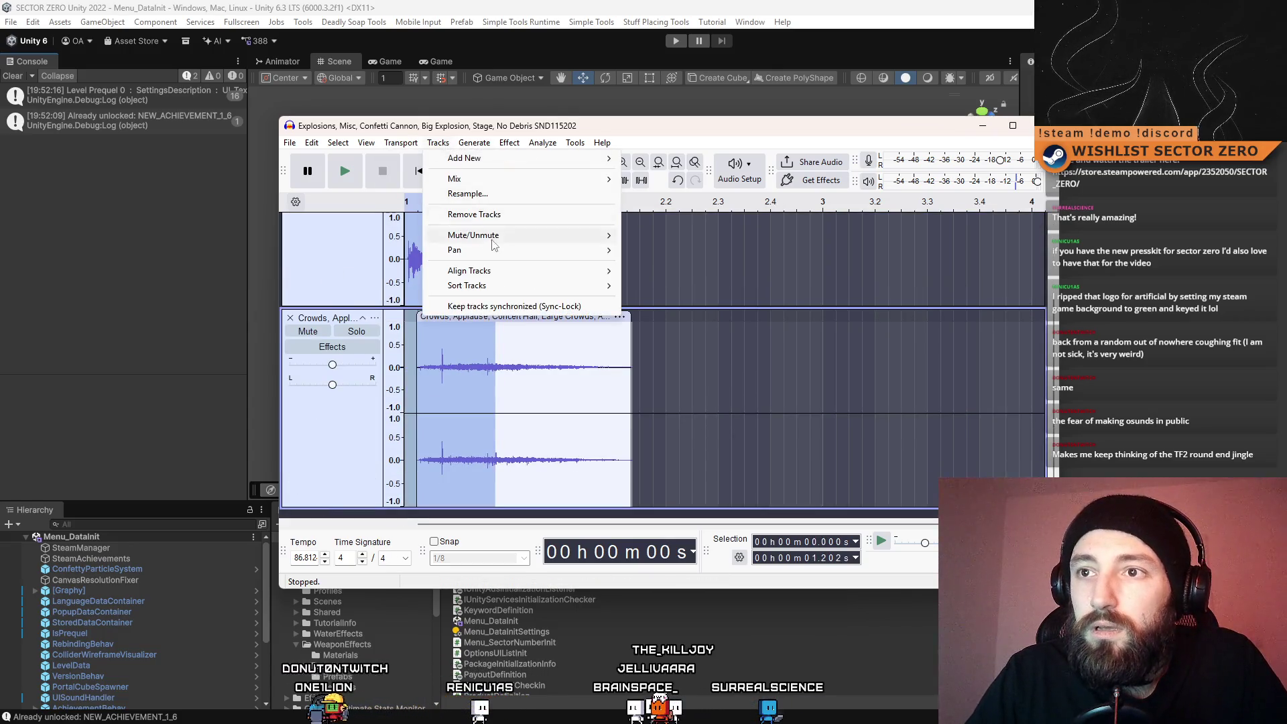
pyautogui.moveTo(451, 178)
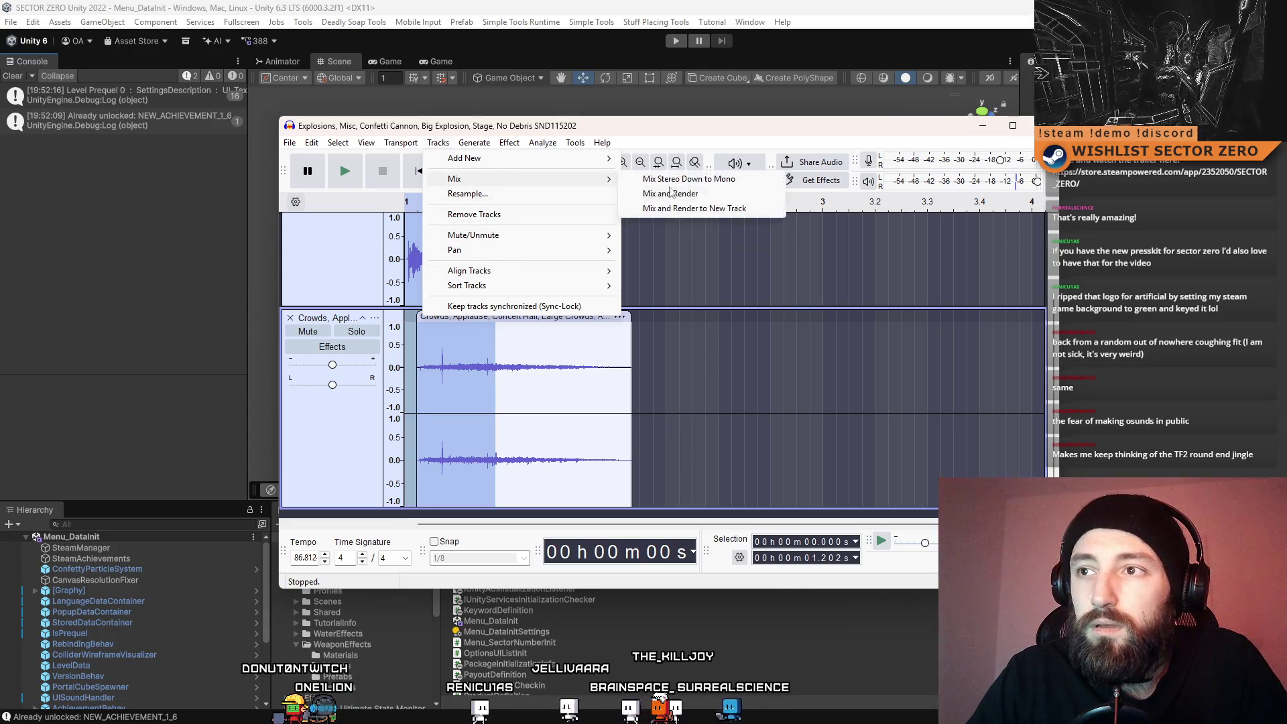
pyautogui.click(751, 211)
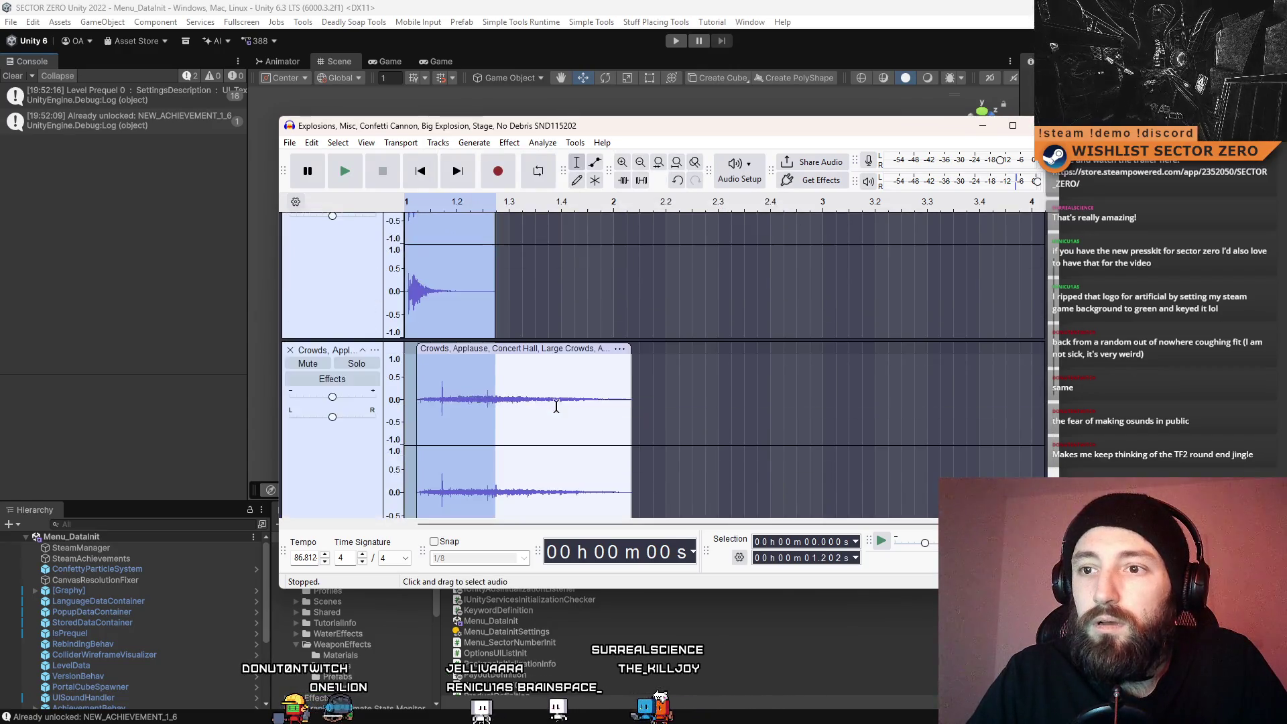
pyautogui.scroll(2, 510, 287)
pyautogui.click(291, 224)
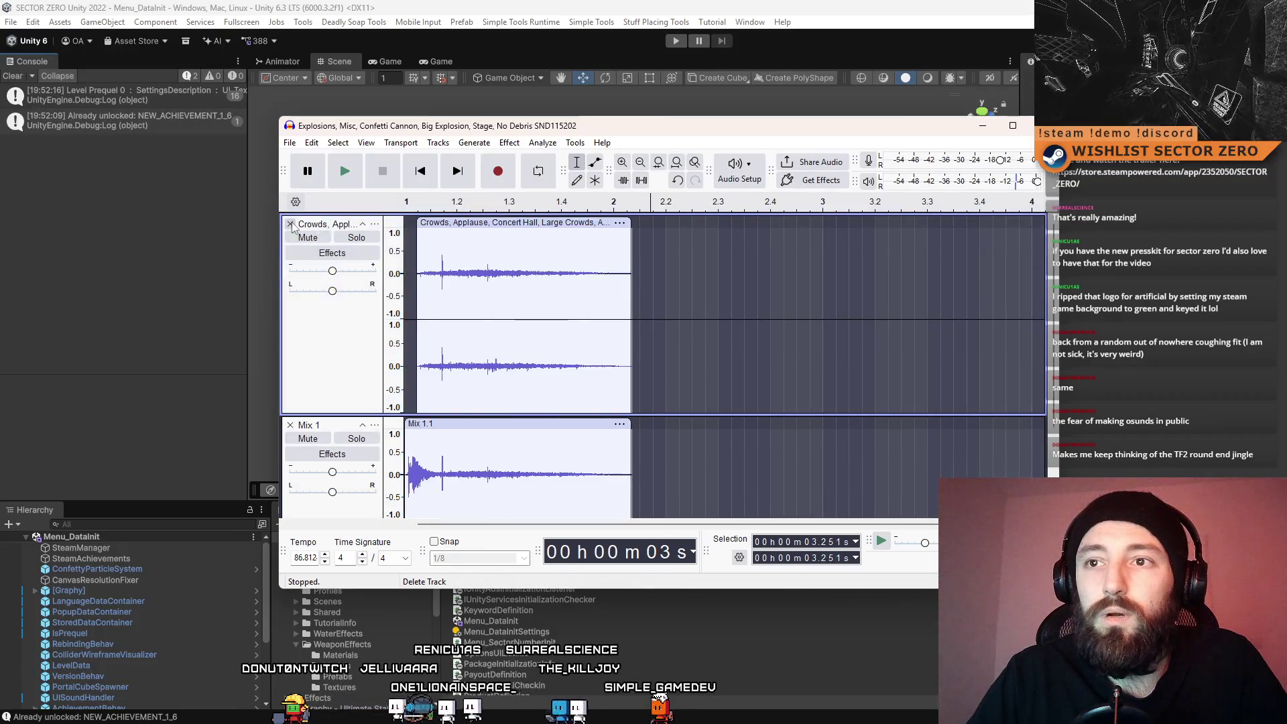
# Remove the Crowds track and apply Amplify to the whole Mix 1 audio
pyautogui.click(290, 224)
pyautogui.click(342, 376)
pyautogui.click(509, 143)
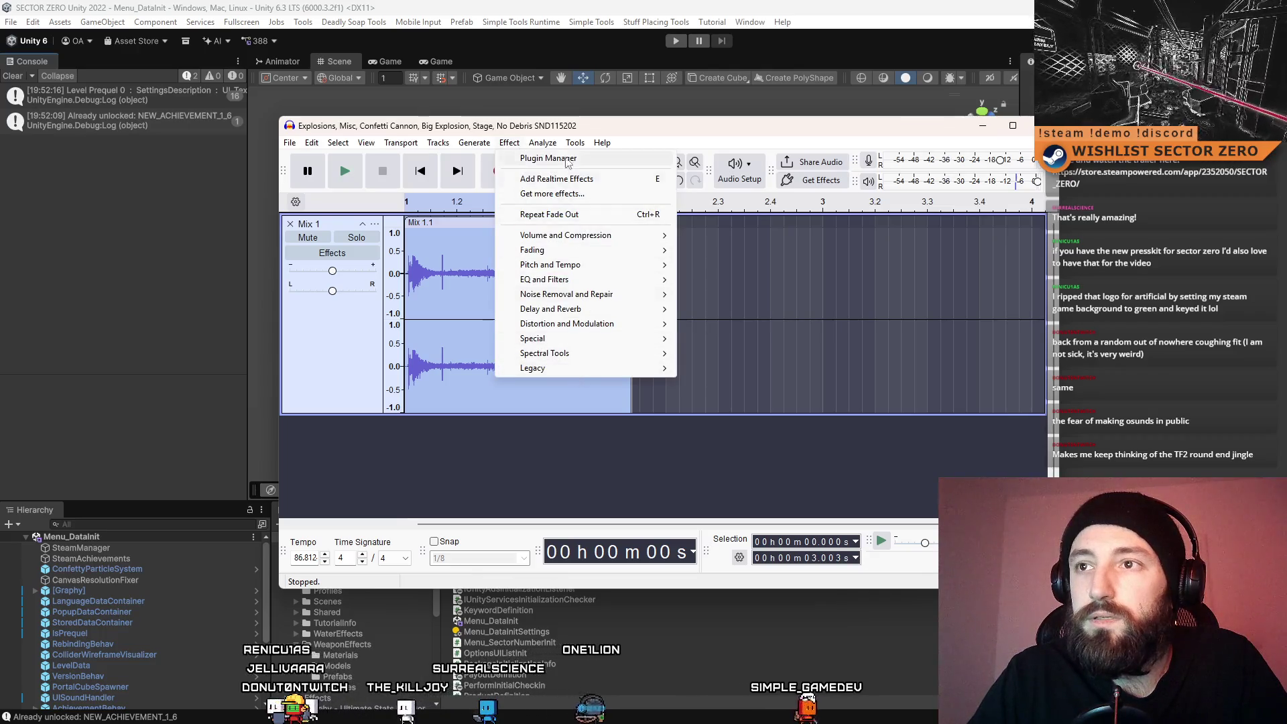
pyautogui.moveTo(590, 235)
pyautogui.click(711, 235)
pyautogui.click(729, 422)
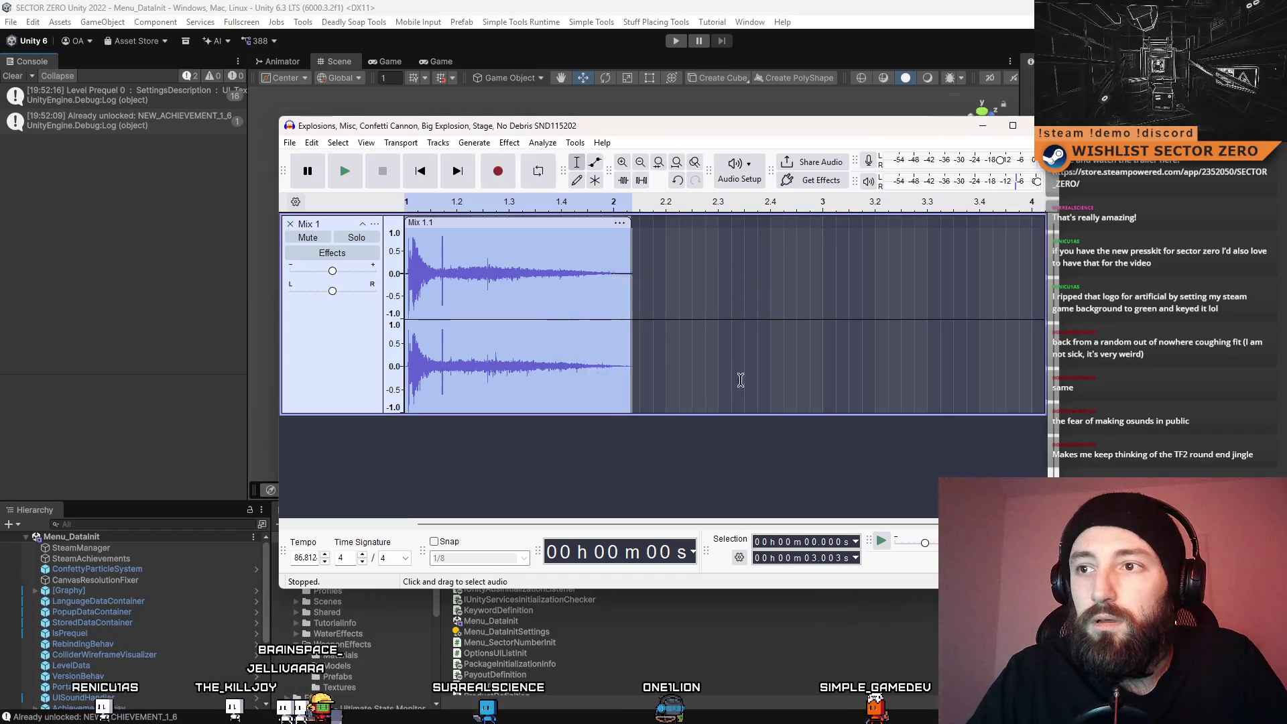
# Play the amplified mix and loop a section around 1.9 s
pyautogui.click(345, 175)
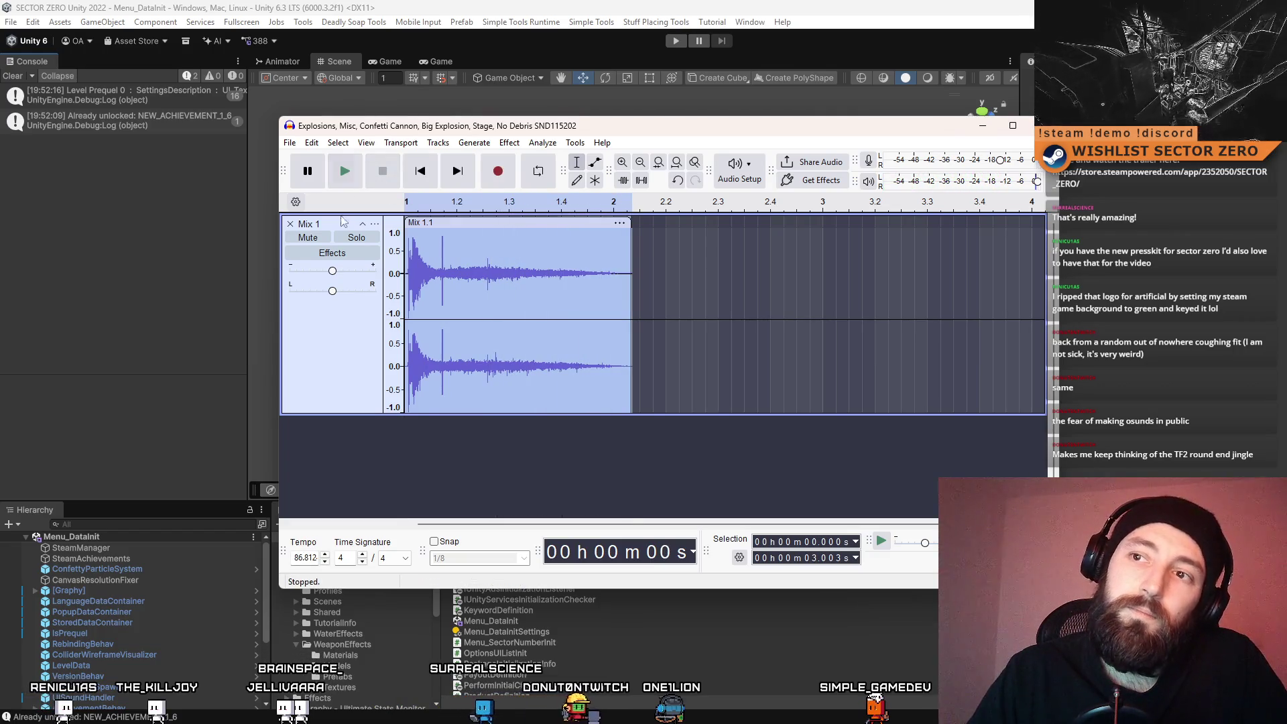
pyautogui.click(335, 177)
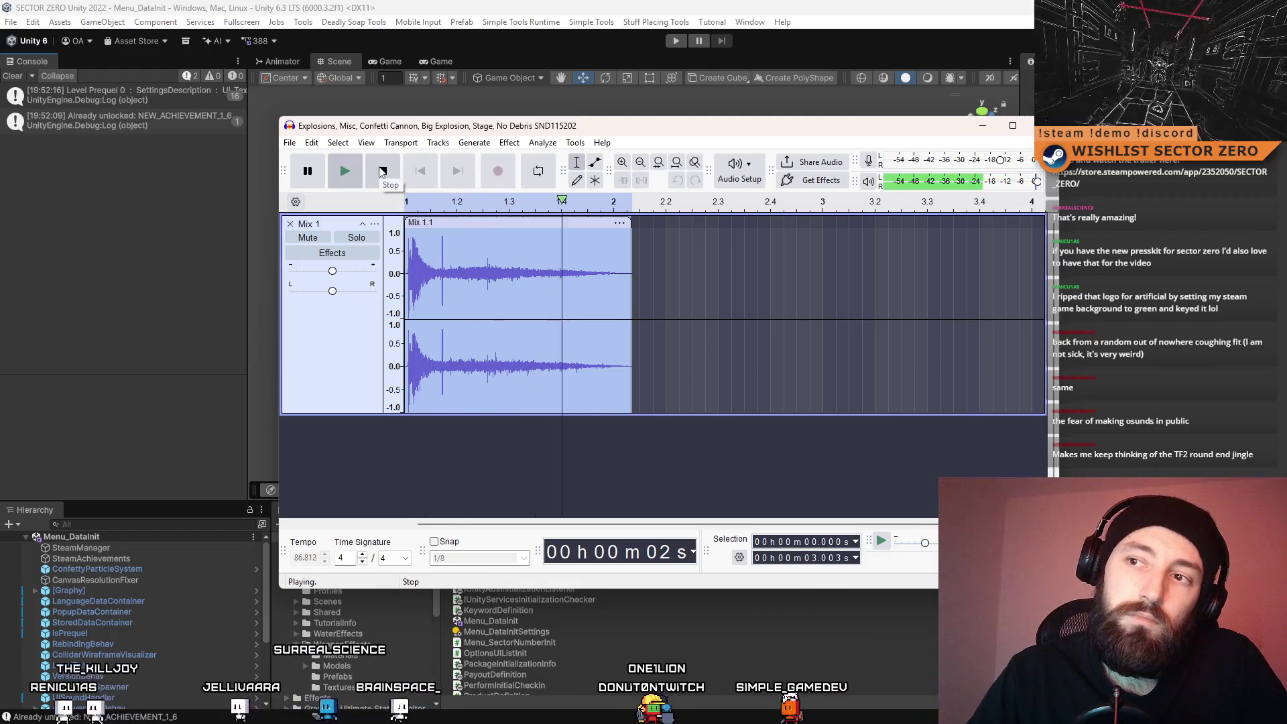
pyautogui.click(630, 287)
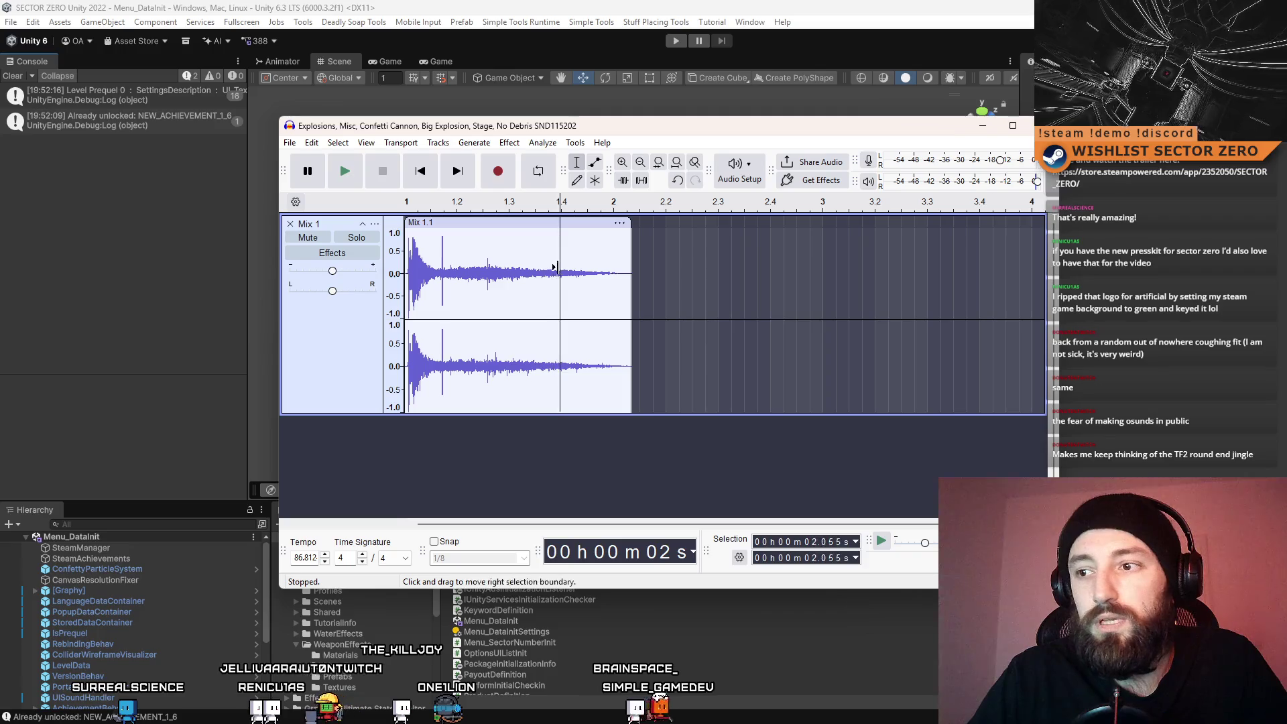
pyautogui.moveTo(551, 267)
pyautogui.mouseDown()
pyautogui.moveTo(532, 266)
pyautogui.moveTo(545, 265)
pyautogui.mouseUp()
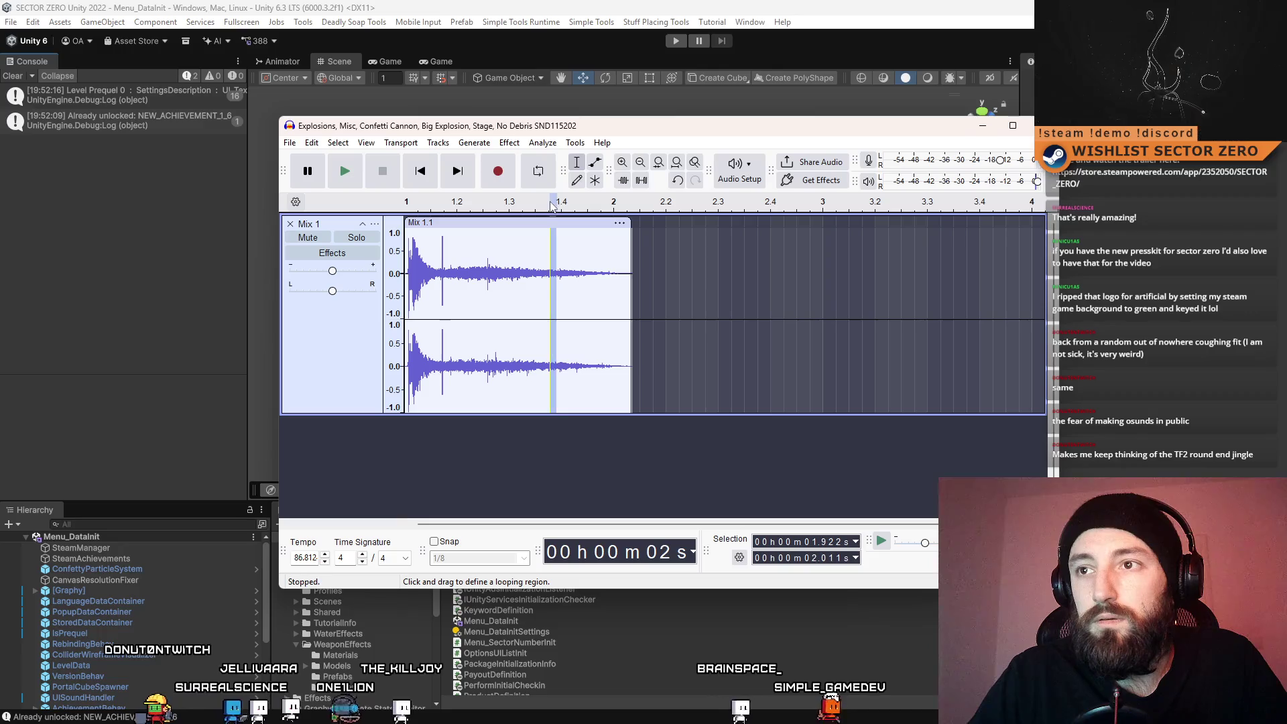
pyautogui.moveTo(554, 201); pyautogui.dragTo(496, 201)
pyautogui.moveTo(404, 204); pyautogui.dragTo(551, 201)
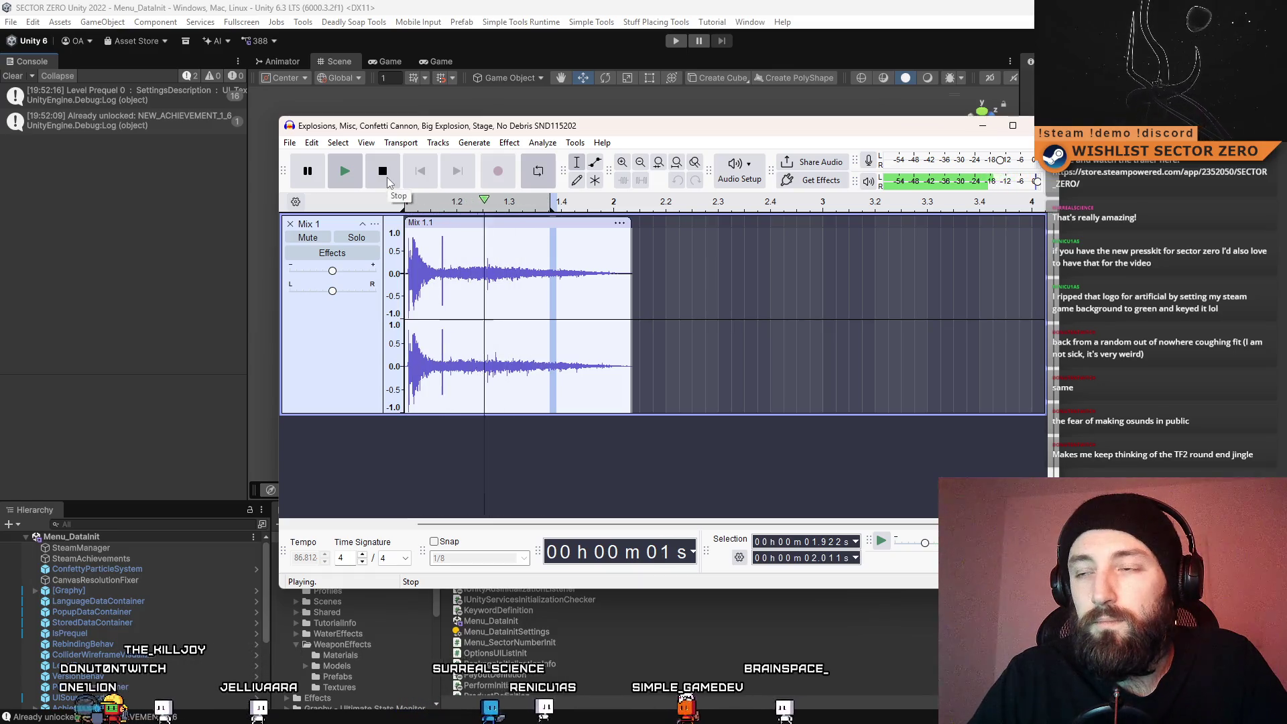
pyautogui.click(388, 177)
# Replay the whole Mix 1, then loop playback again from 3.677 s
pyautogui.click(794, 309)
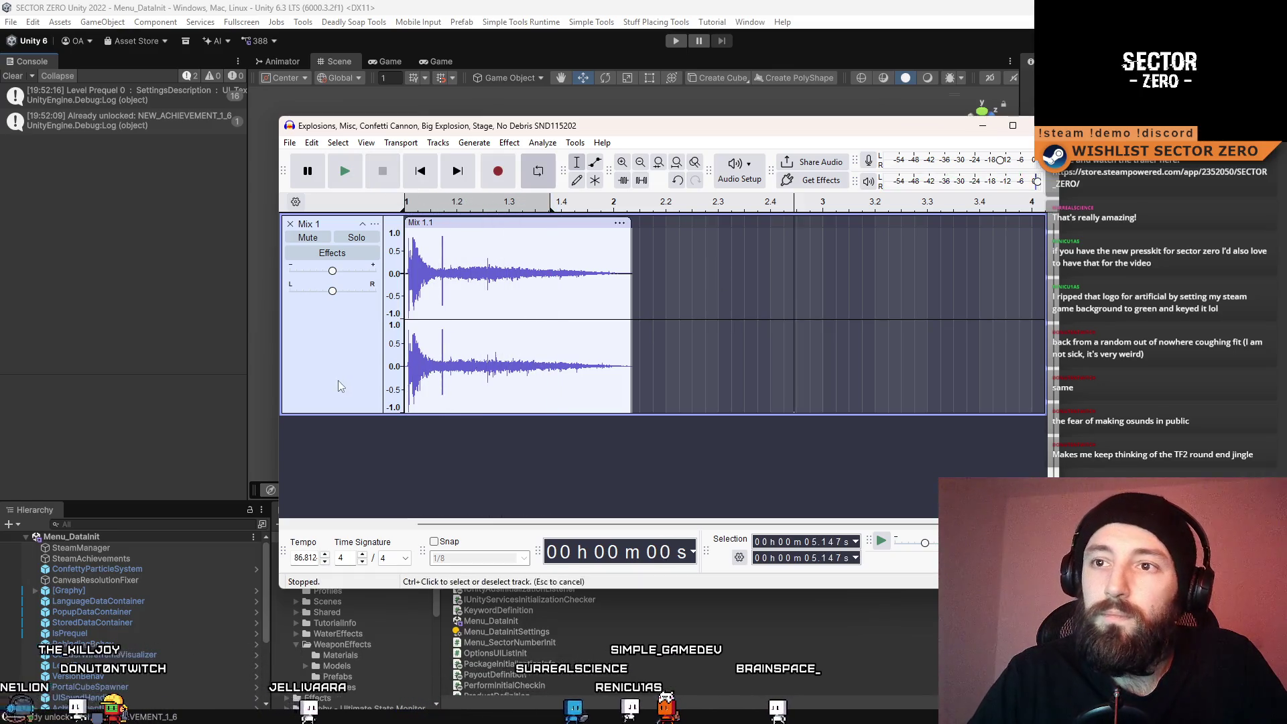
pyautogui.click(338, 380)
pyautogui.click(354, 178)
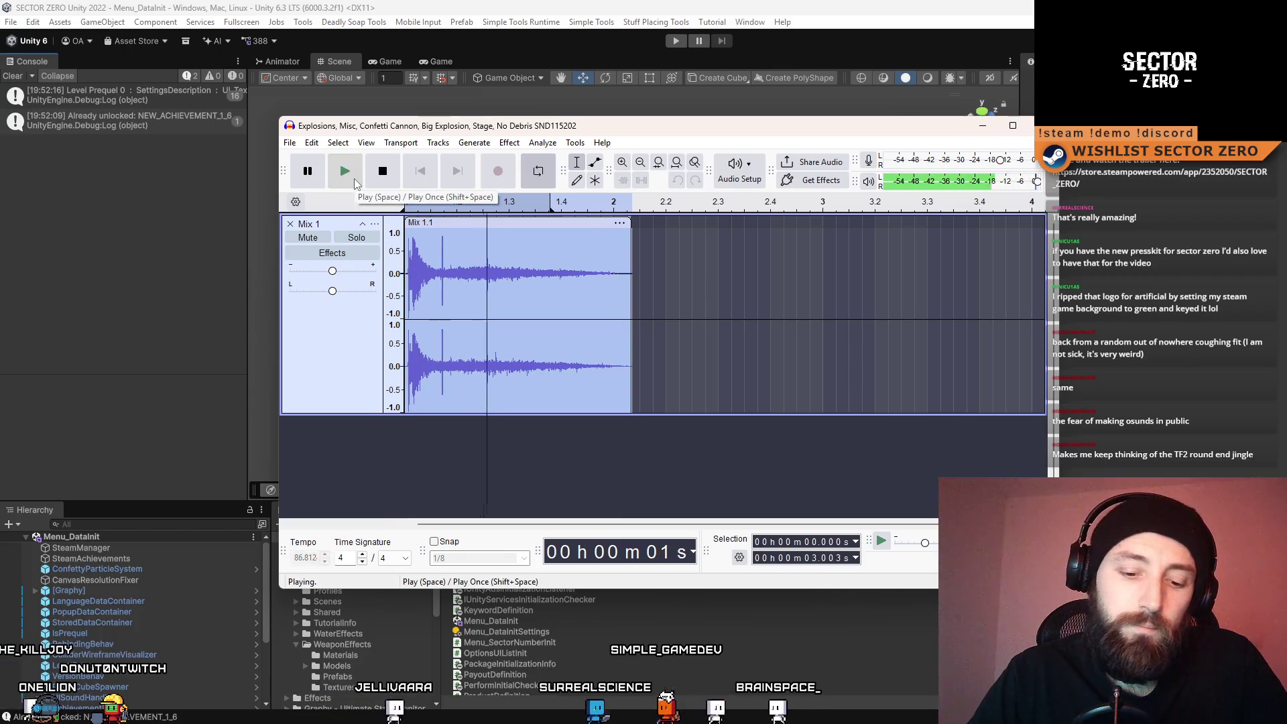
pyautogui.click(377, 176)
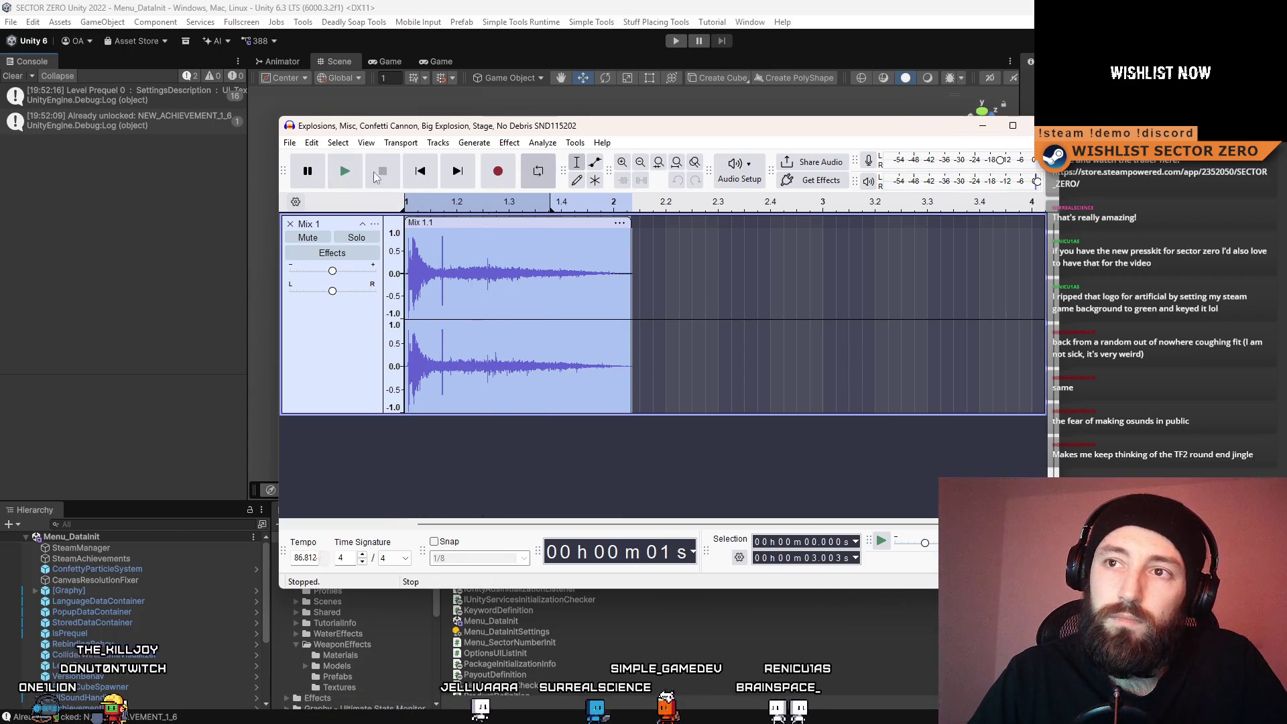
pyautogui.click(682, 366)
pyautogui.click(529, 201)
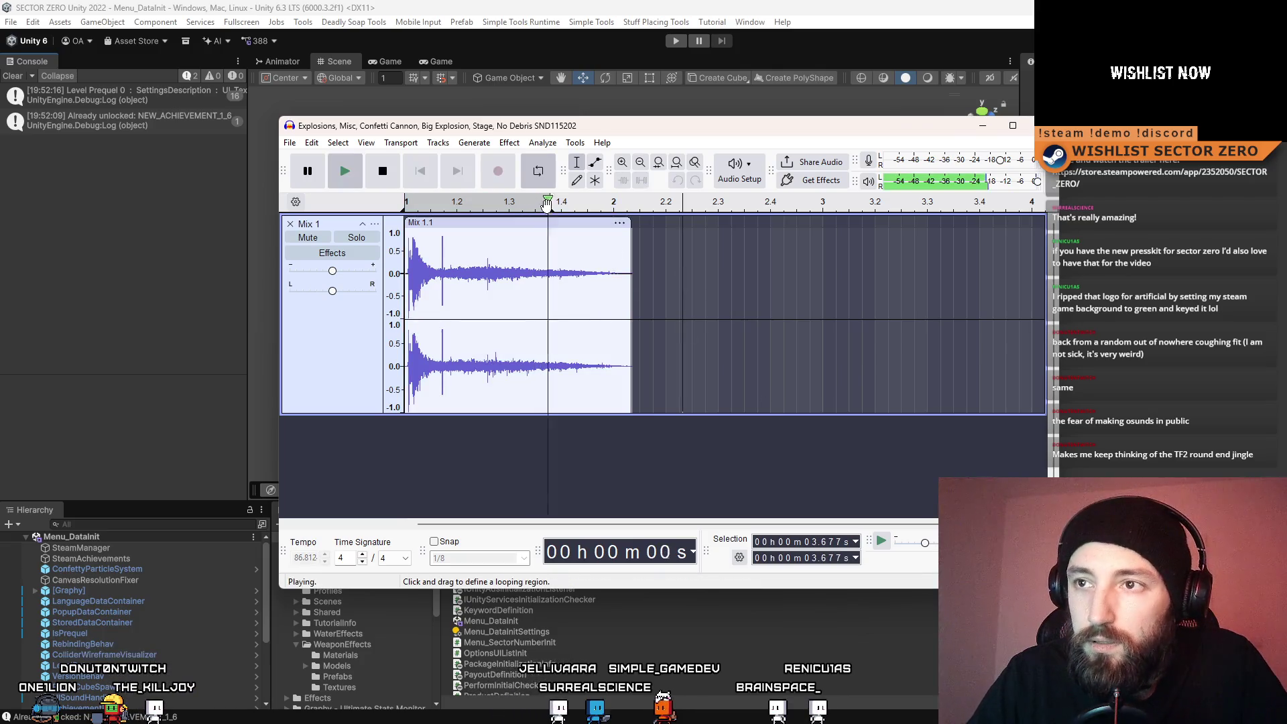
pyautogui.click(383, 172)
pyautogui.click(290, 142)
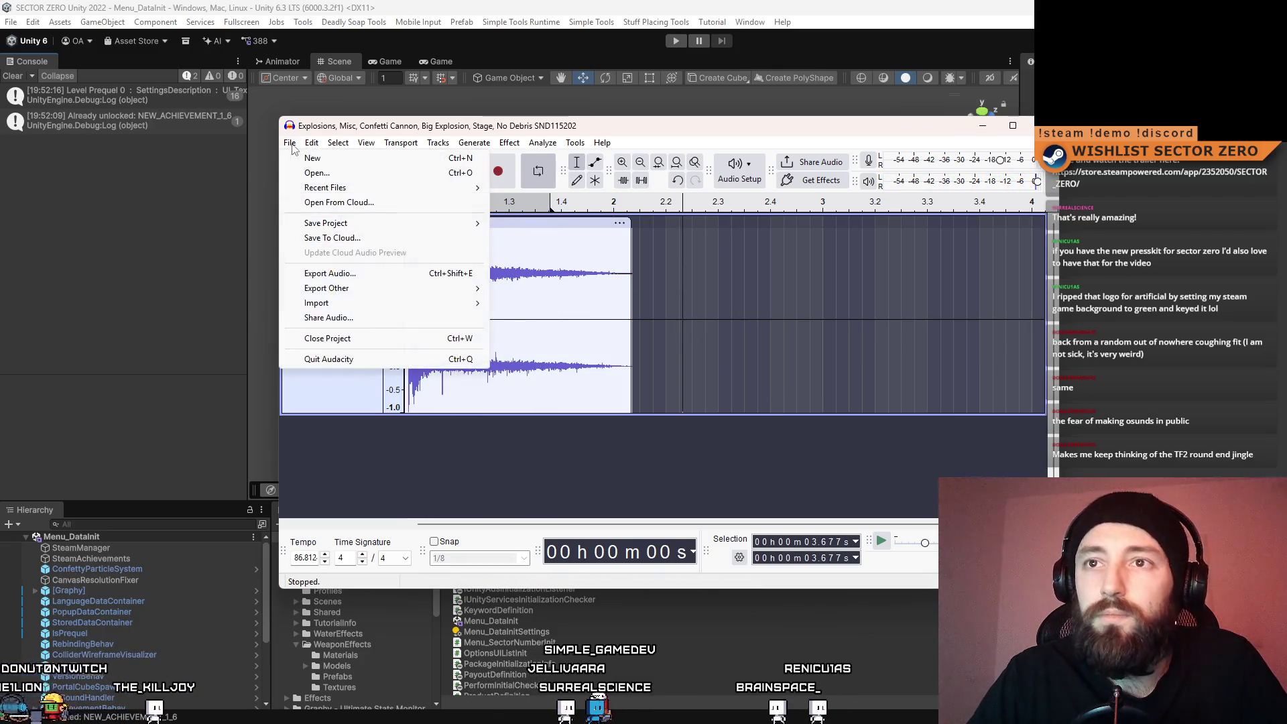
# Select all of Mix 1 and bring up the Export Audio settings
pyautogui.click(798, 326)
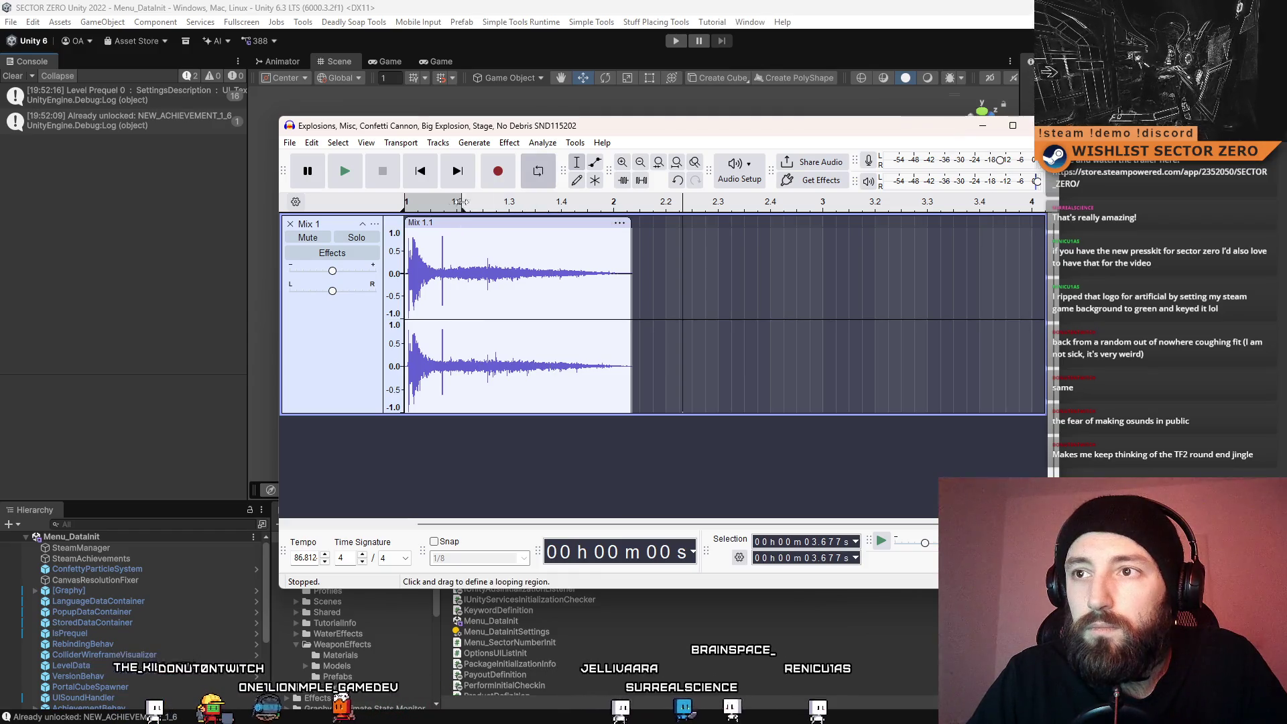
pyautogui.hotkey('ctrl', 'a')
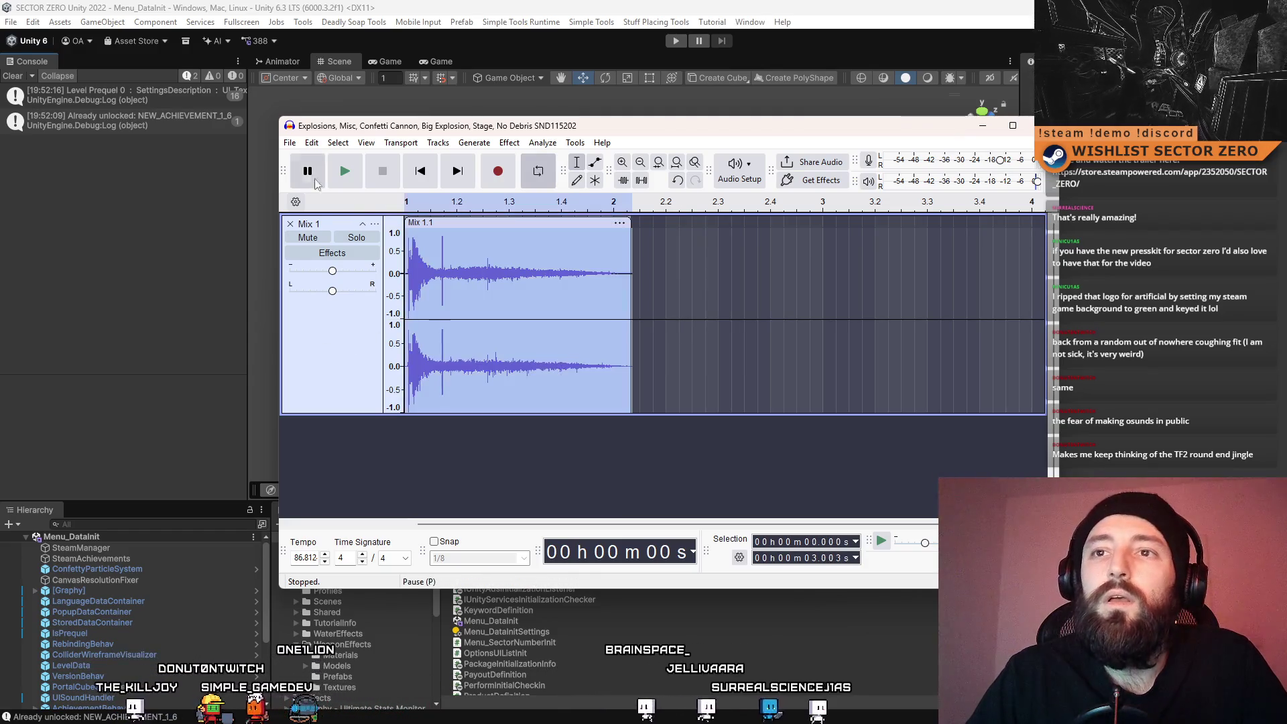
pyautogui.click(290, 142)
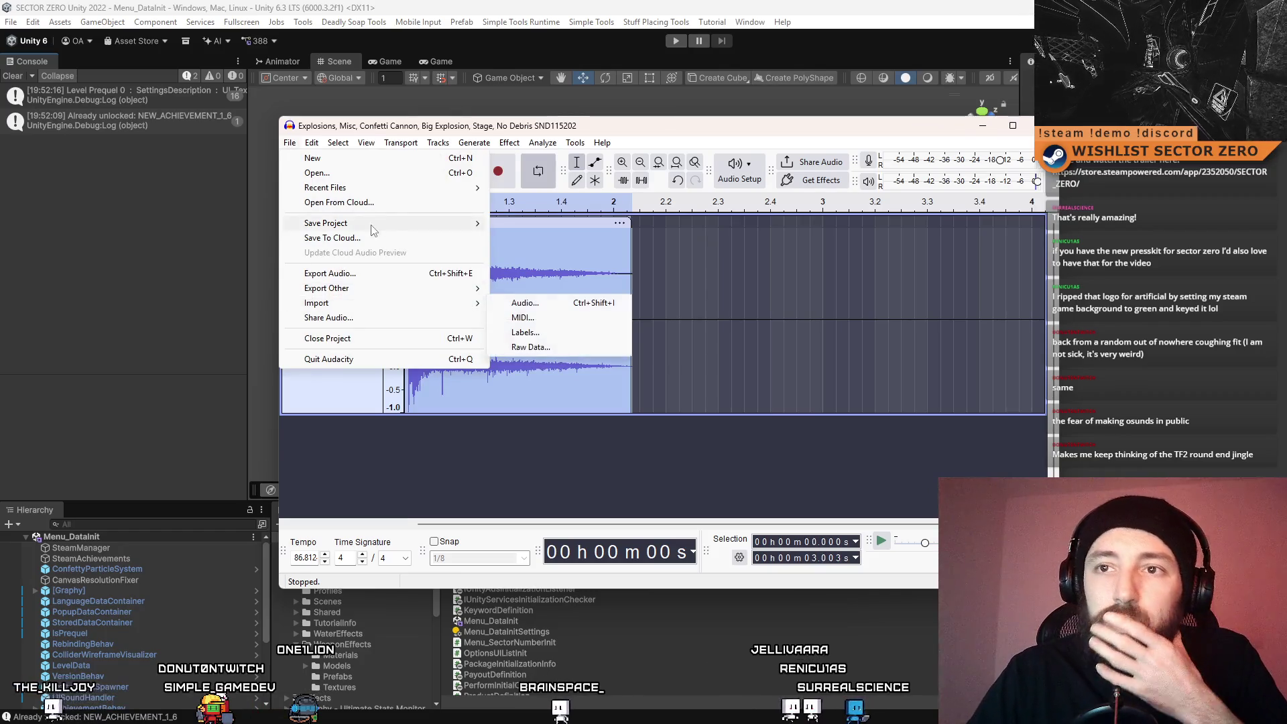
pyautogui.click(349, 273)
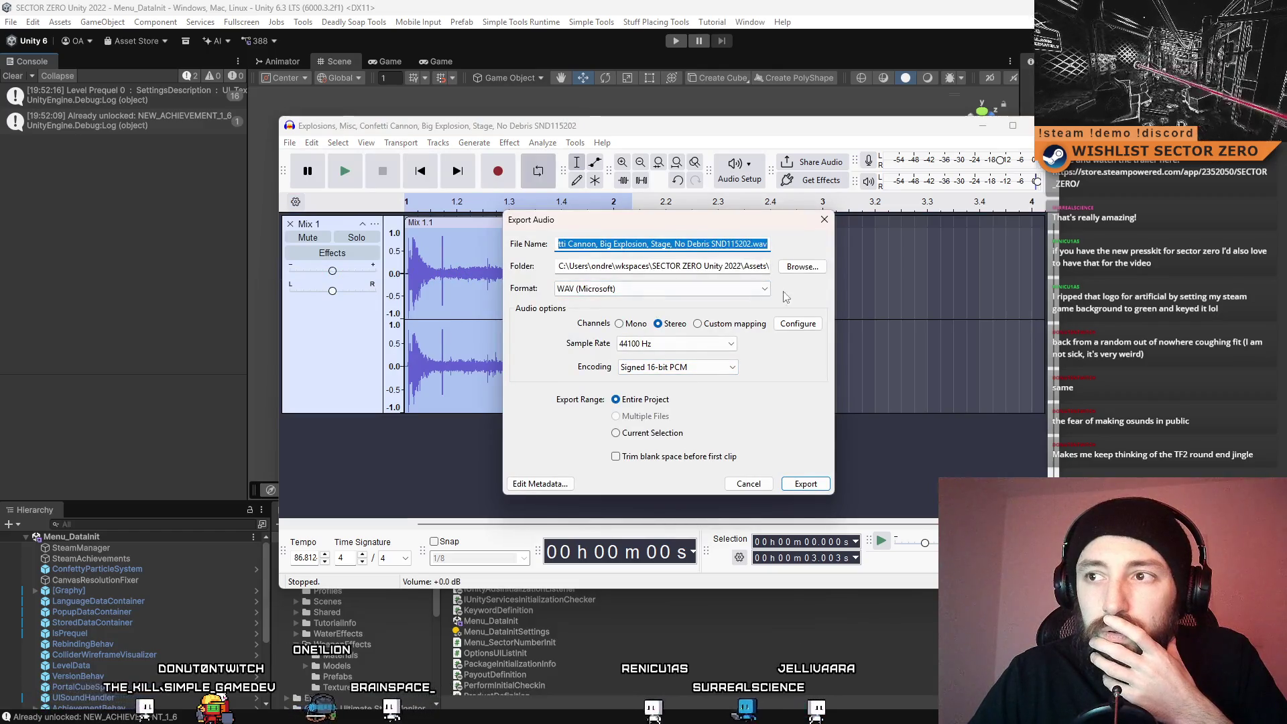
# Export the mix as Confetti.wav into Assets/_Root/SFX/Soundly
pyautogui.click(804, 271)
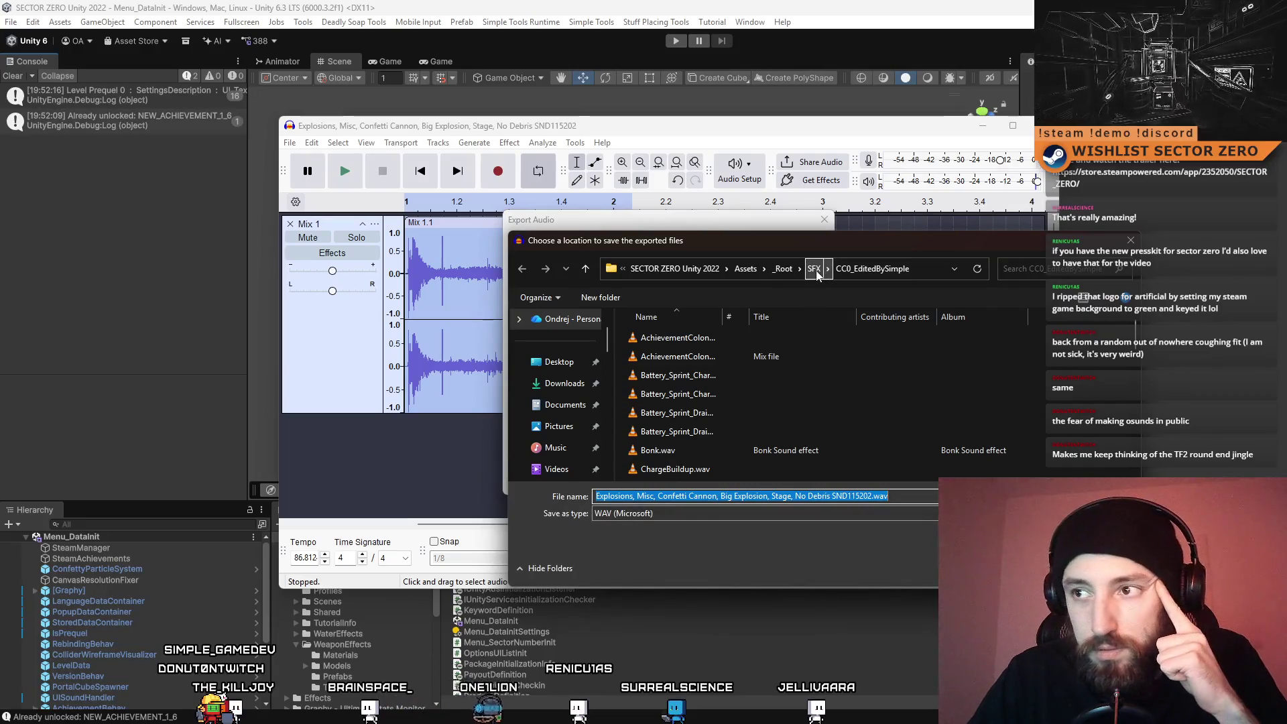
pyautogui.click(814, 270)
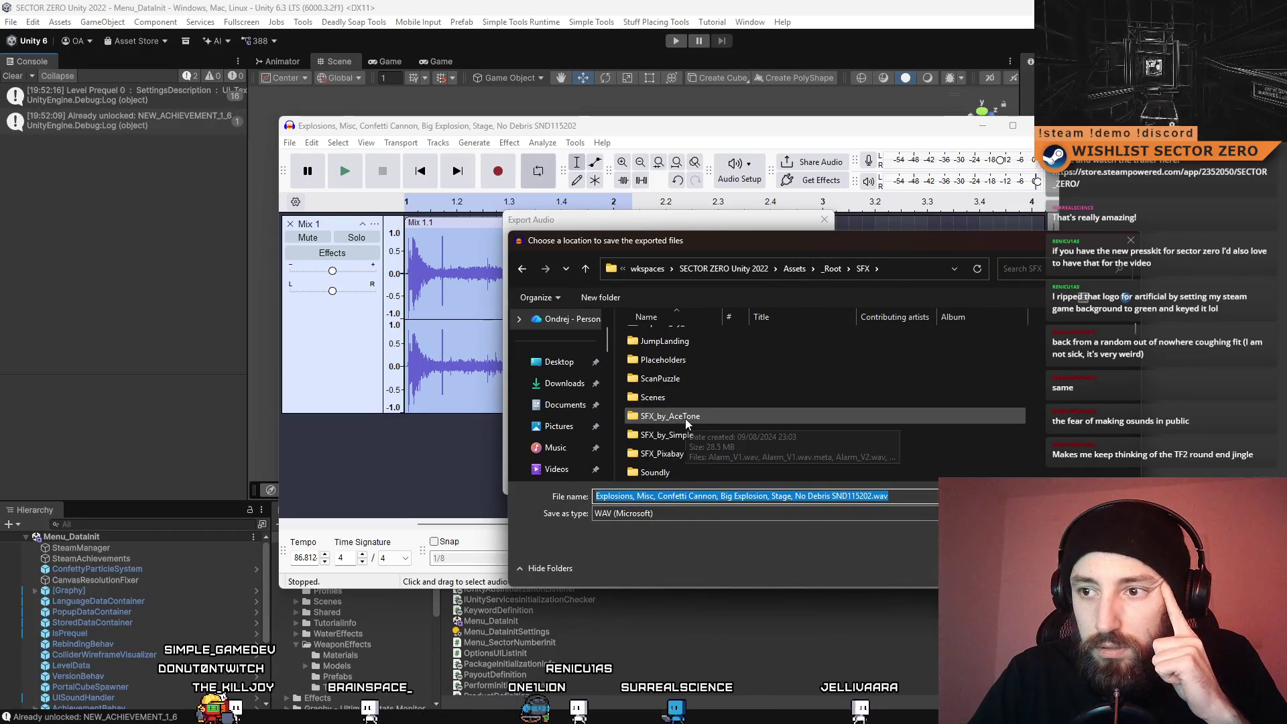
pyautogui.scroll(-1, 694, 428)
pyautogui.click(696, 417)
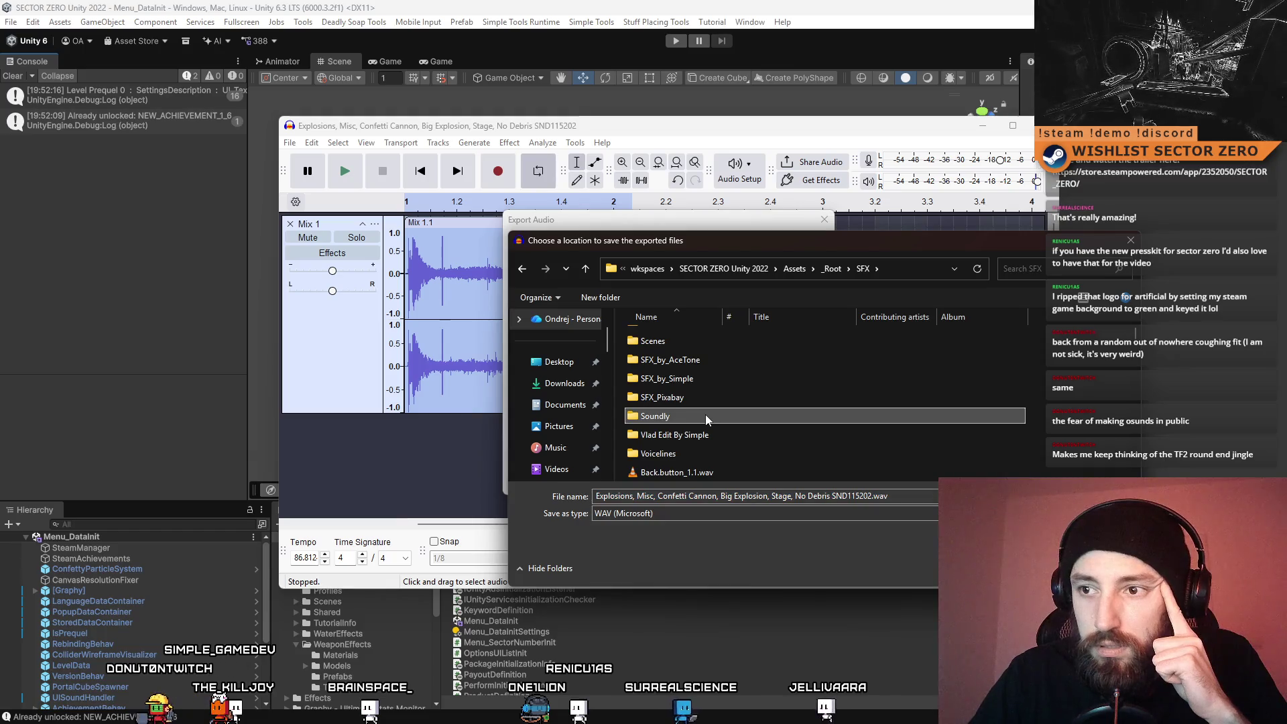
pyautogui.doubleClick(705, 416)
pyautogui.click(925, 498)
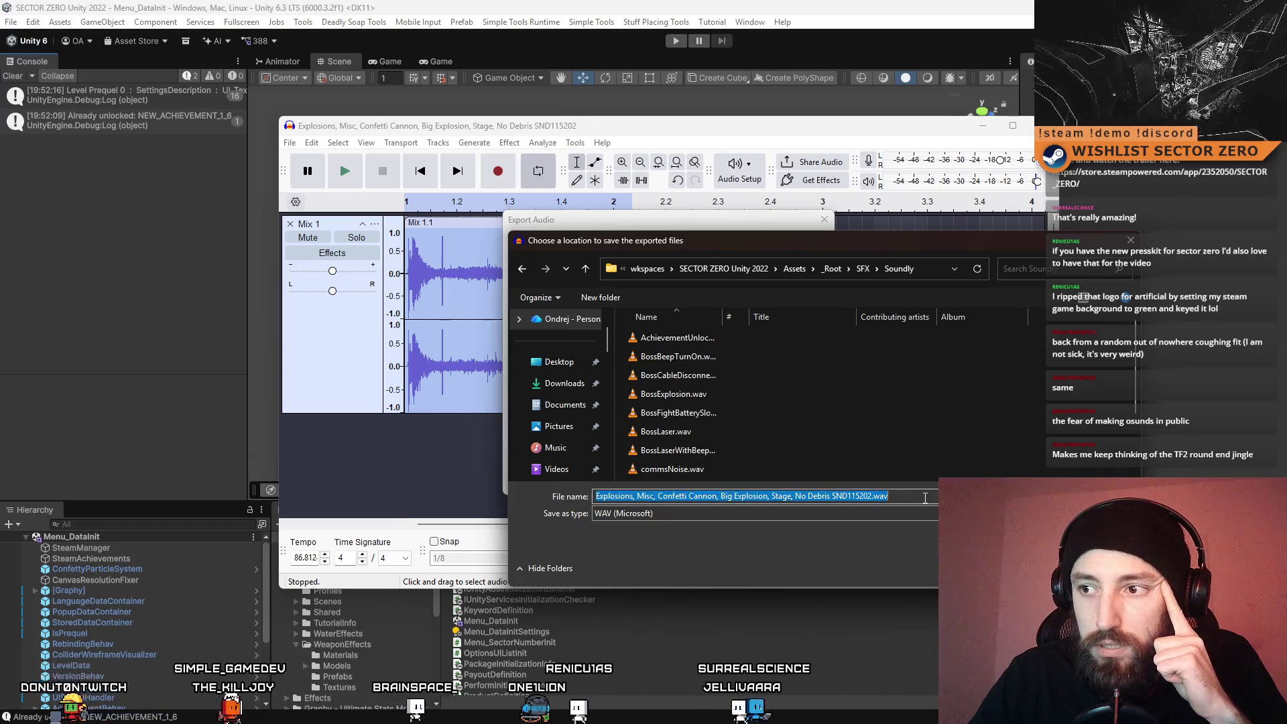
pyautogui.moveTo(870, 497); pyautogui.dragTo(381, 499)
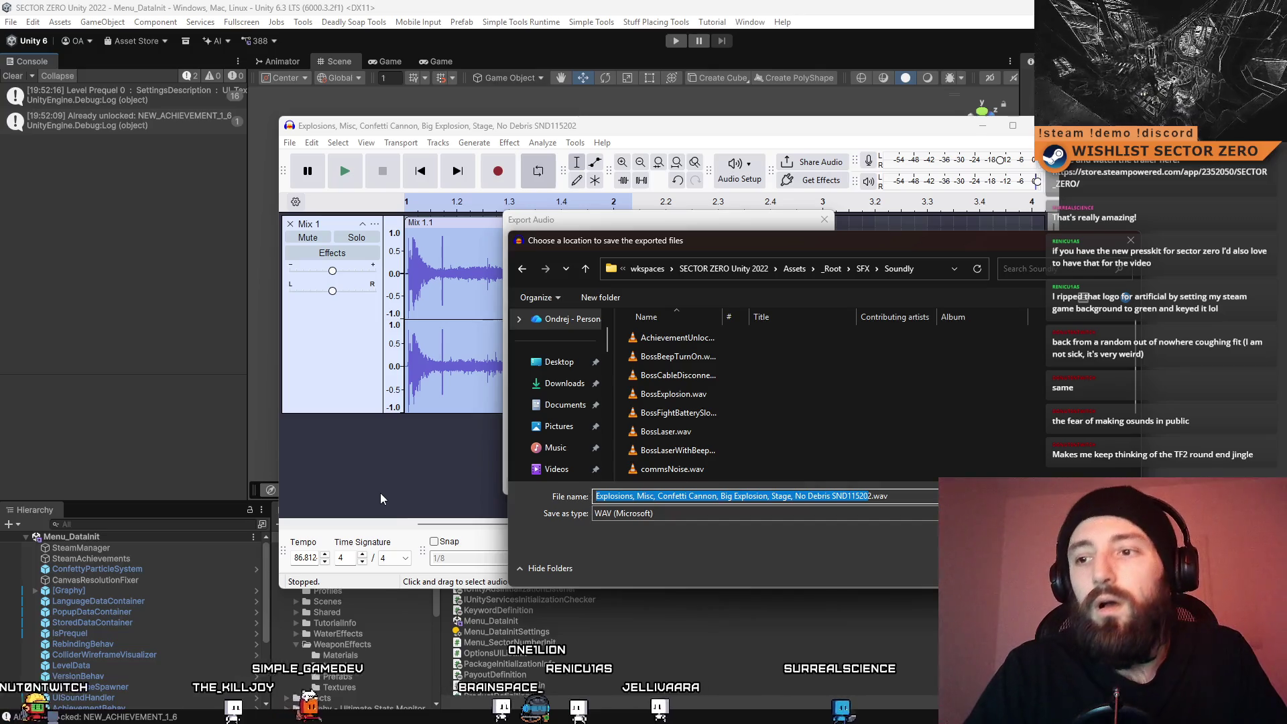
pyautogui.write('Confetti')
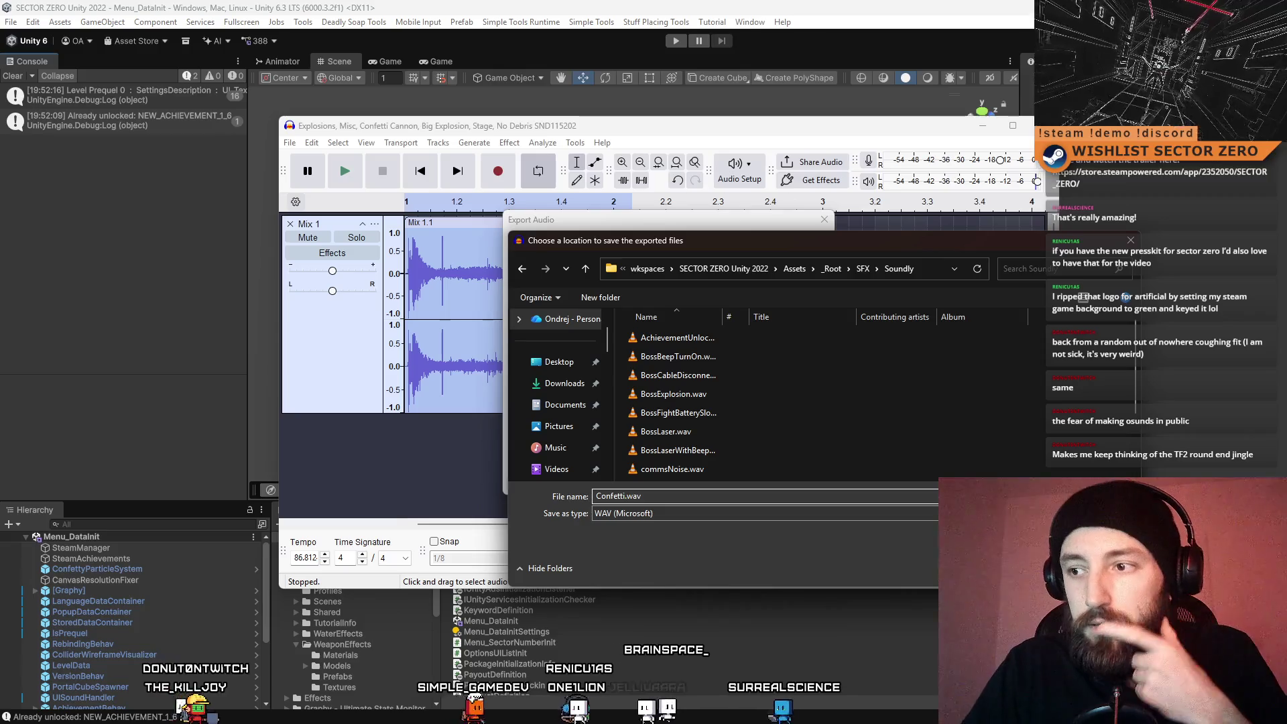
pyautogui.press('Return')
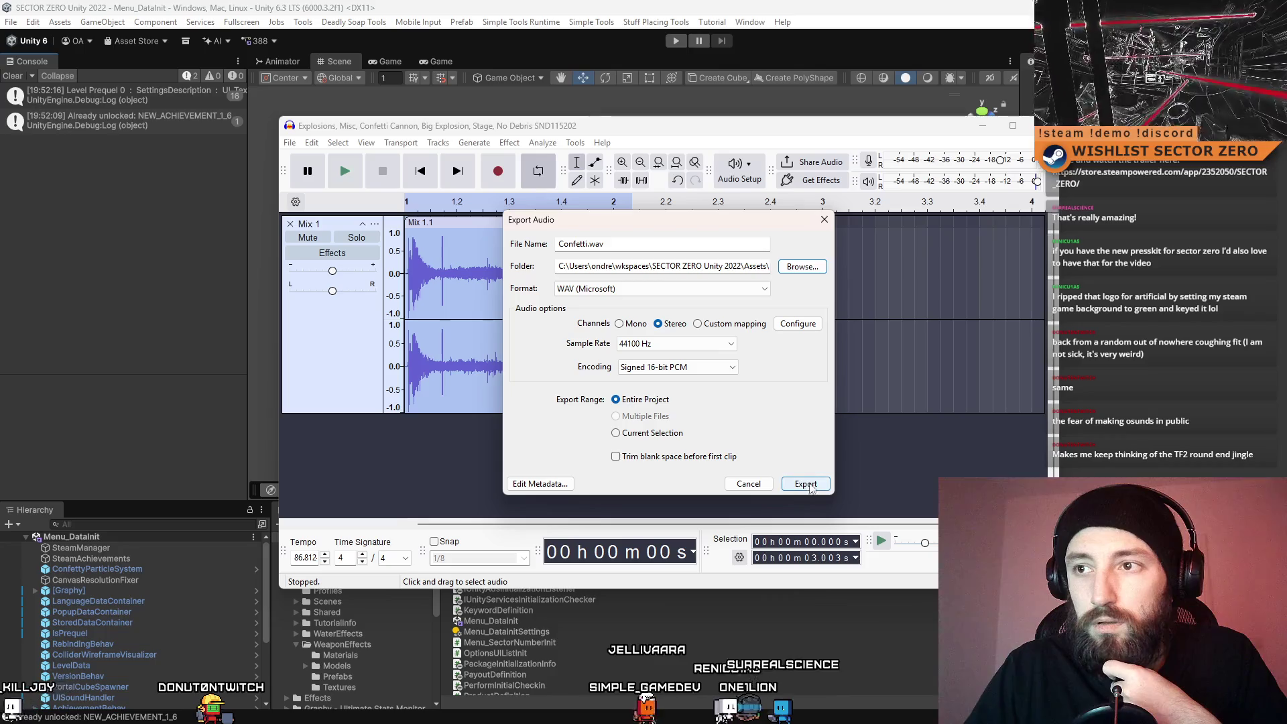
pyautogui.click(805, 484)
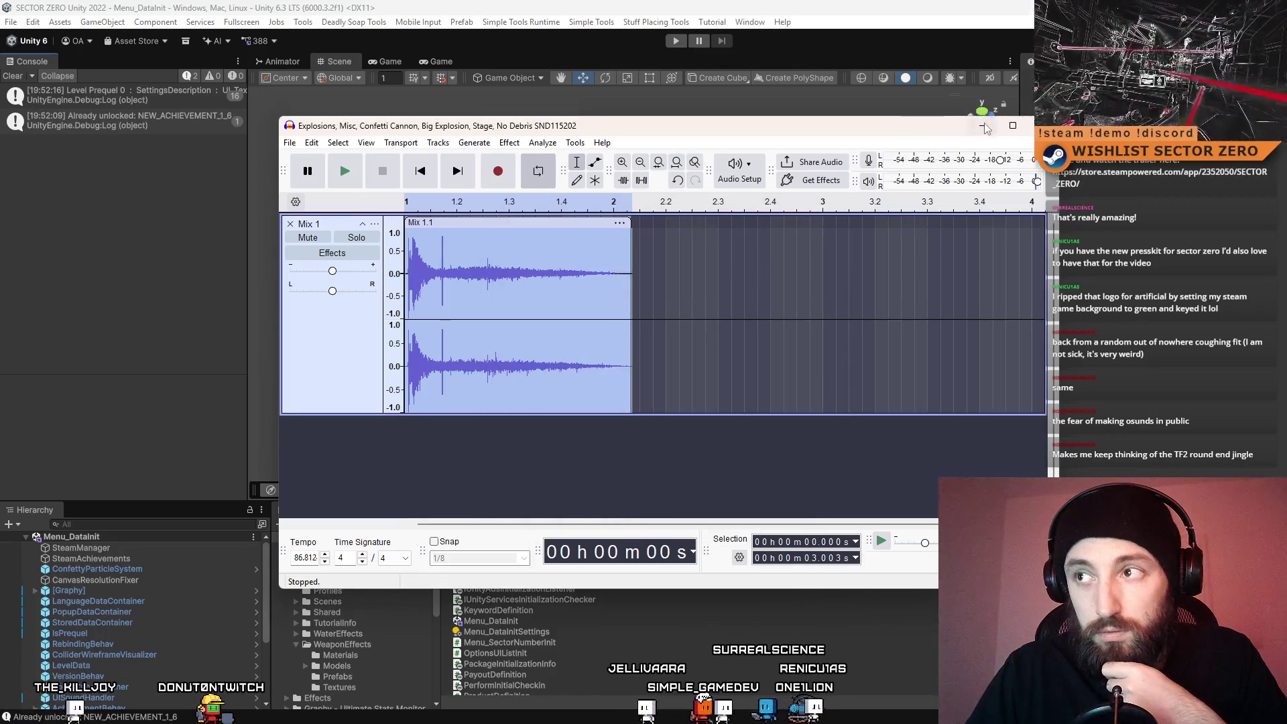
# Return to Unity and inspect the ConfettyParticleSystem object in Menu_DataInit
pyautogui.click(984, 127)
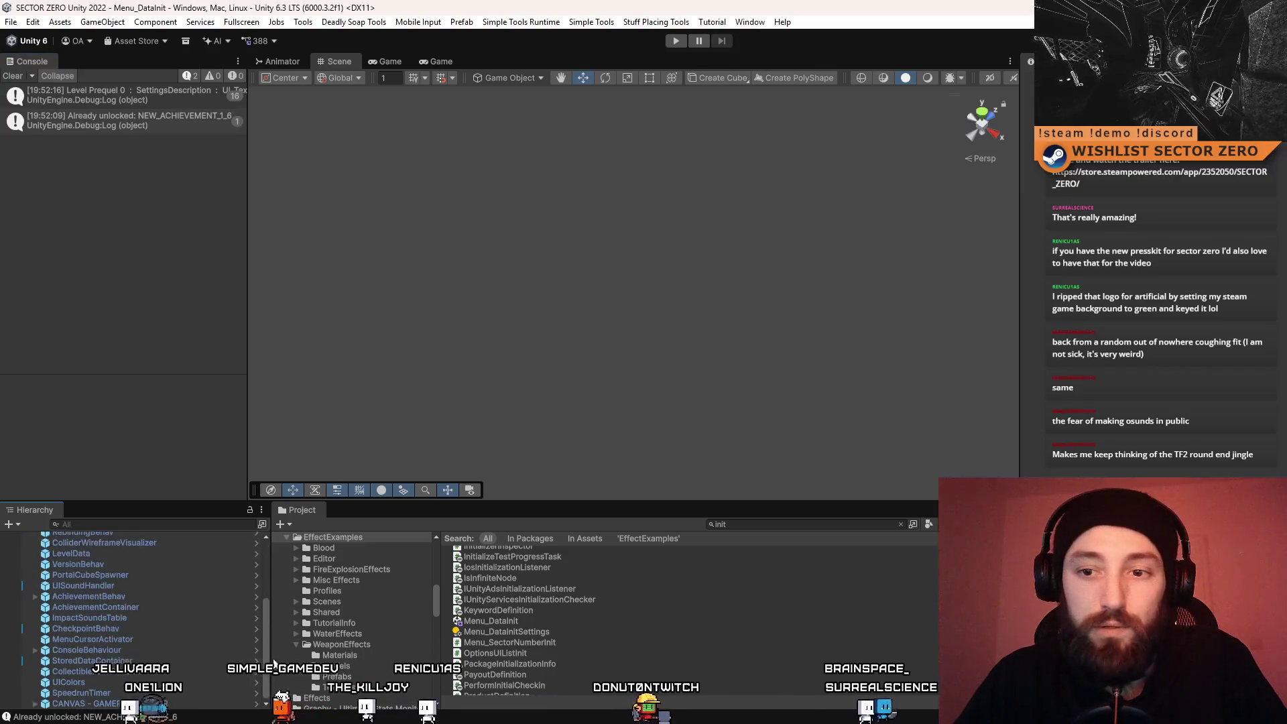
pyautogui.click(154, 569)
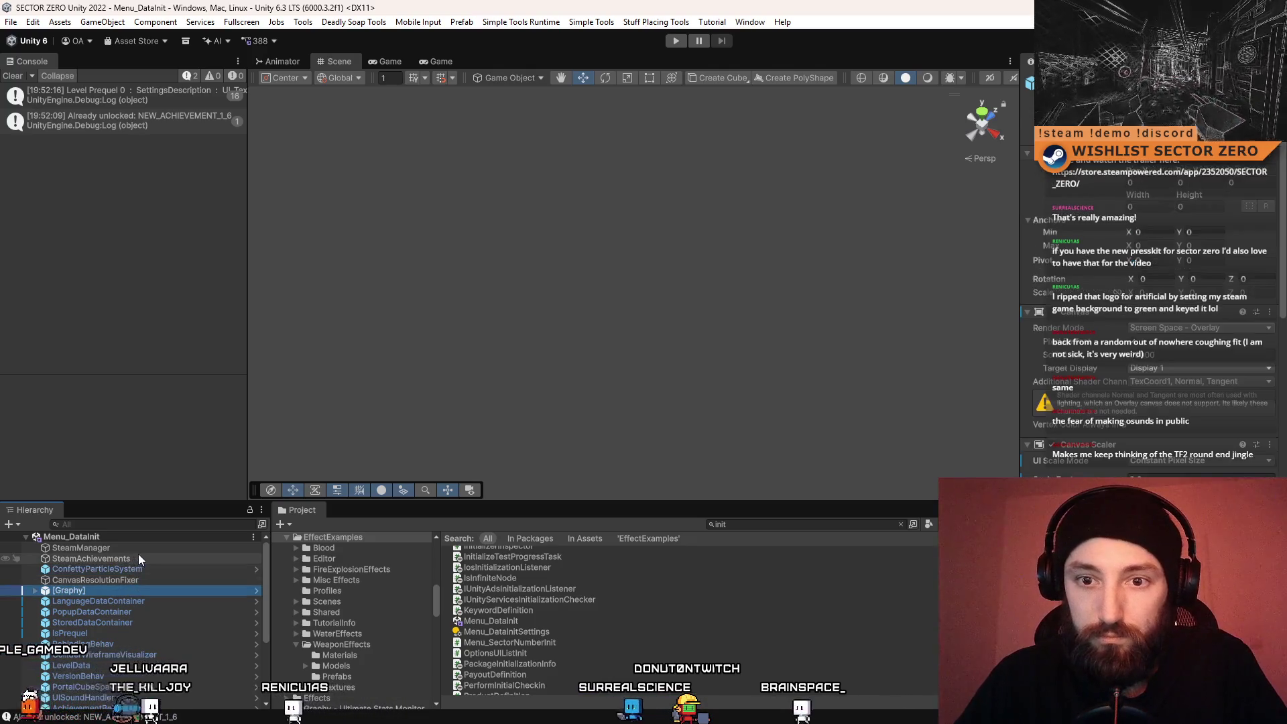
# Inspect SteamManager, PopupDataContainer, ConfettyParticleSystem and LanguageDataContainer in the Inspector
pyautogui.click(155, 549)
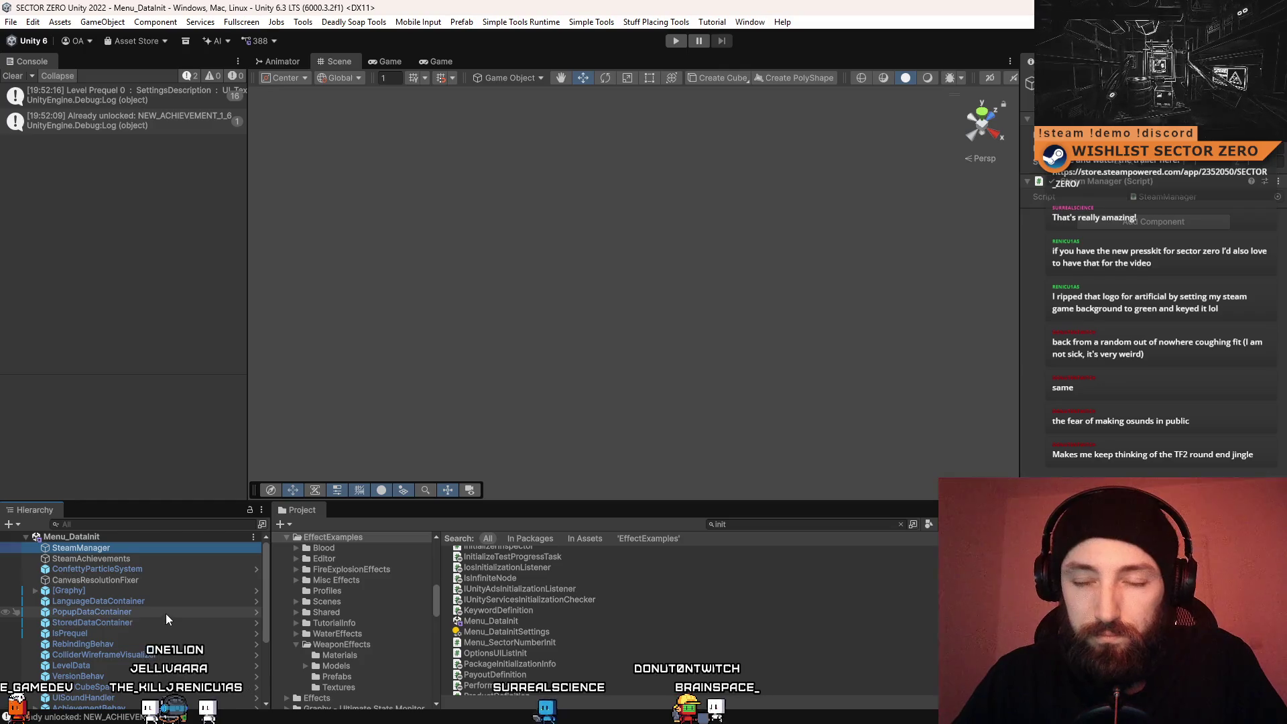
pyautogui.click(166, 613)
pyautogui.click(167, 569)
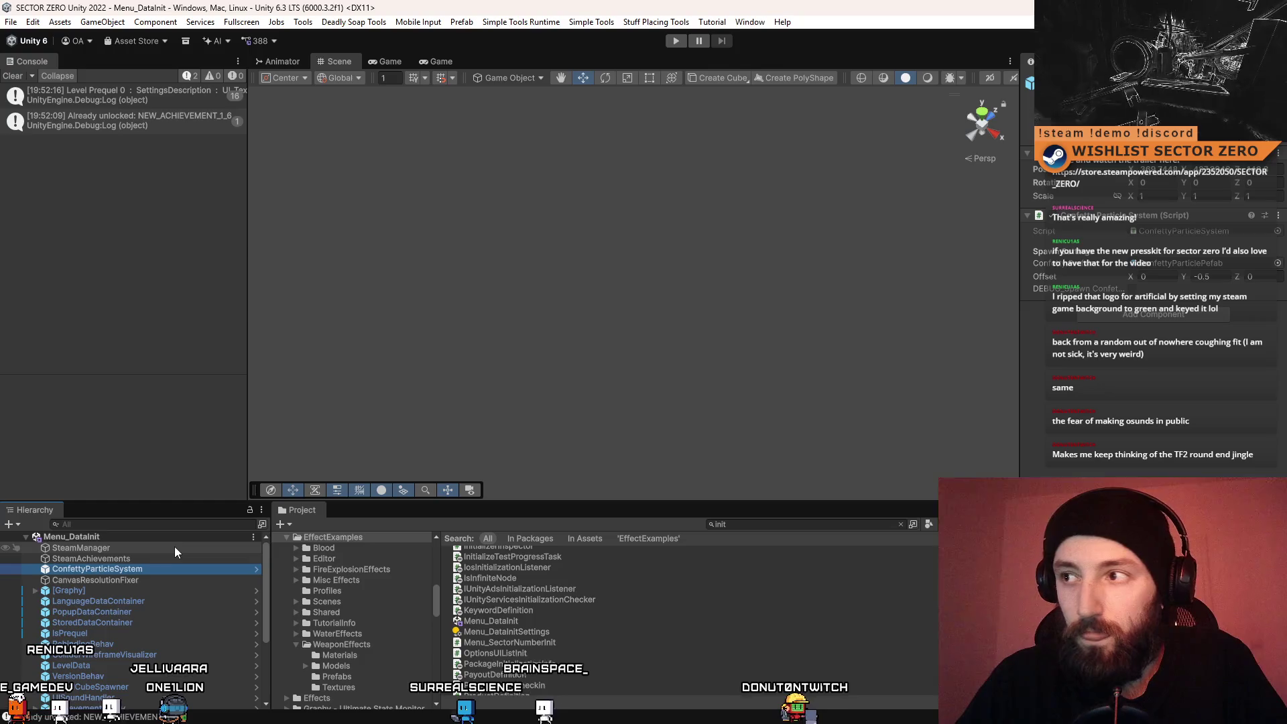
pyautogui.click(143, 602)
pyautogui.scroll(-3, 143, 606)
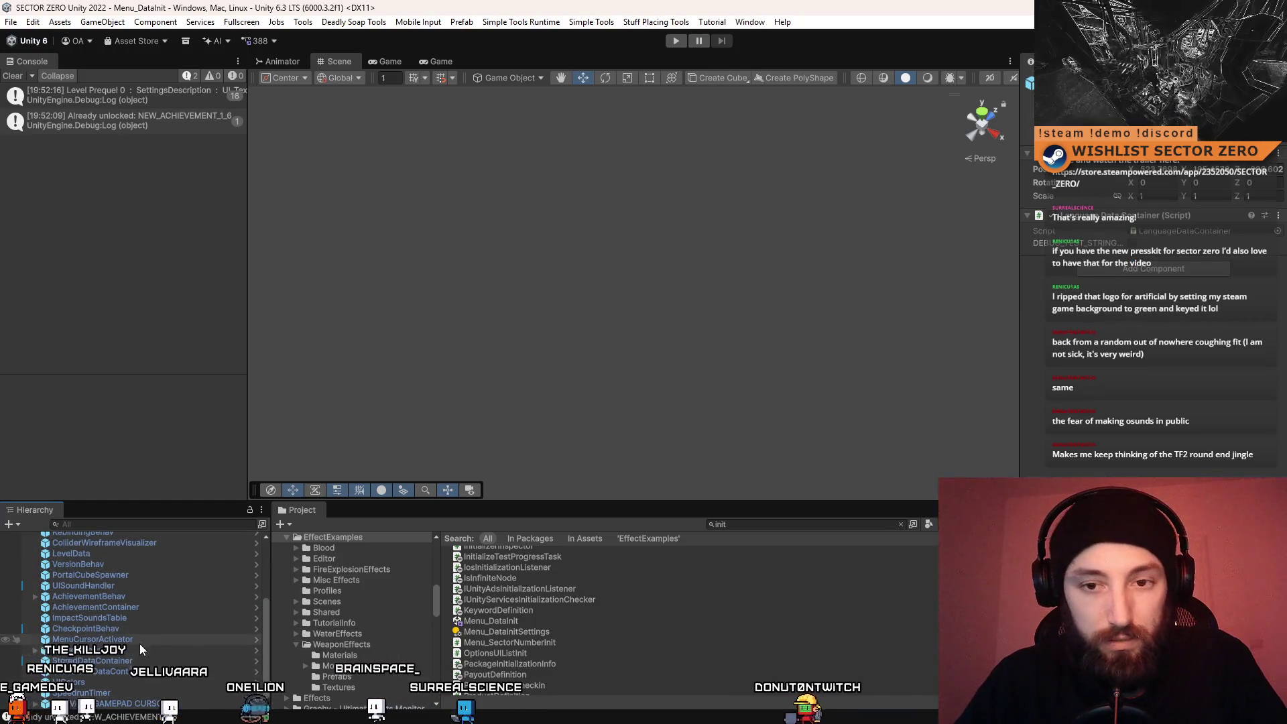
pyautogui.scroll(3, 140, 644)
pyautogui.scroll(1, 134, 594)
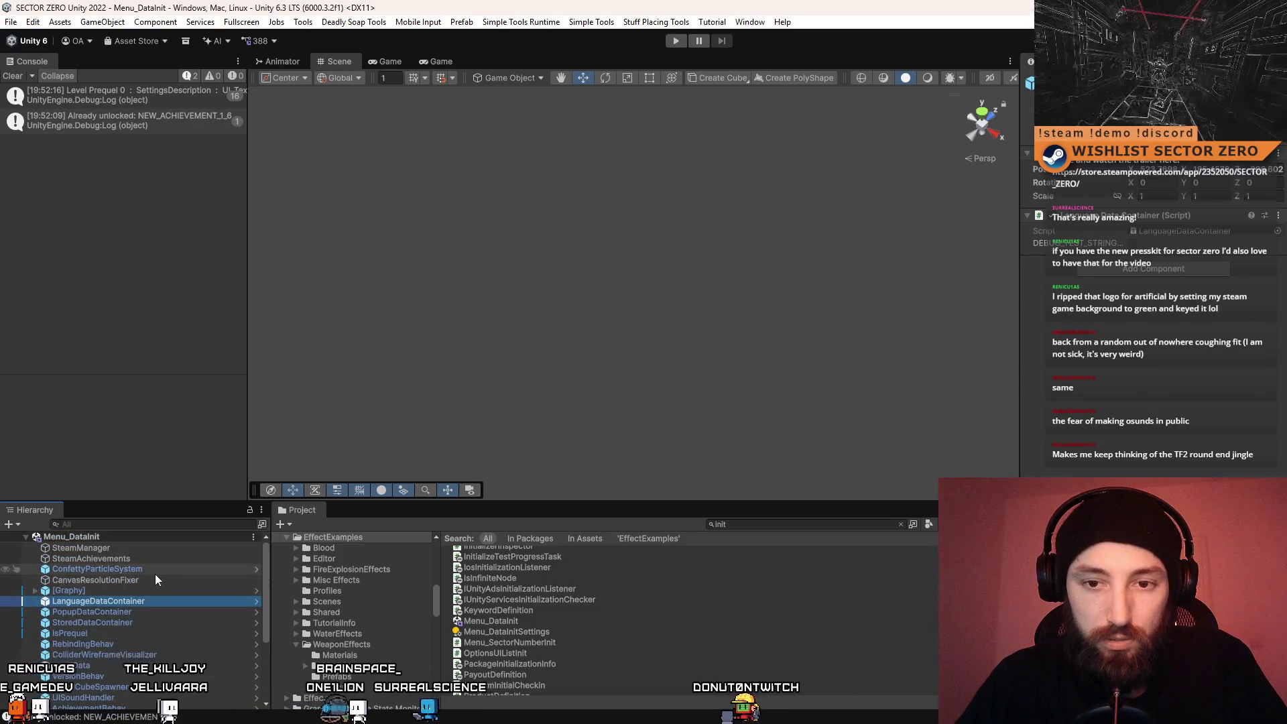
pyautogui.scroll(-3, 172, 626)
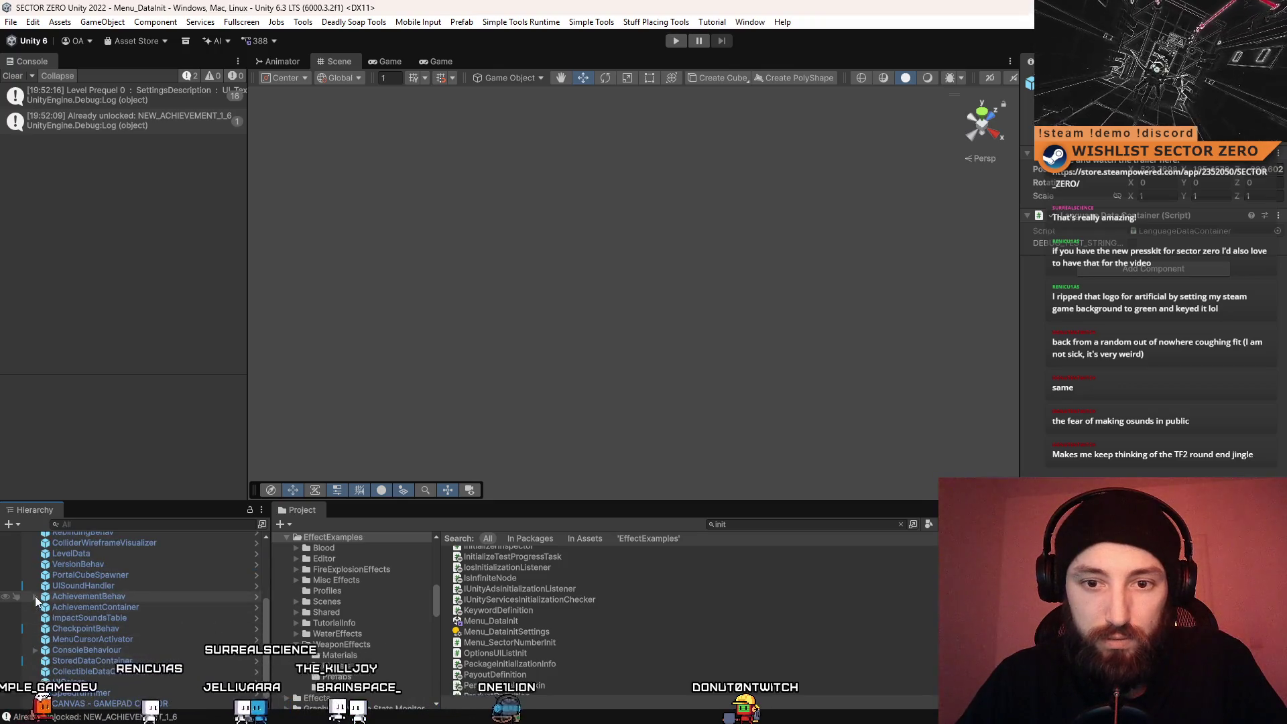
# Duplicate AchievementLikeARecordUnlockSFX under AchievementBehav and rename the copy AchievementConfettiSFX
pyautogui.click(35, 596)
pyautogui.click(181, 619)
pyautogui.hotkey('ctrl', 'd')
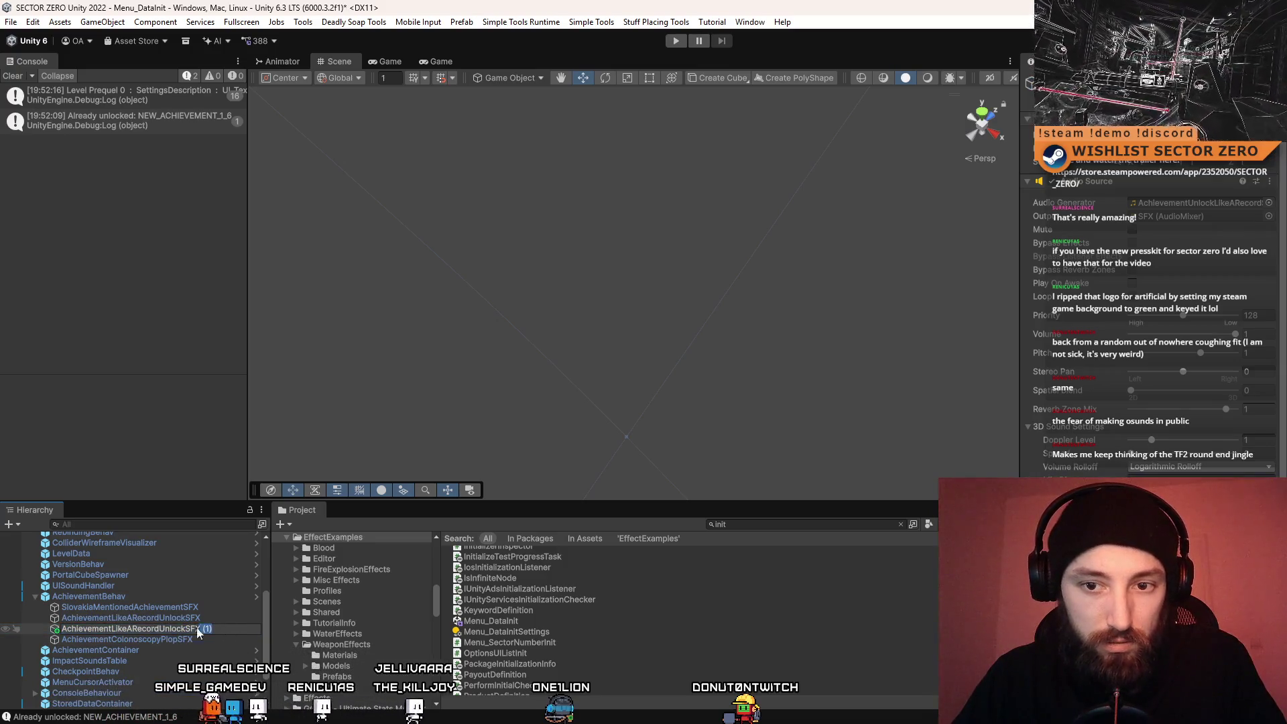
pyautogui.click(111, 628)
pyautogui.hotkey('shift', 'End')
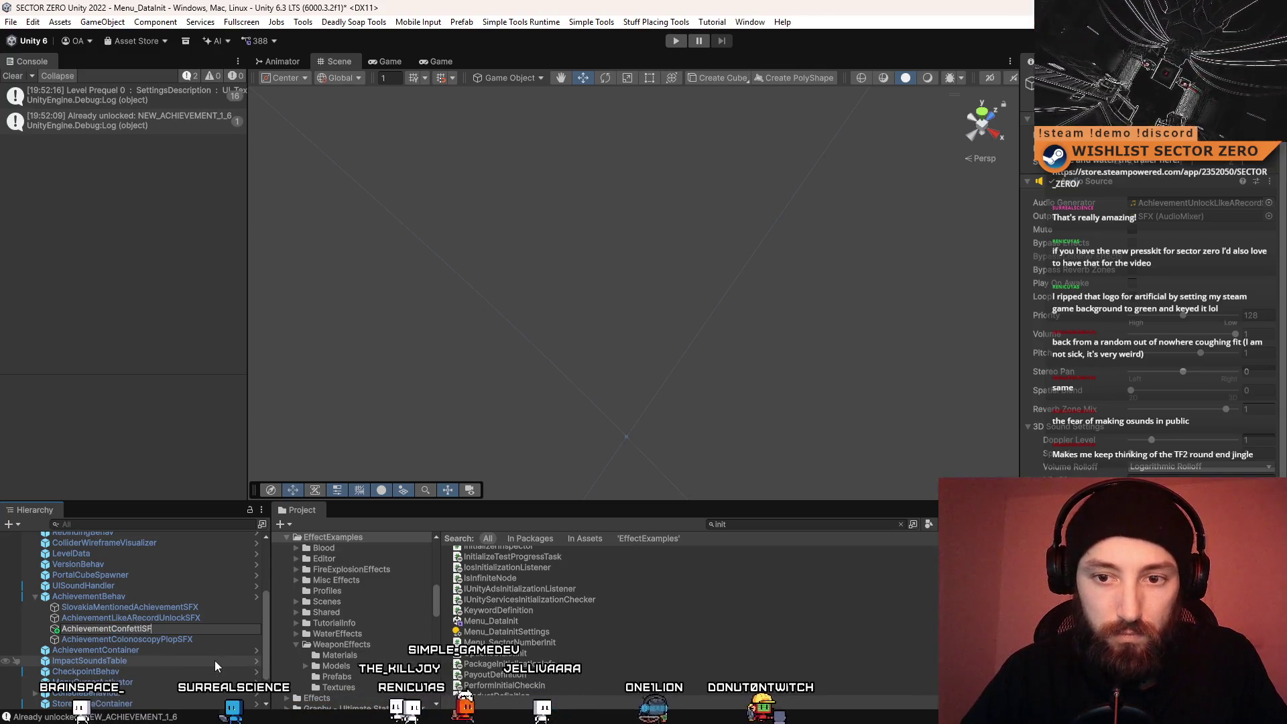
pyautogui.write('SFX')
pyautogui.press('Return')
# Rename SlovakiaMentionedAchievementSFX to AchievementSlovakiaMentionedSFX
pyautogui.click(213, 607)
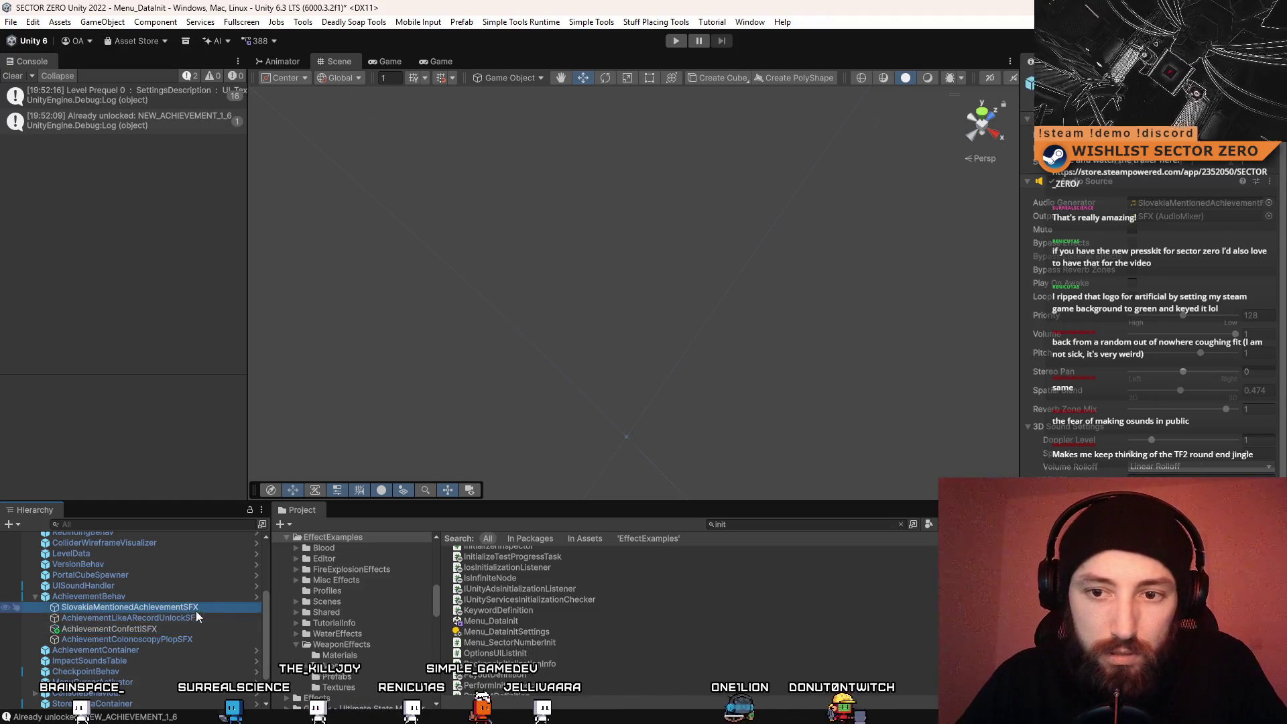
pyautogui.click(177, 614)
pyautogui.click(102, 607)
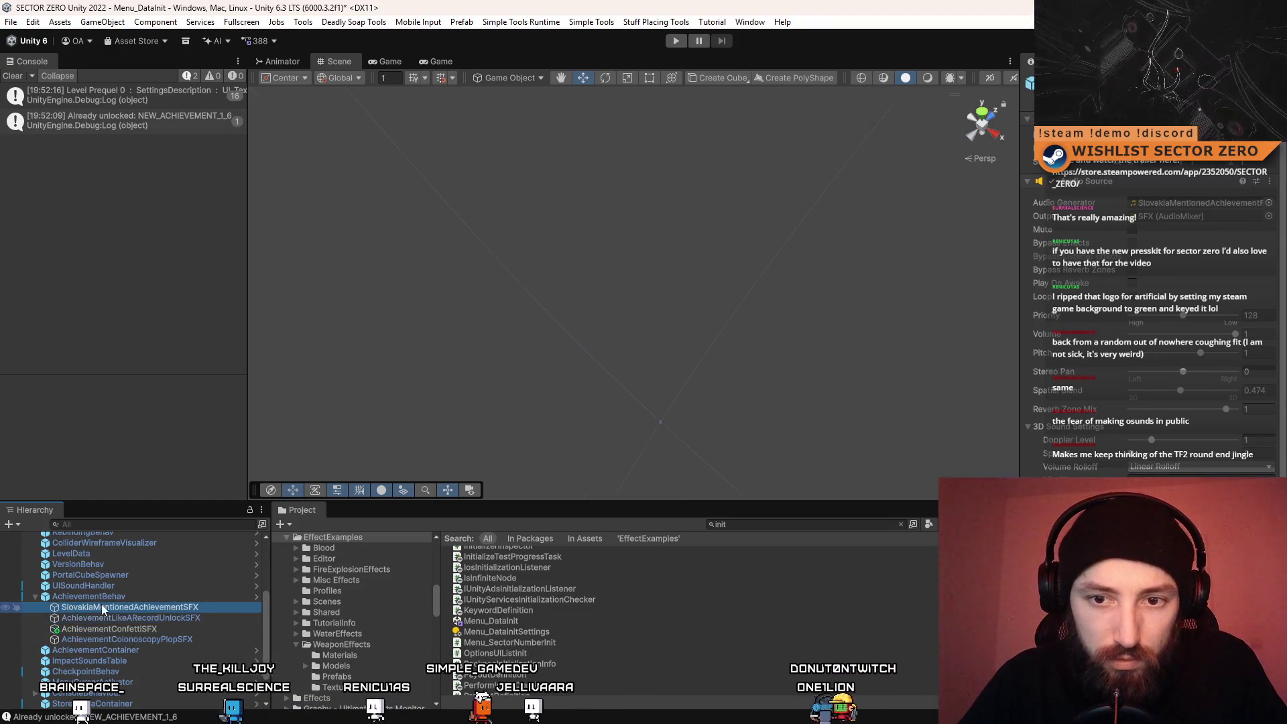
pyautogui.click(67, 607)
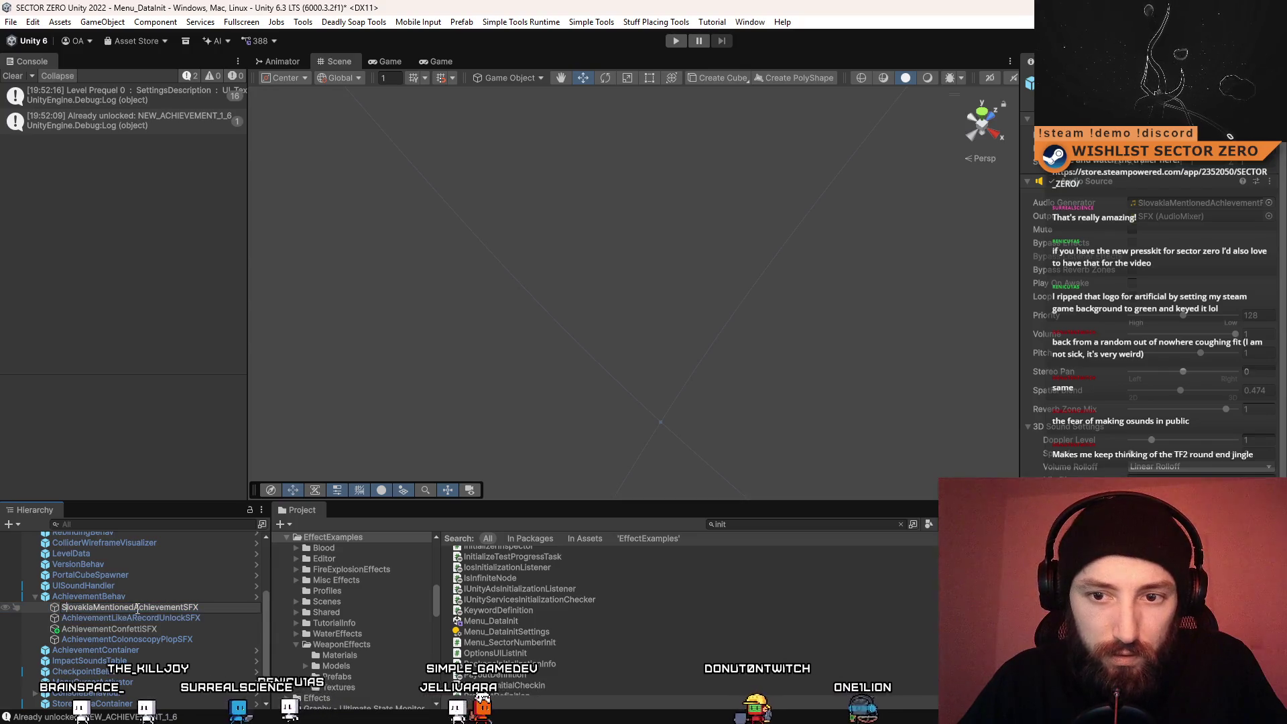
pyautogui.click(183, 608)
pyautogui.moveTo(183, 608); pyautogui.dragTo(138, 611)
pyautogui.press('BackSpace')
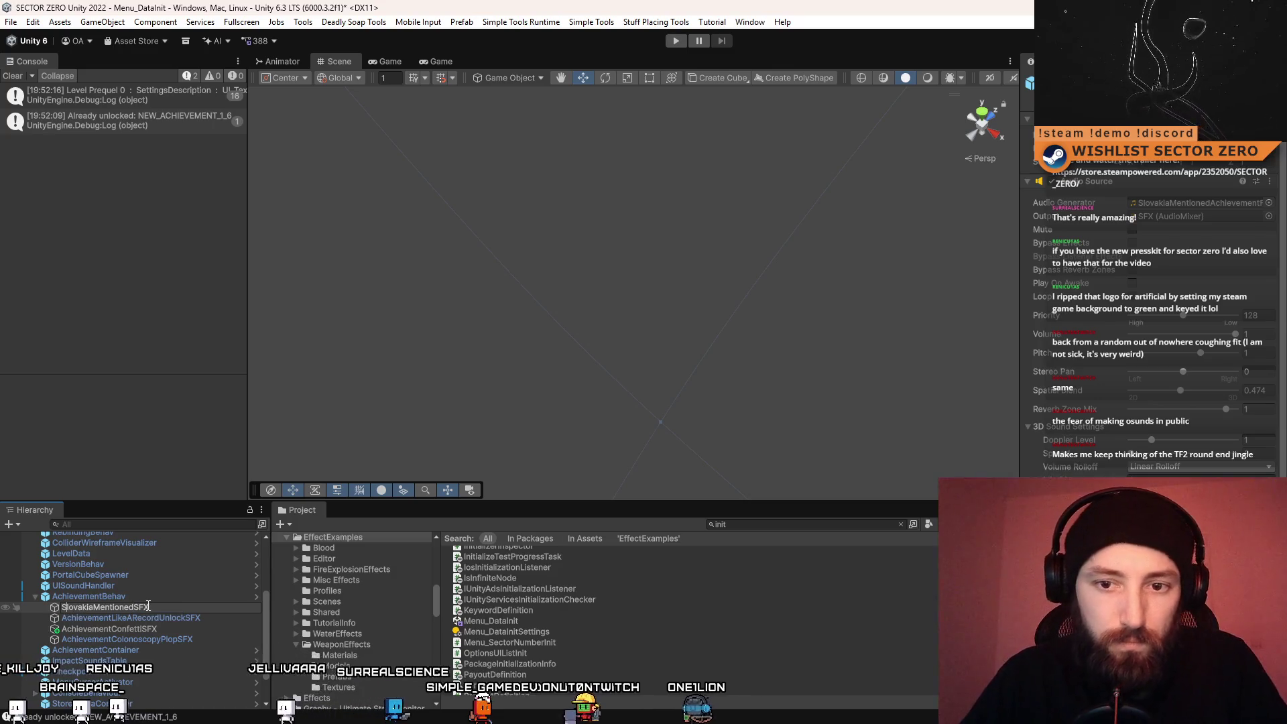
pyautogui.write('Achievement')
pyautogui.press('Return')
pyautogui.click(176, 617)
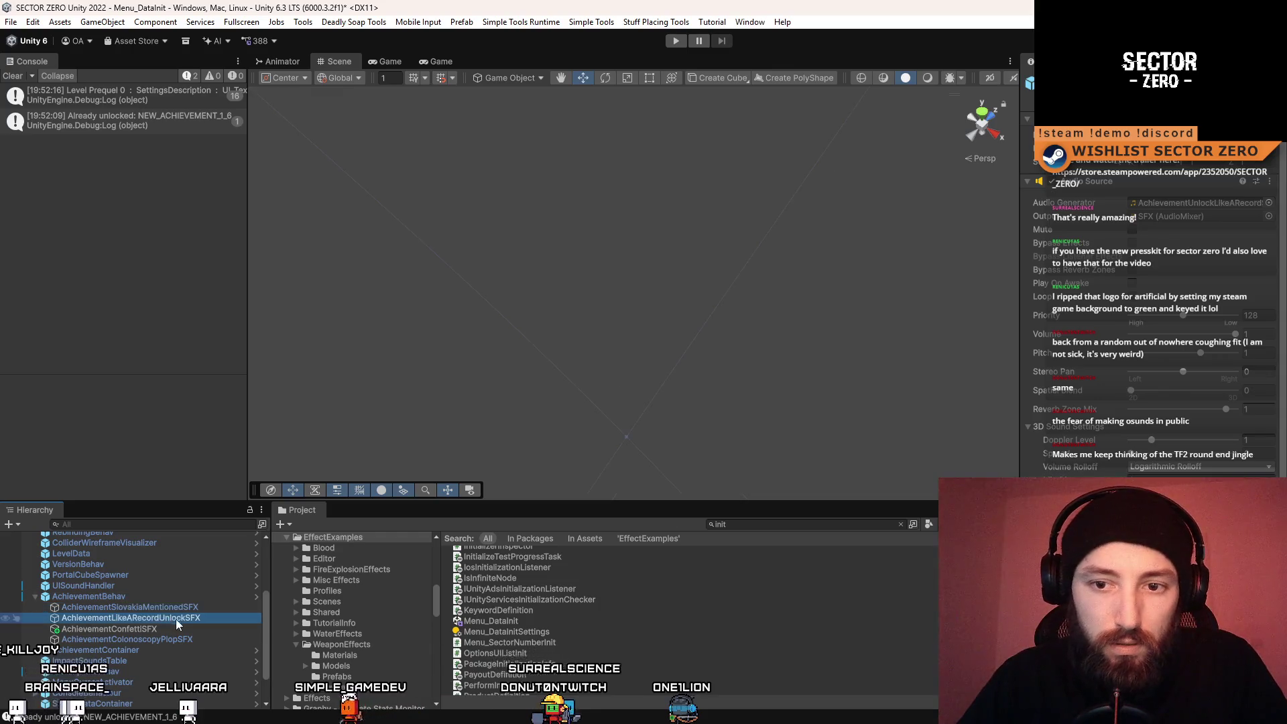
pyautogui.click(176, 607)
pyautogui.click(179, 597)
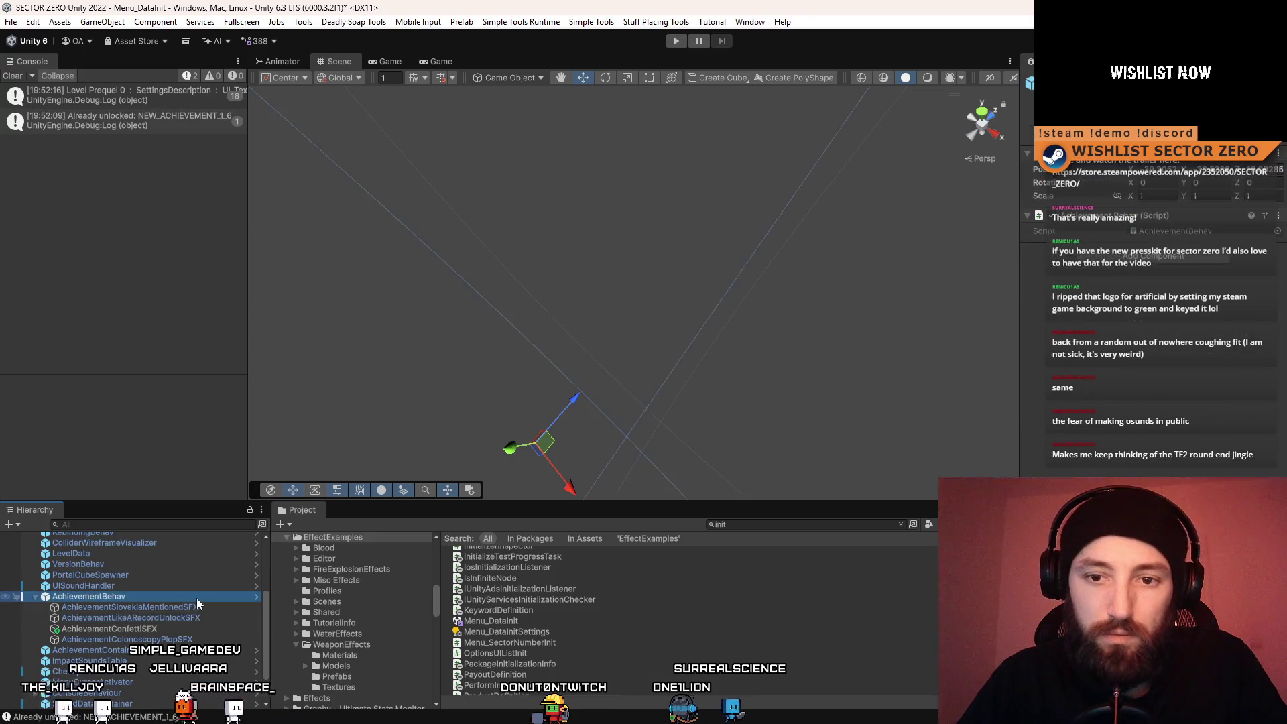
# Apply AchievementBehav's prefab overrides, then open AchievementUnlock_BudeTamSlovencina from an 'achievement' search
pyautogui.click(1234, 140)
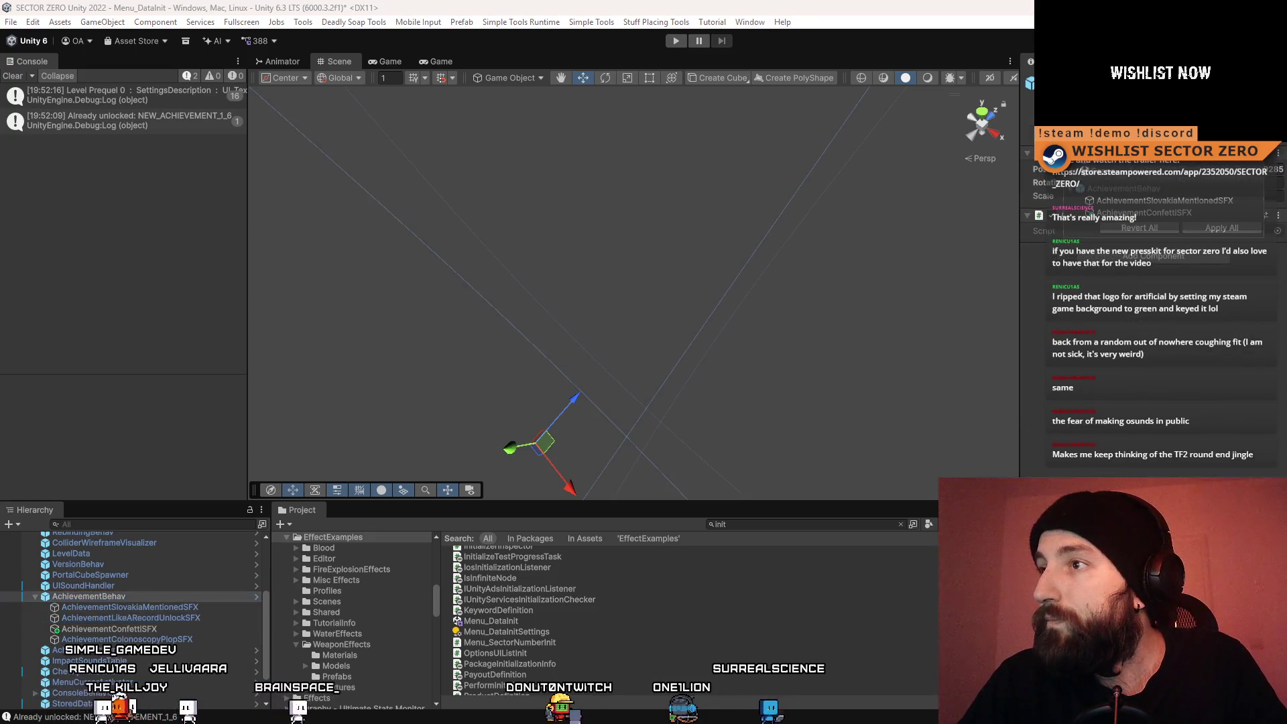
pyautogui.click(1230, 230)
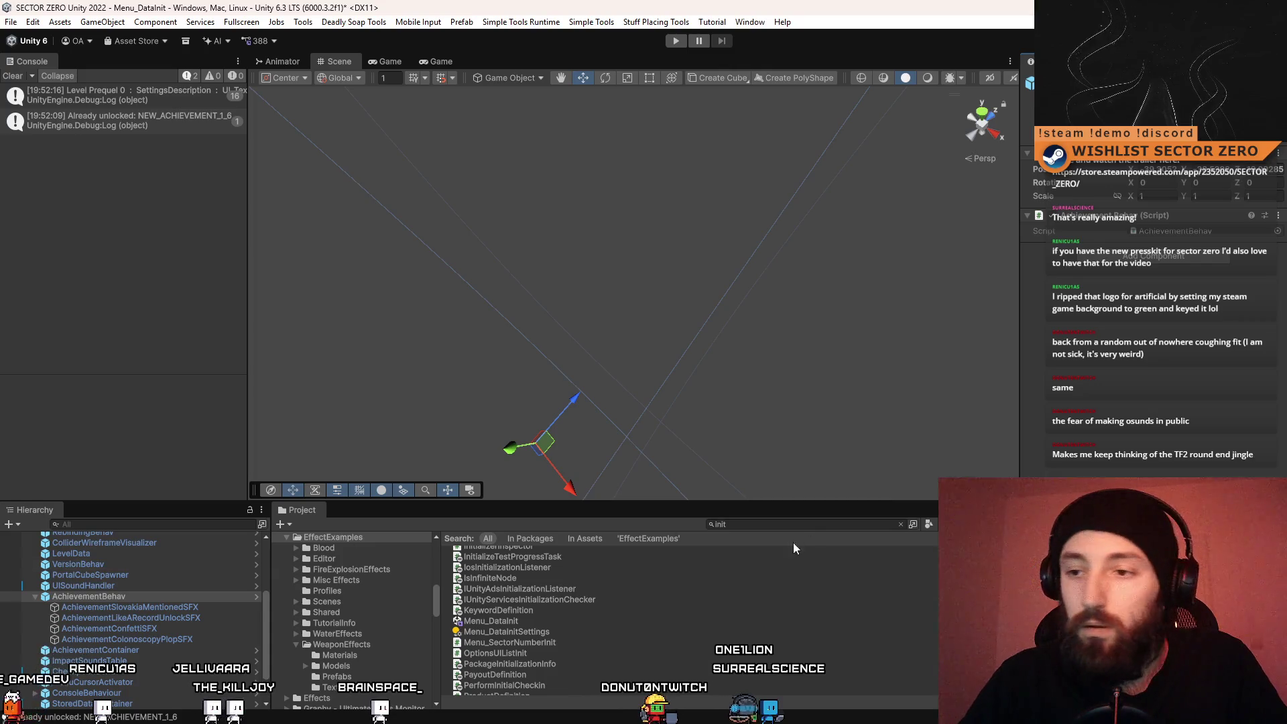
pyautogui.click(783, 524)
pyautogui.write('slovakia')
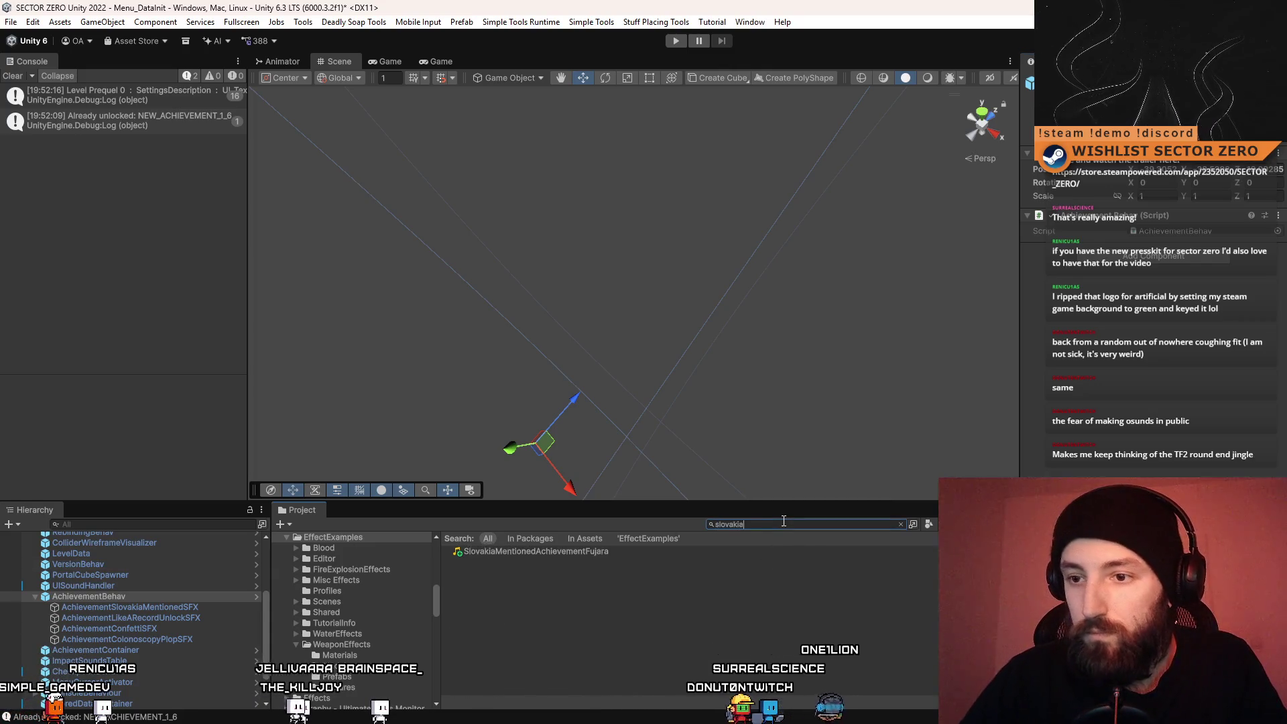
pyautogui.press('BackSpace')
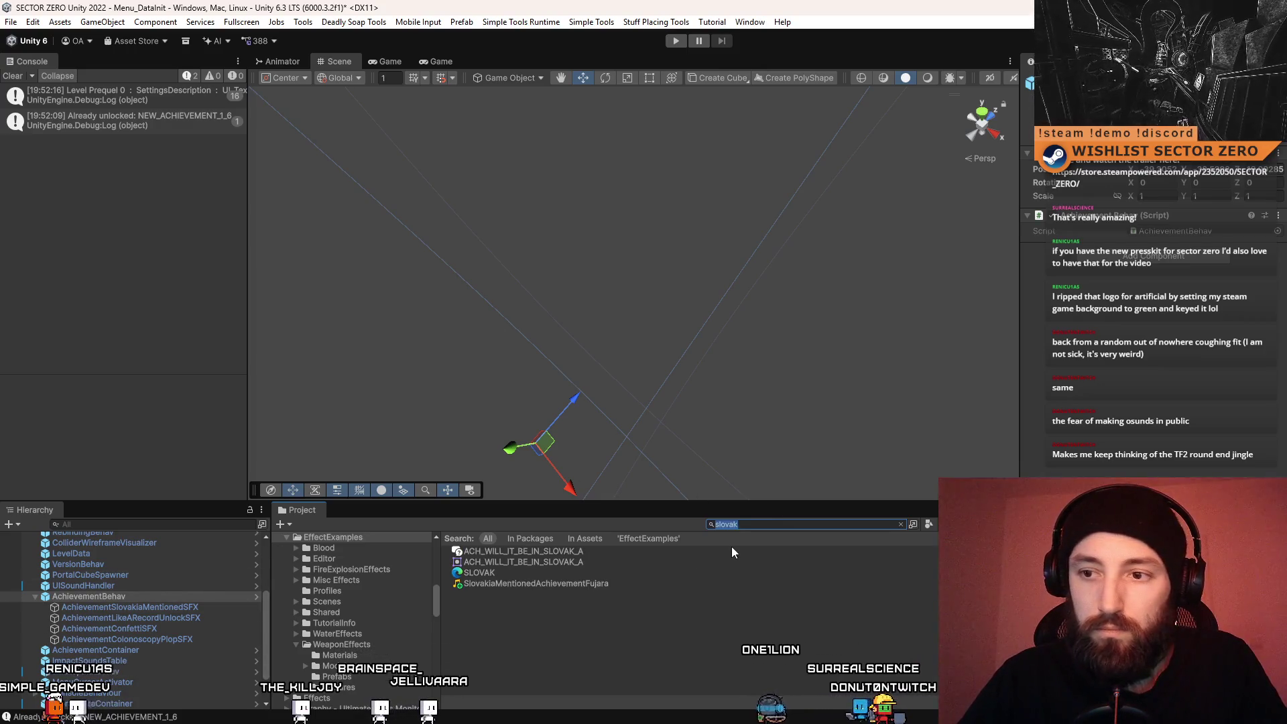
pyautogui.write('achievement')
pyautogui.scroll(-4, 697, 569)
pyautogui.click(638, 621)
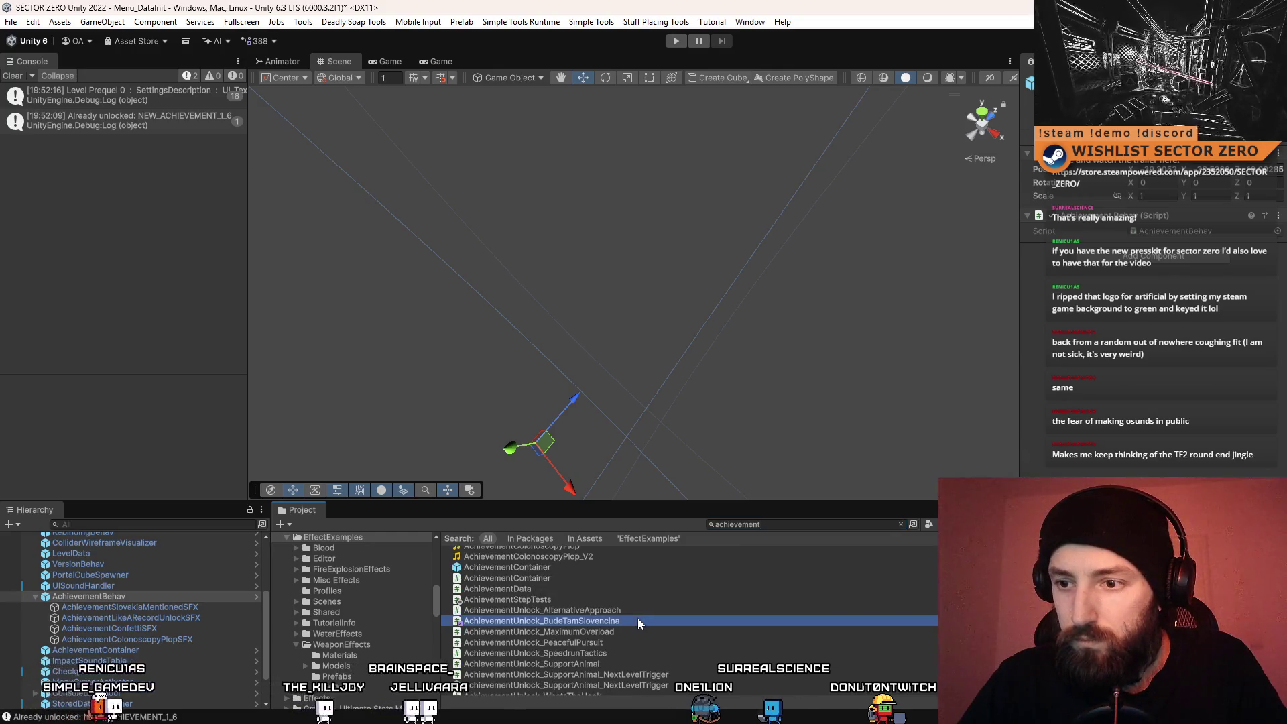
pyautogui.doubleClick(638, 621)
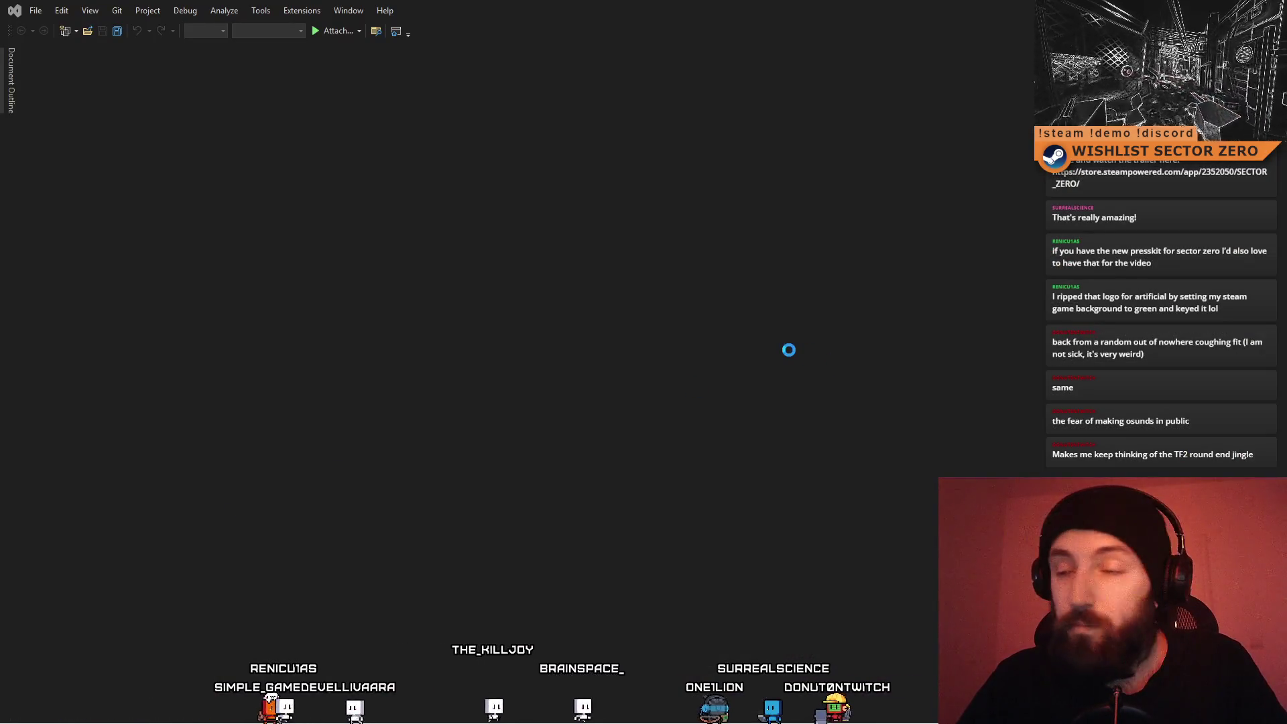
# Replace the sound name on line 63 with AchievementSlovakiaMentionedSFX and save
pyautogui.click(503, 222)
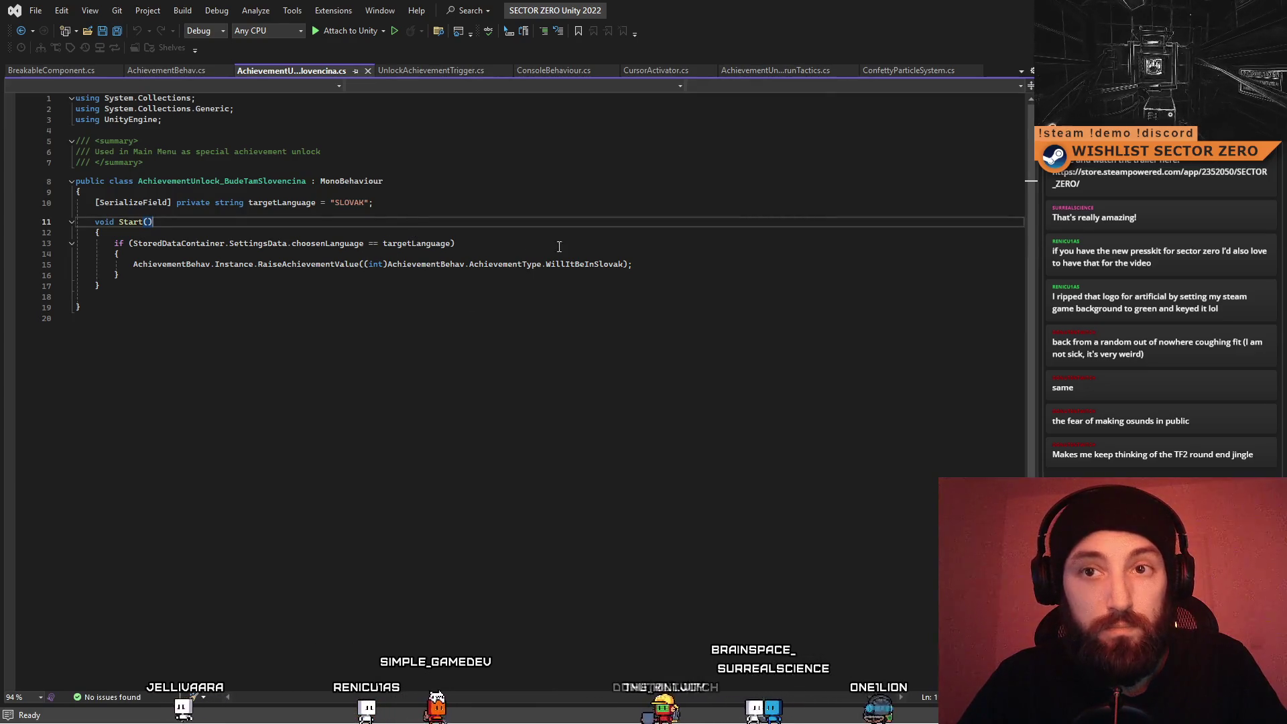
pyautogui.click(163, 72)
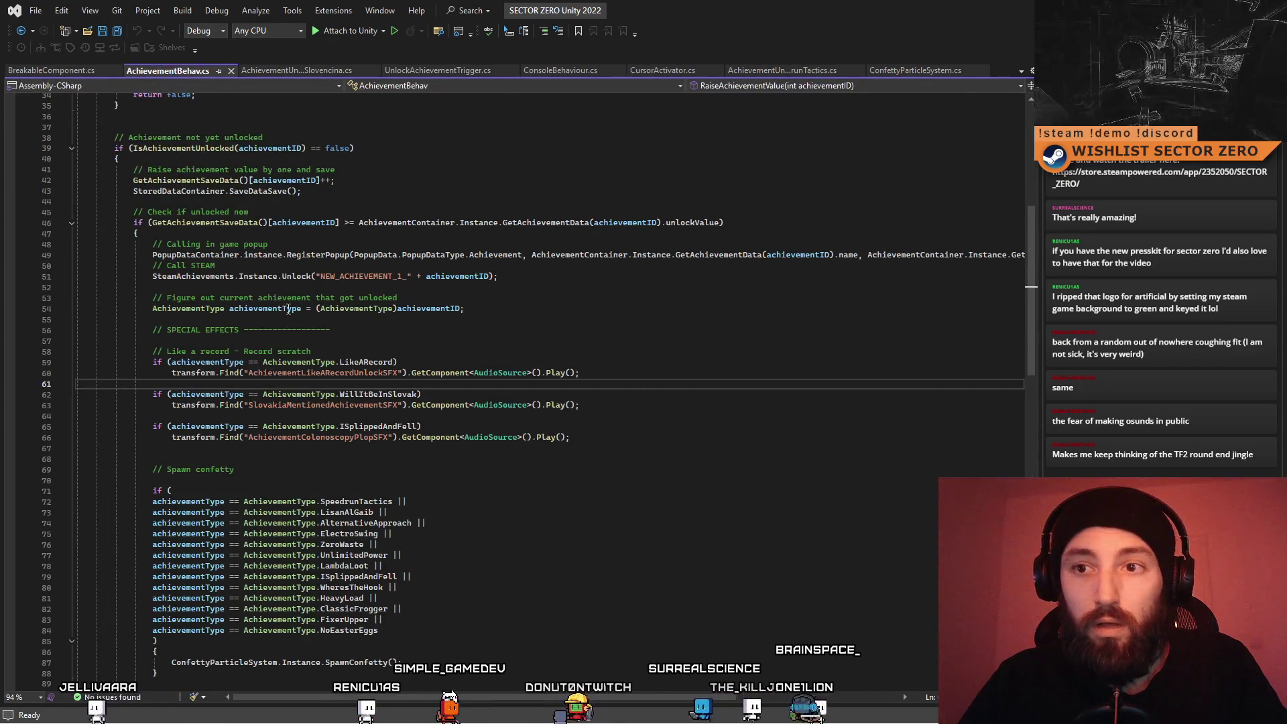
pyautogui.doubleClick(317, 405)
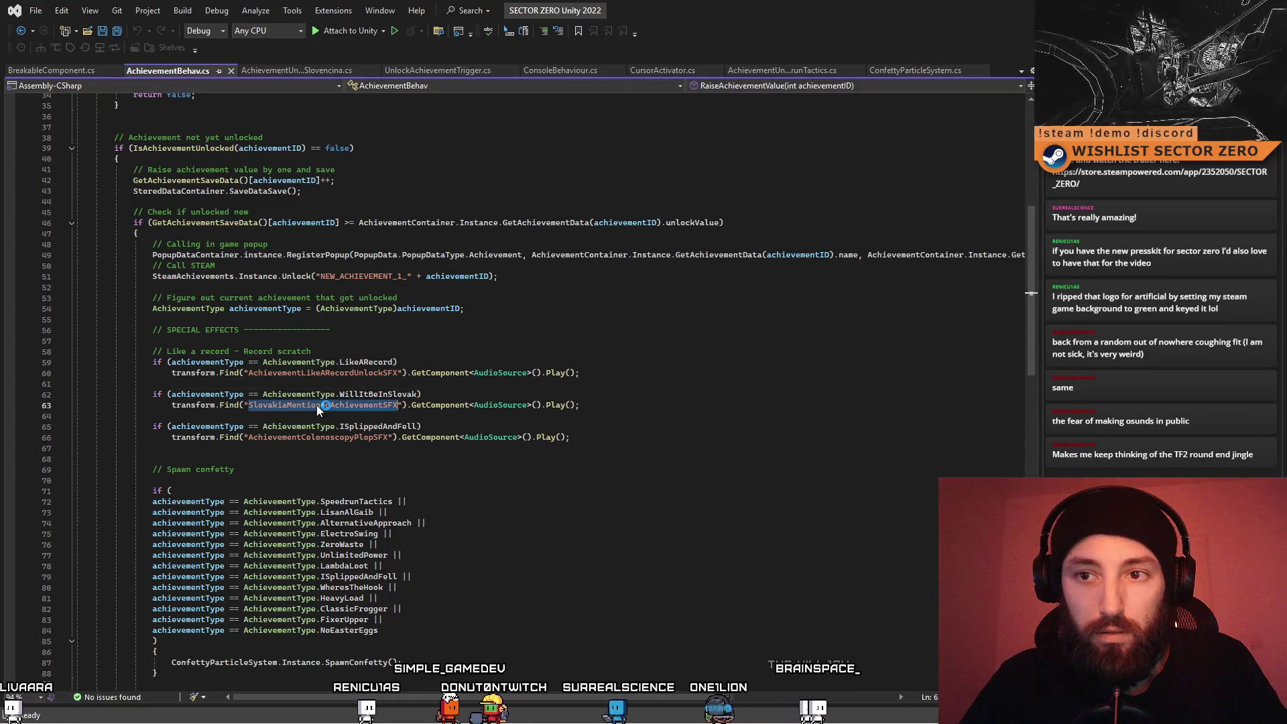
pyautogui.write('AchievementSlovakiaMentionedSFX')
pyautogui.hotkey('ctrl', 's')
# Copy the sound-play line 66 above the SpawnConfetty() call and return to Unity
pyautogui.click(261, 448)
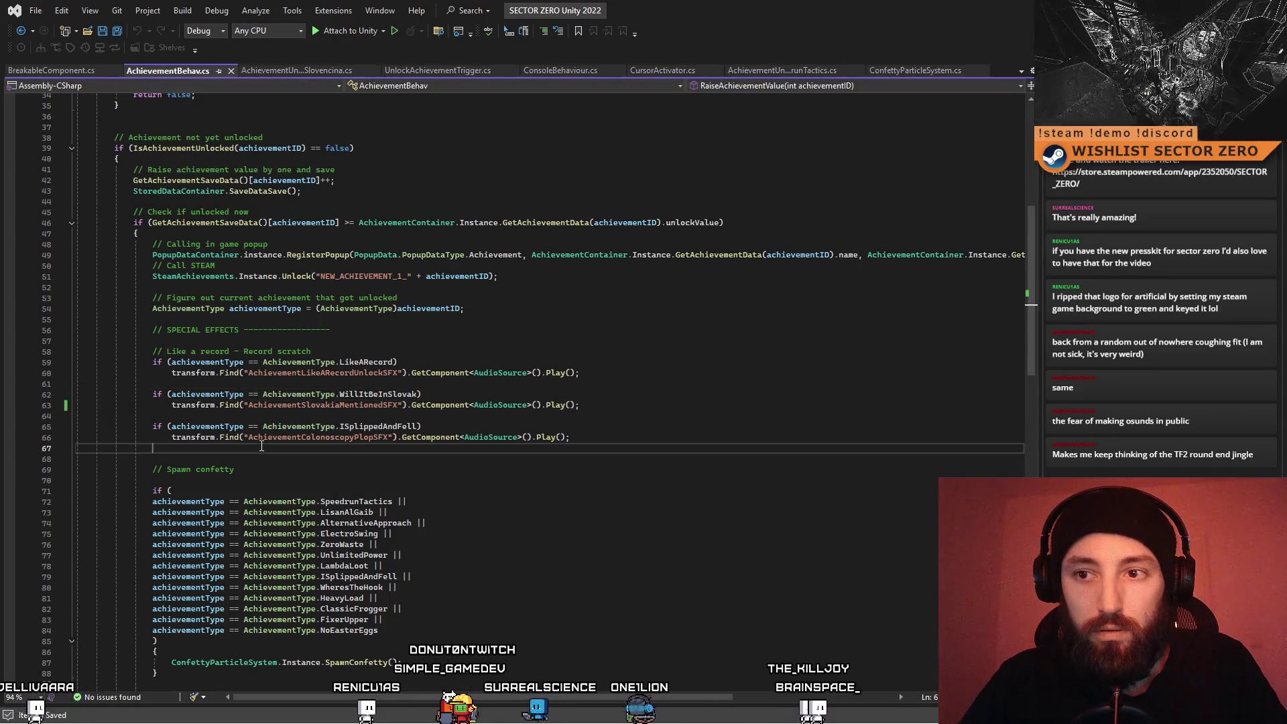
pyautogui.scroll(-3, 443, 445)
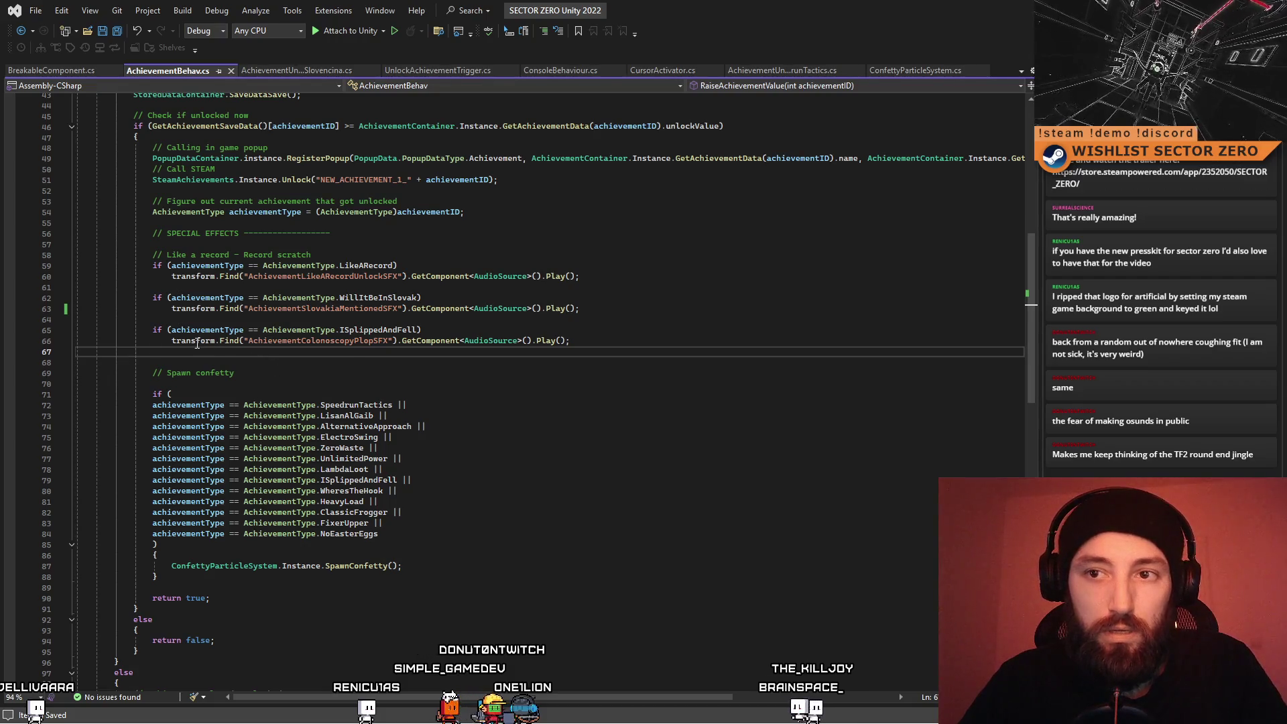
pyautogui.moveTo(172, 340); pyautogui.dragTo(571, 341)
pyautogui.hotkey('ctrl', 'c')
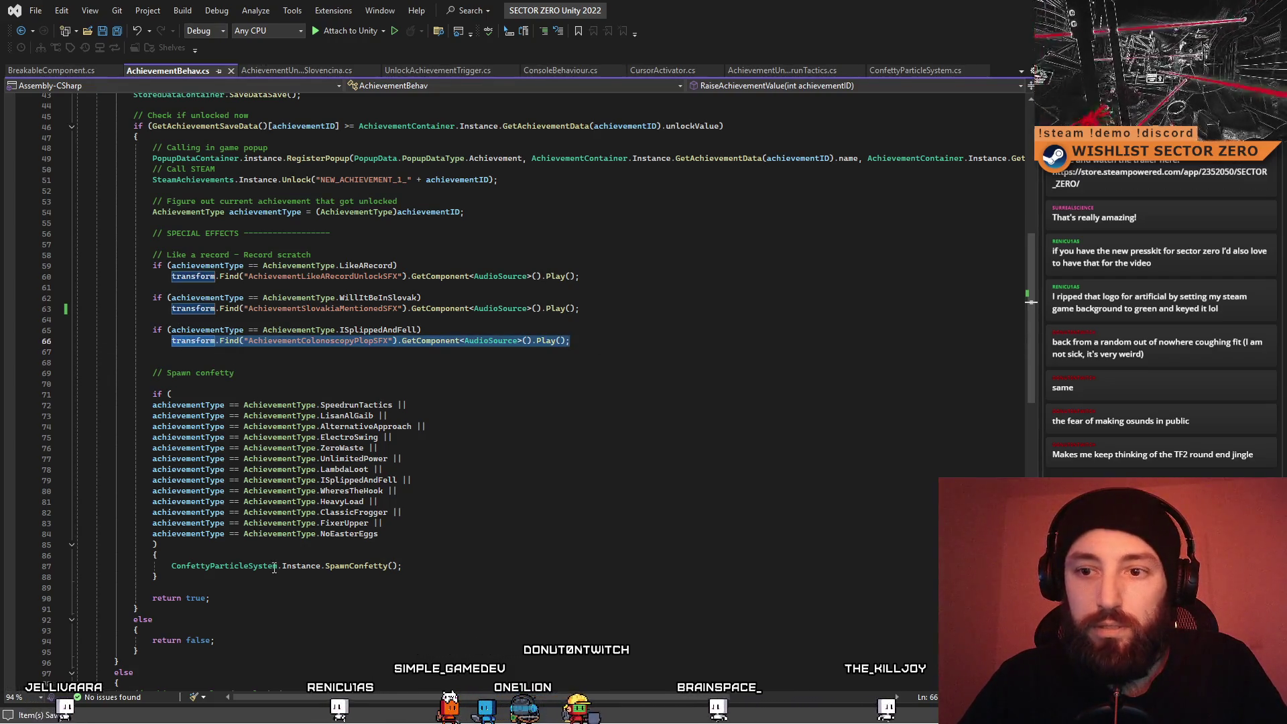
pyautogui.click(288, 560)
pyautogui.hotkey('ctrl', 'v')
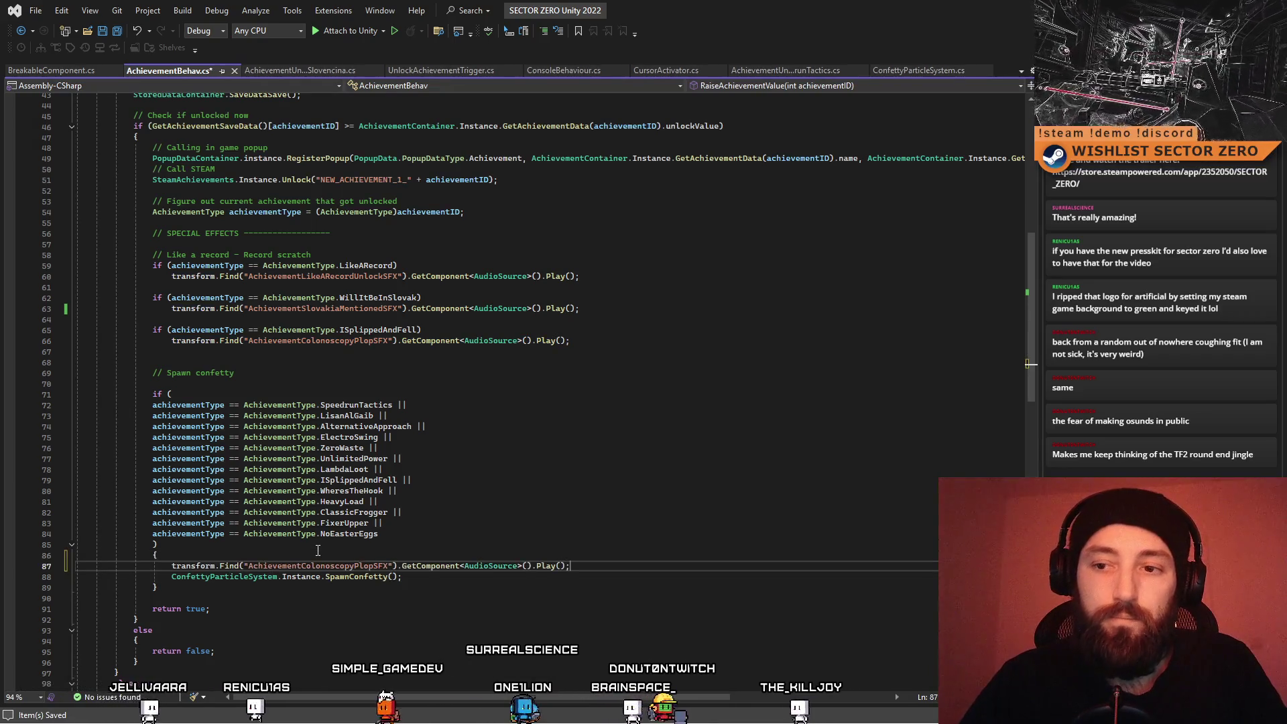
pyautogui.hotkey('alt', 'Tab')
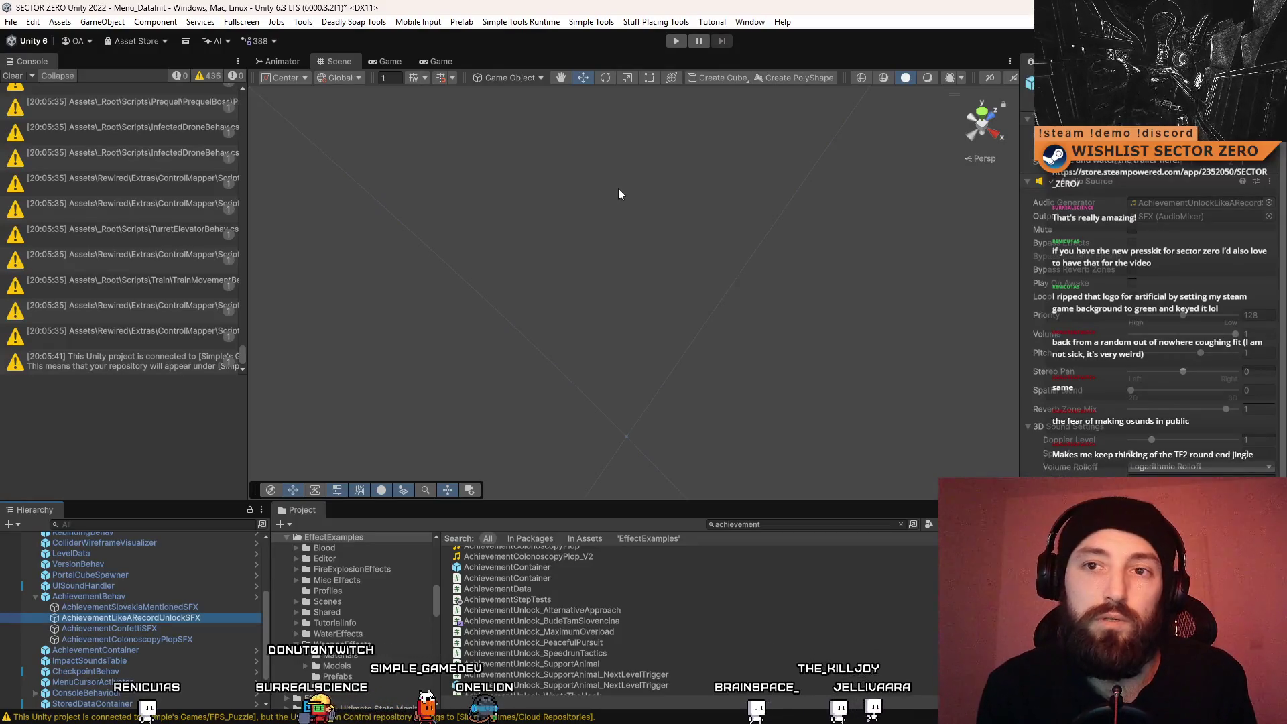
# Run the game in play mode fullscreen with a cleared Console, then switch to the browser
pyautogui.click(23, 77)
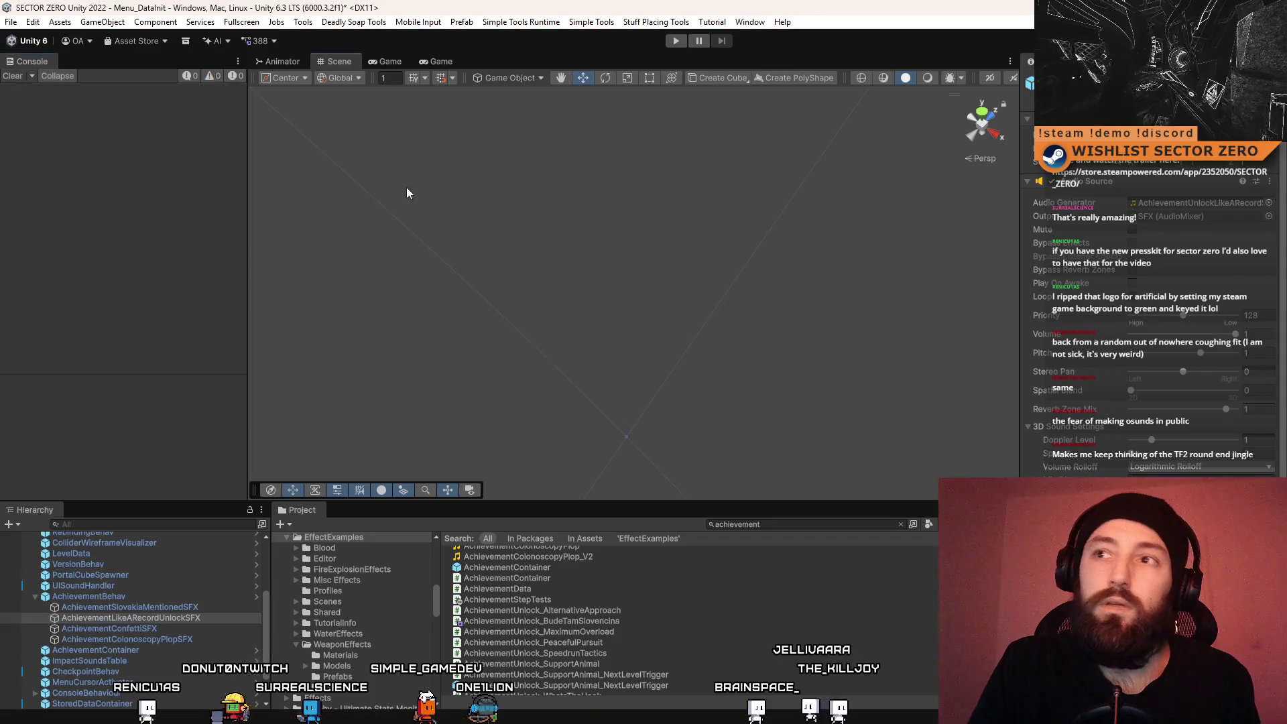
pyautogui.click(406, 187)
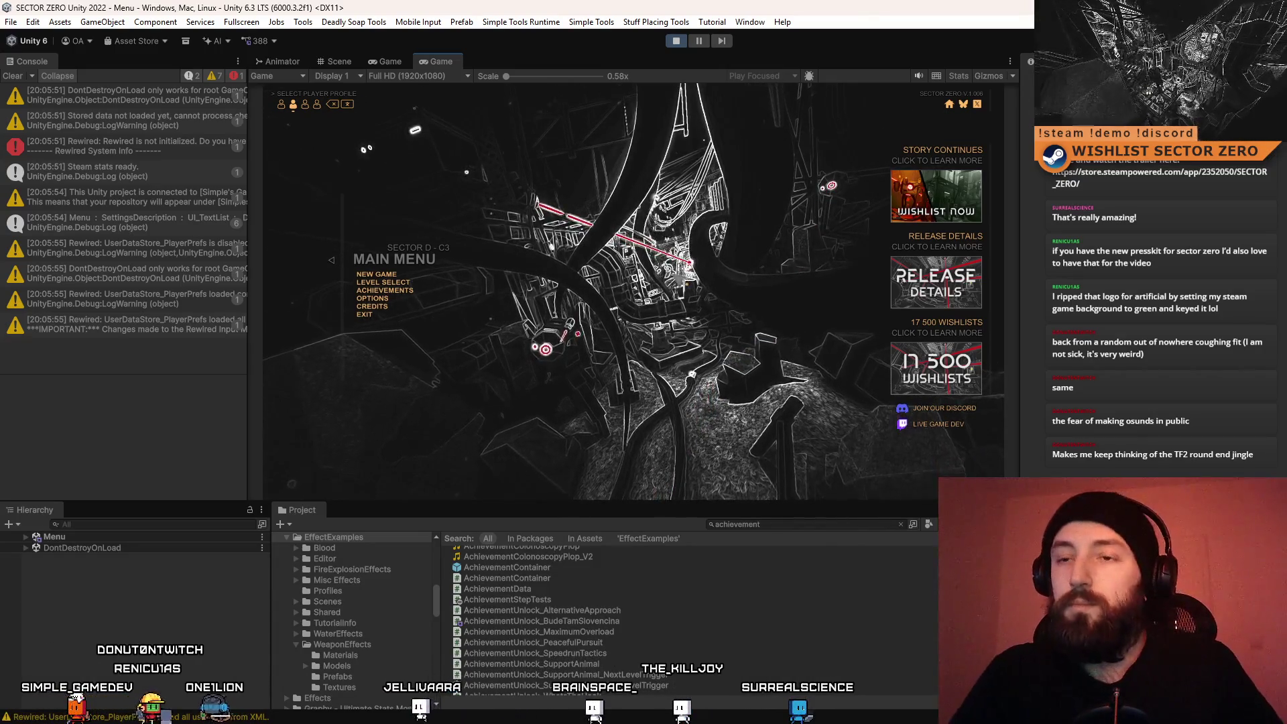
pyautogui.click(13, 75)
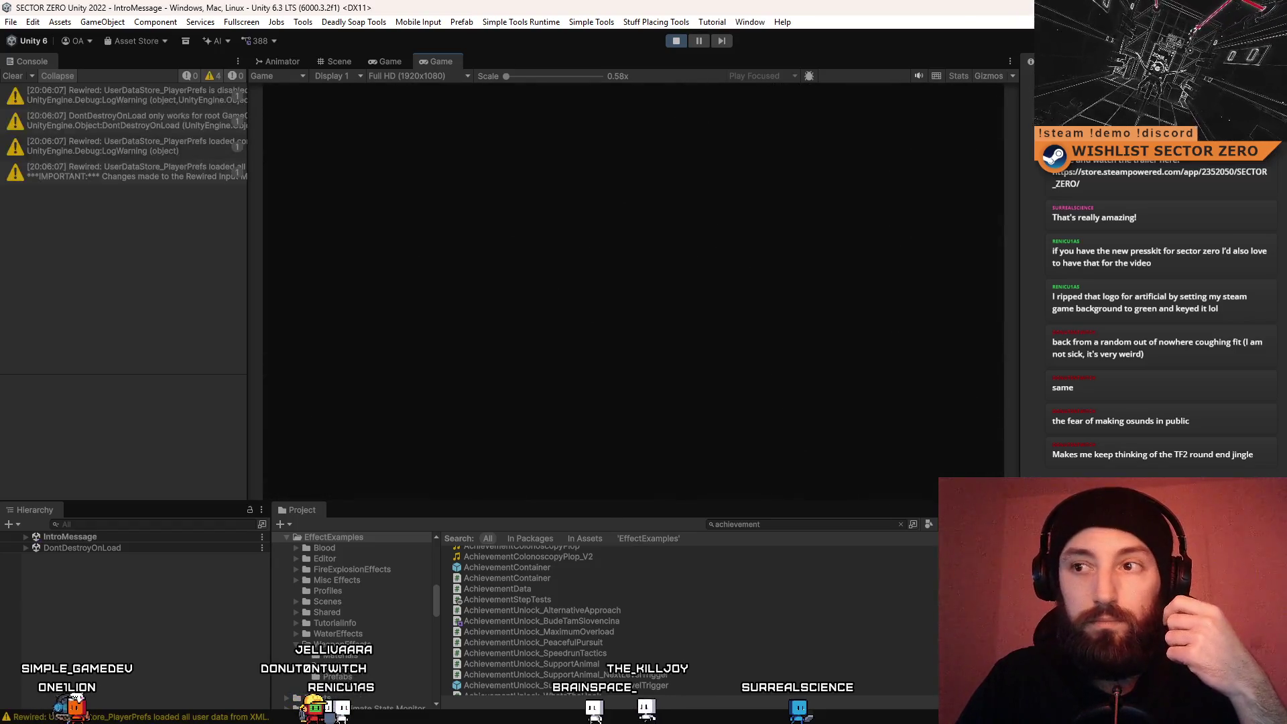
pyautogui.press('F10')
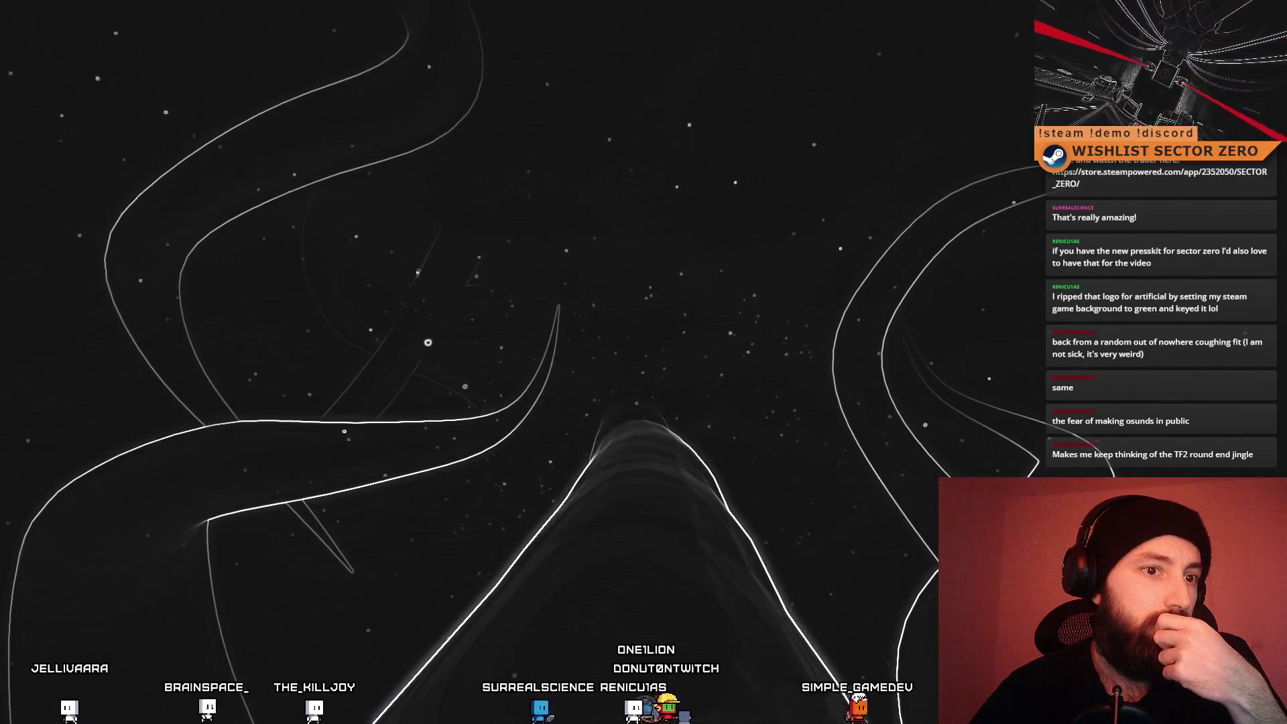
pyautogui.hotkey('alt', 'Tab')
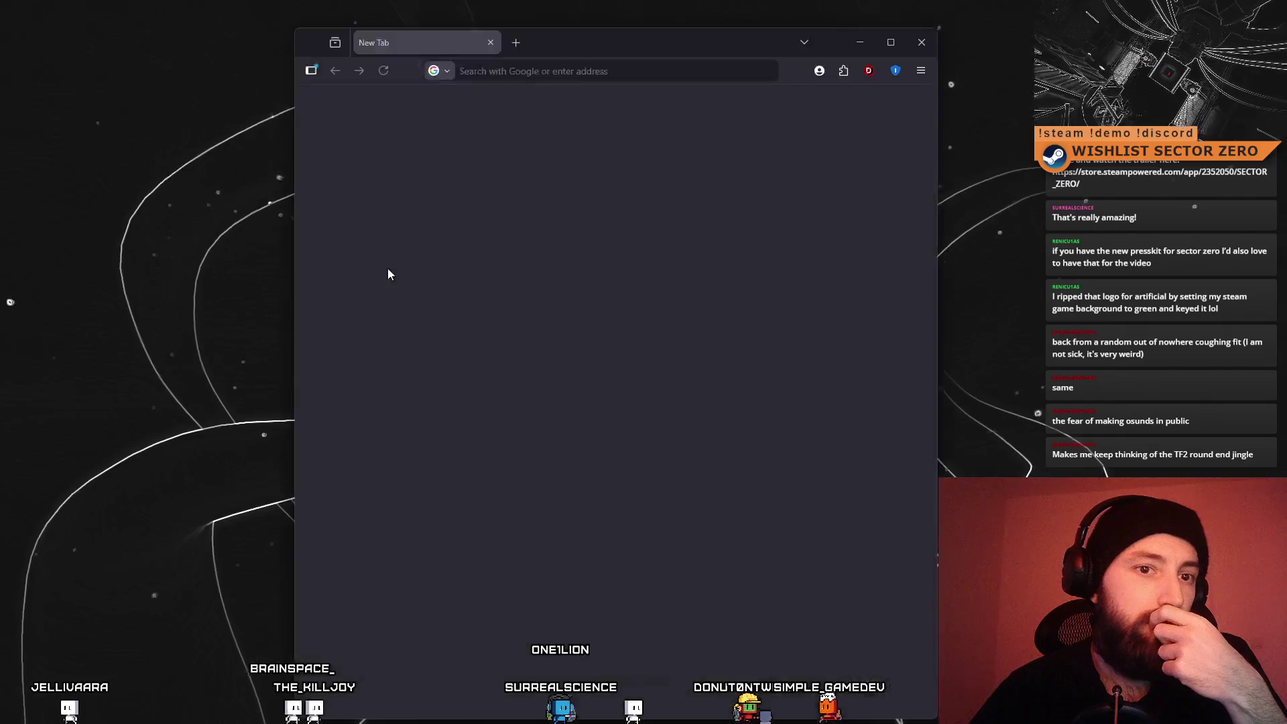
# Maximize the browser and scroll through the IndieJosh channel's Videos grid, returning to the top
pyautogui.click(890, 42)
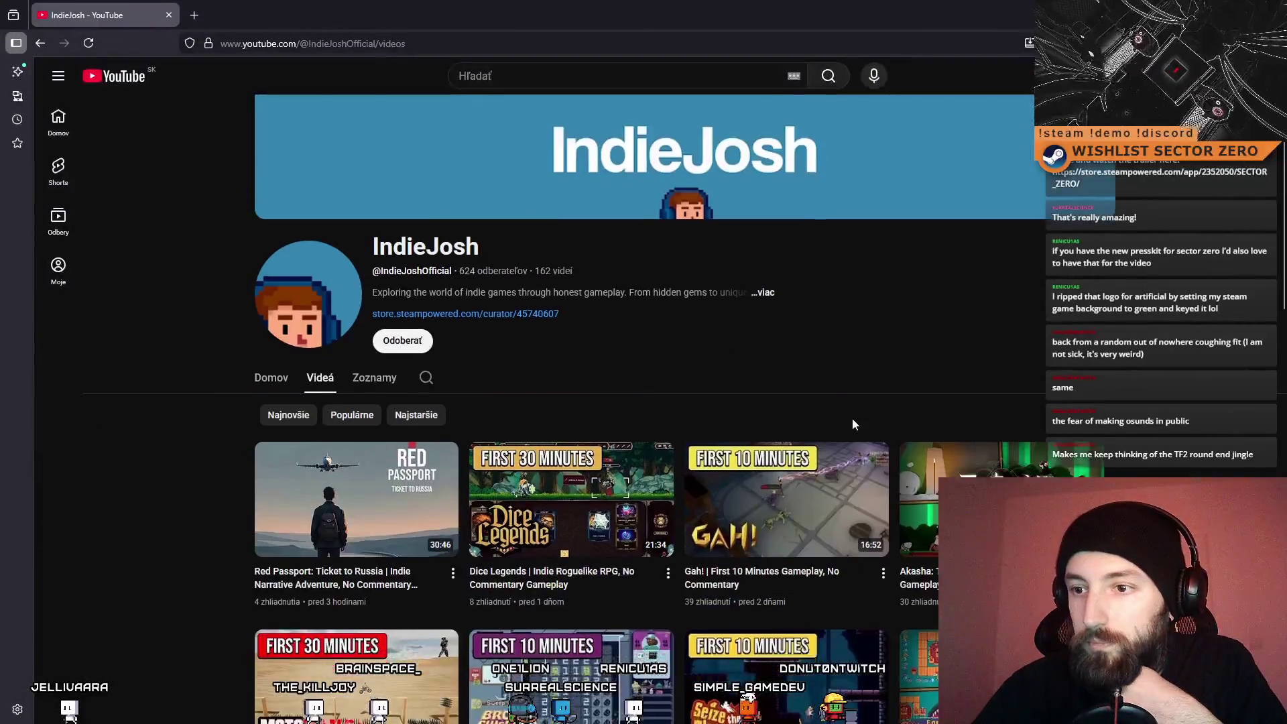
pyautogui.scroll(-4, 853, 422)
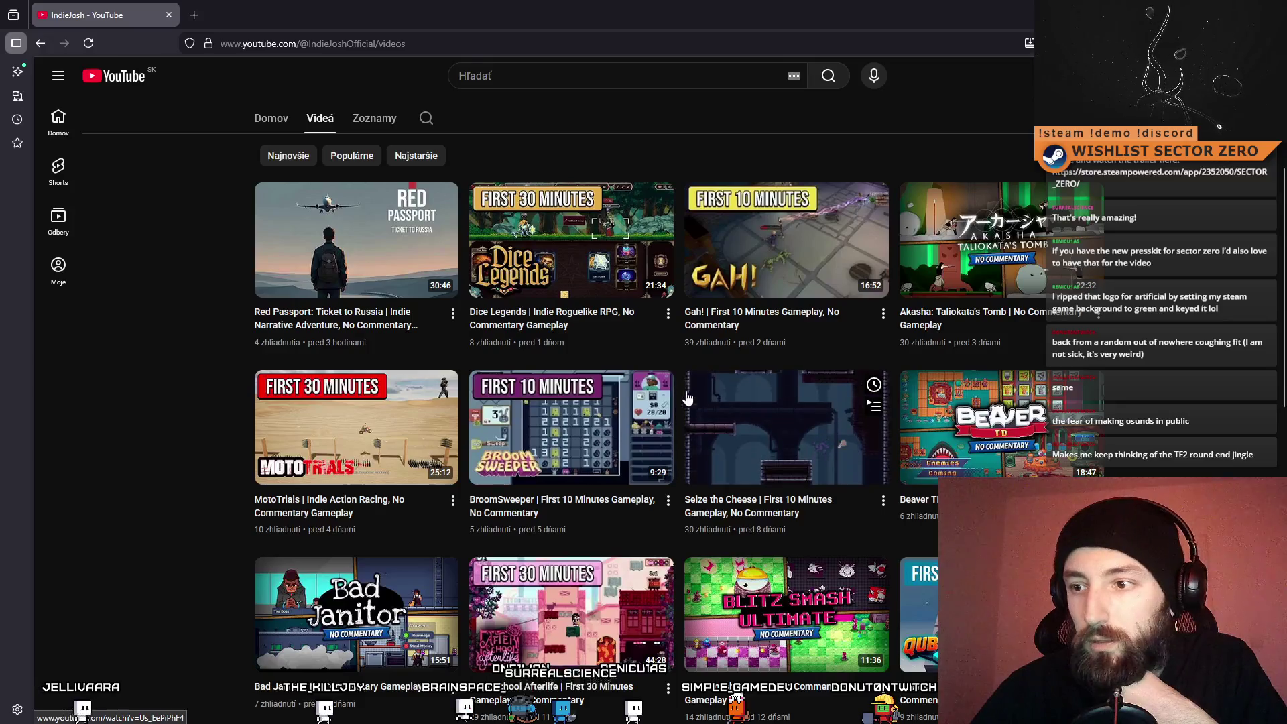
pyautogui.scroll(-2, 497, 402)
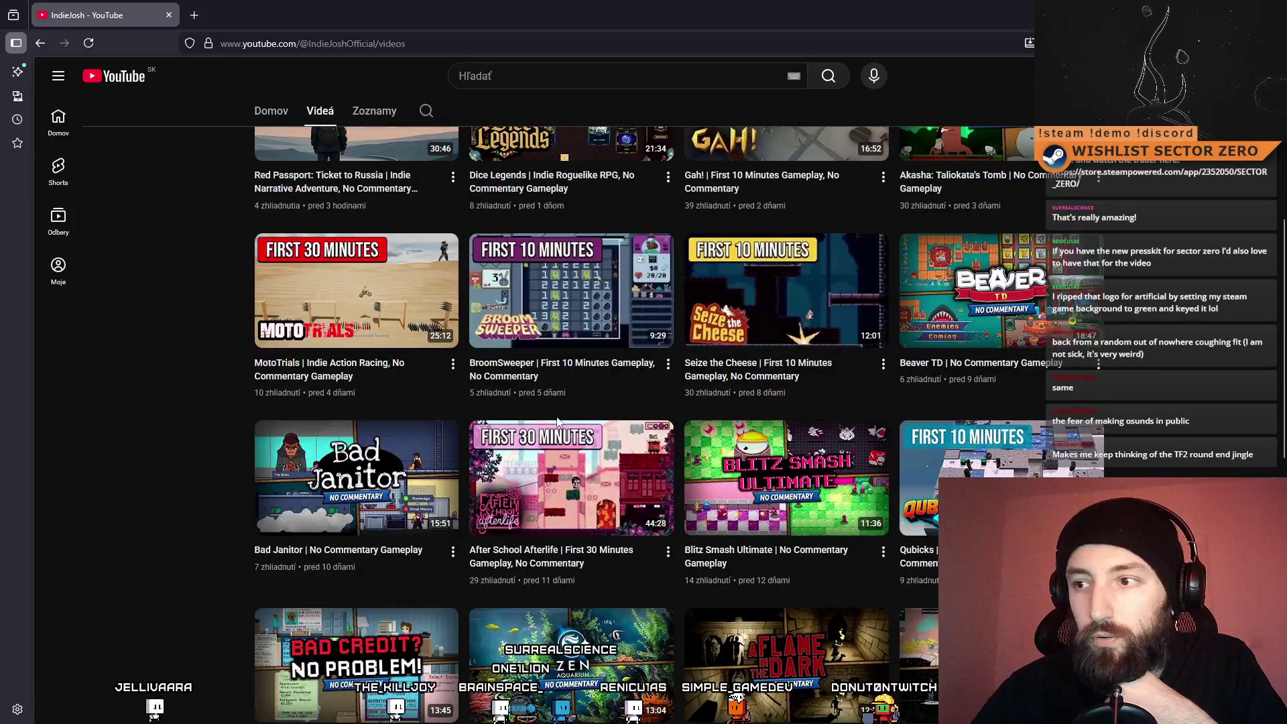
pyautogui.scroll(-4, 556, 421)
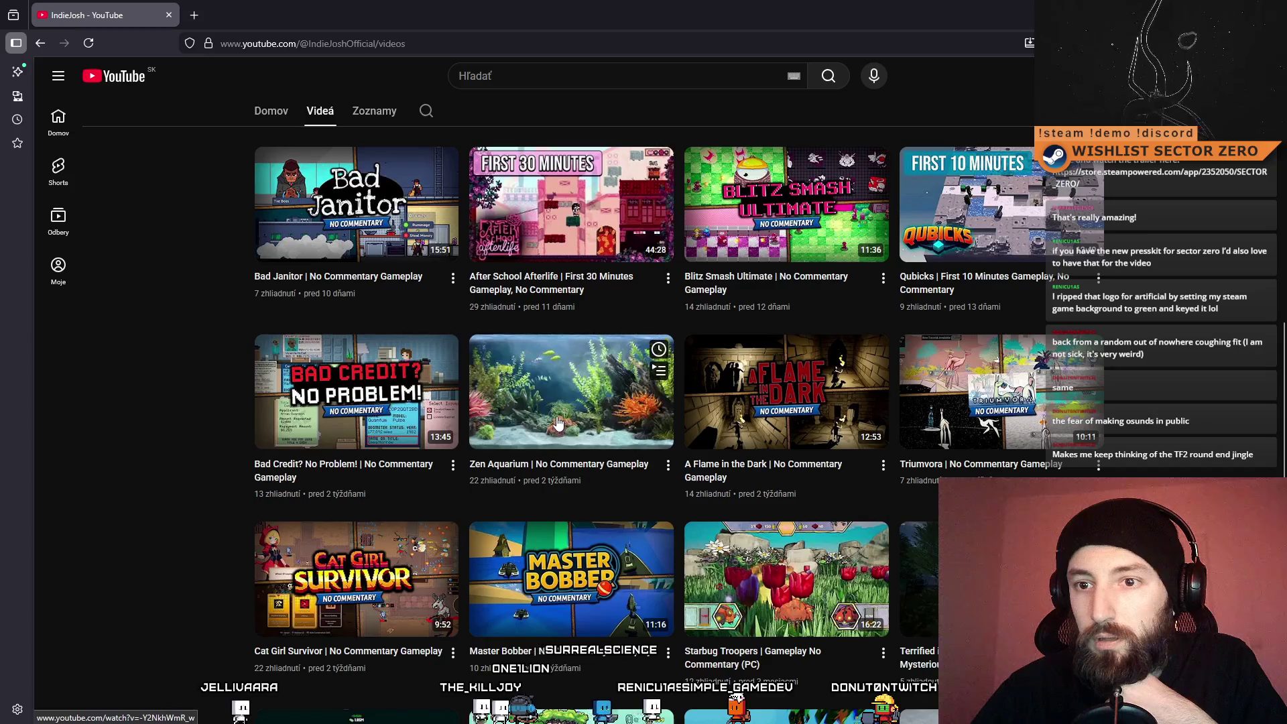
pyautogui.scroll(10, 558, 421)
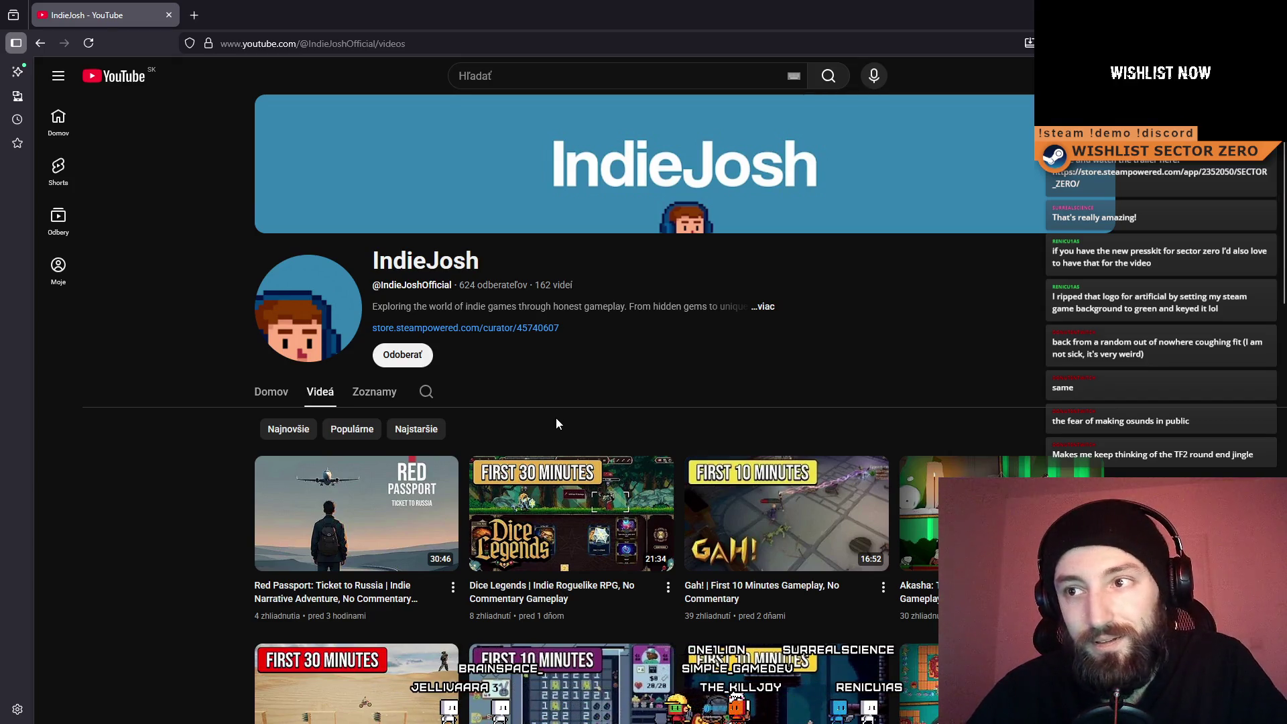
pyautogui.scroll(-5, 557, 419)
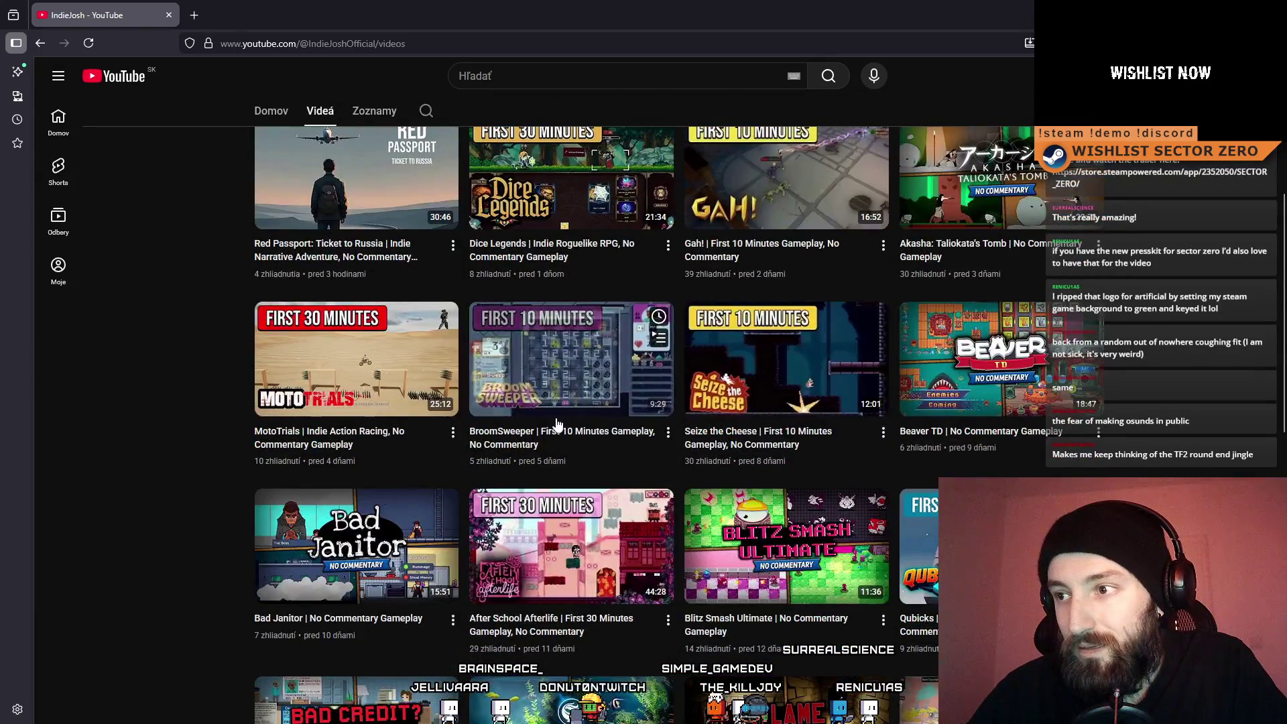
pyautogui.scroll(5, 557, 422)
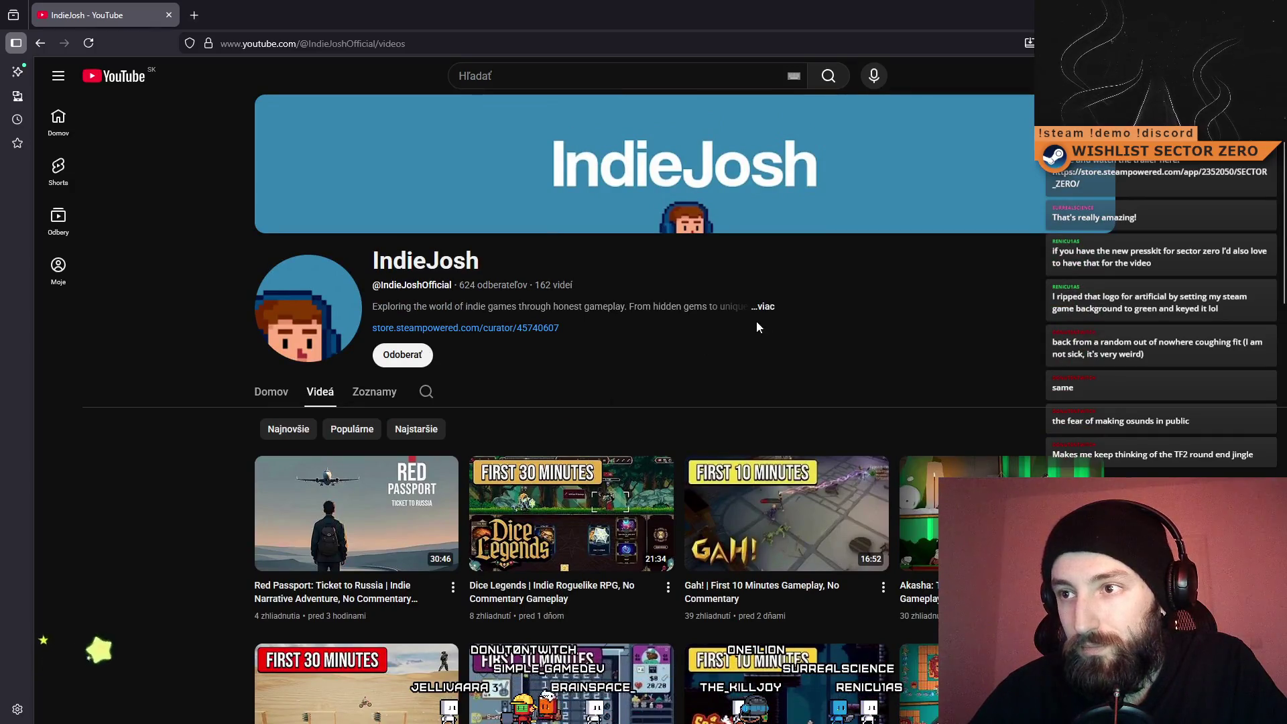
# Open the channel's About details, briefly view its Steam Curator page, then close the details
pyautogui.click(768, 310)
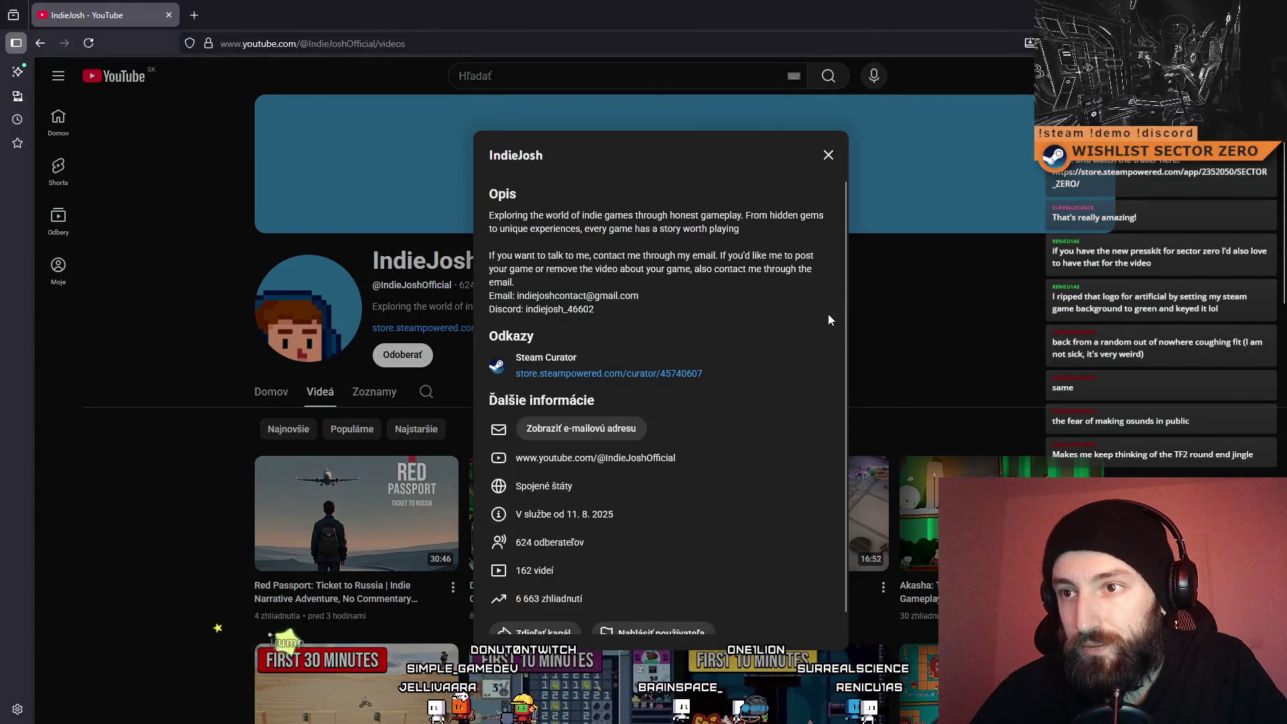
pyautogui.click(650, 373)
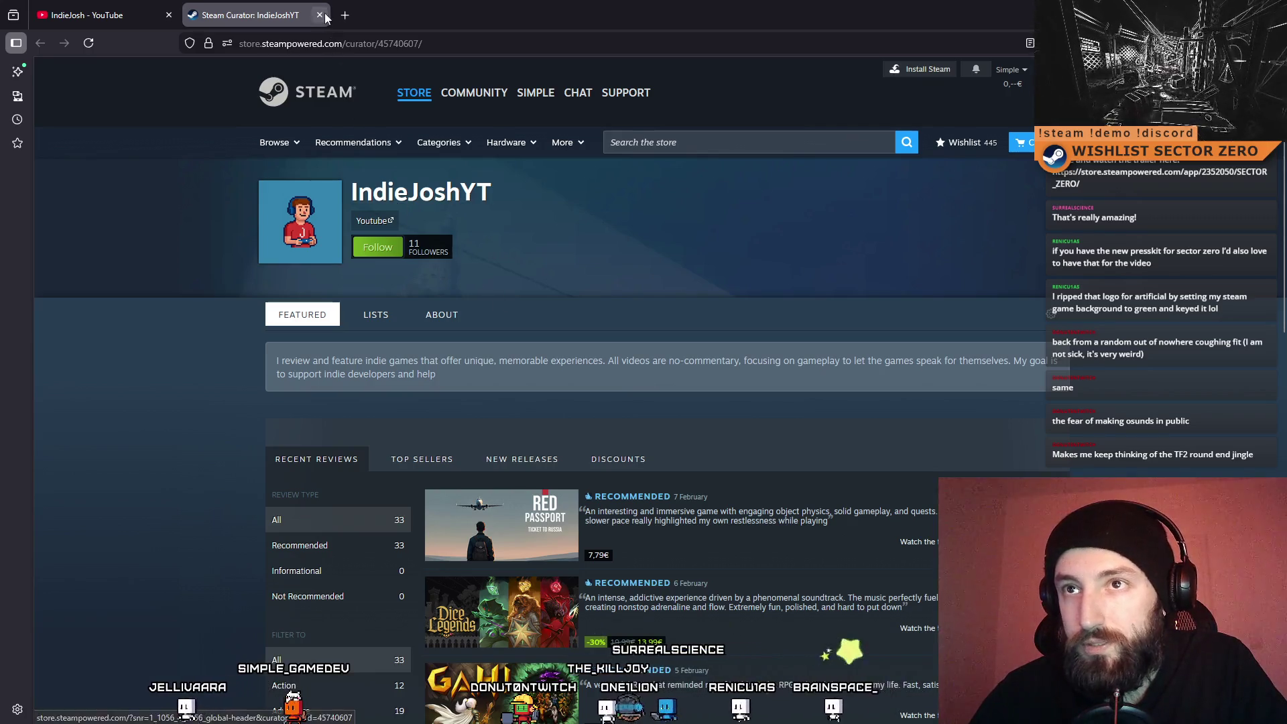
pyautogui.hotkey('ctrl', 'w')
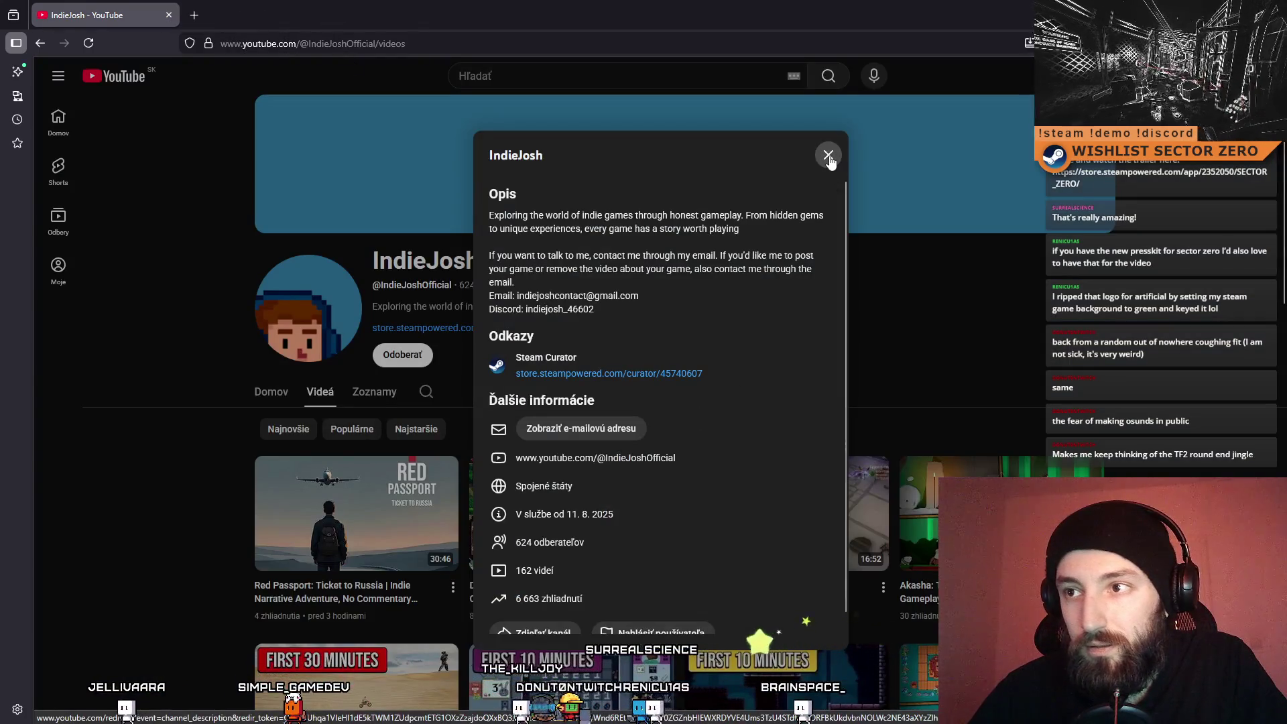
pyautogui.click(829, 157)
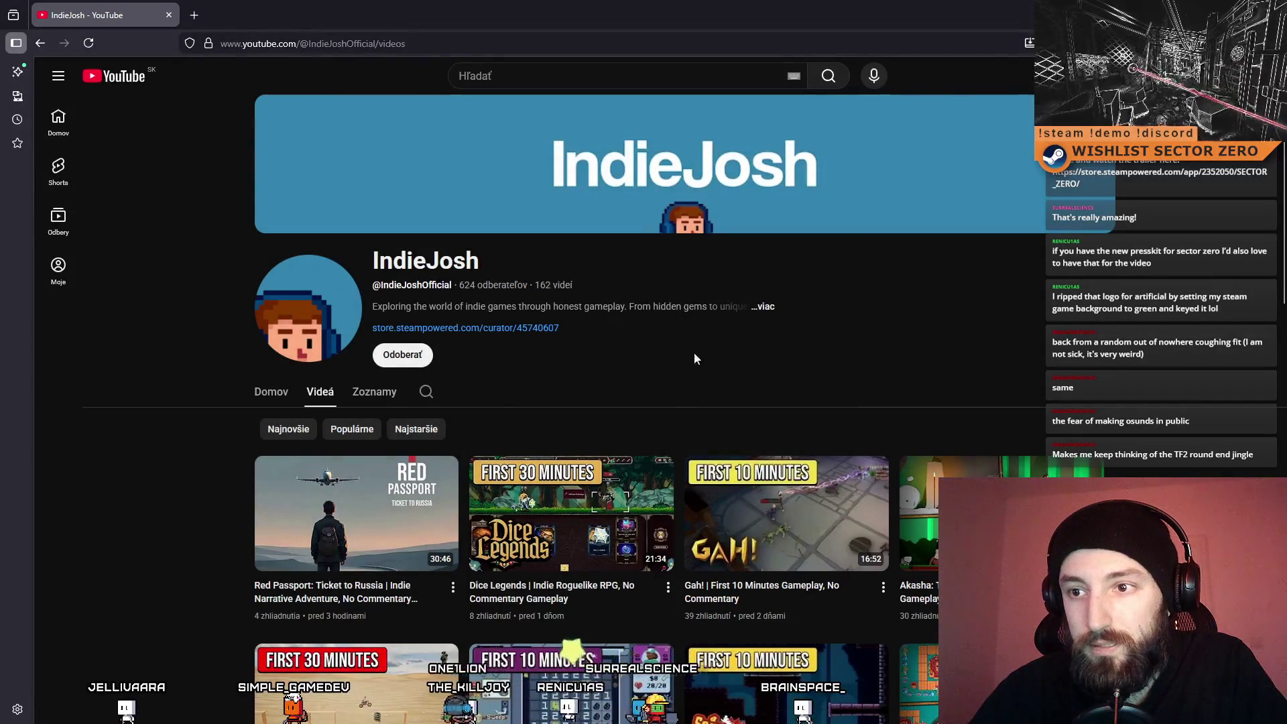
# Browse the channel's Home, Videos and Zoznamy (playlists) tabs, ending on the Domov home tab
pyautogui.scroll(-10, 638, 344)
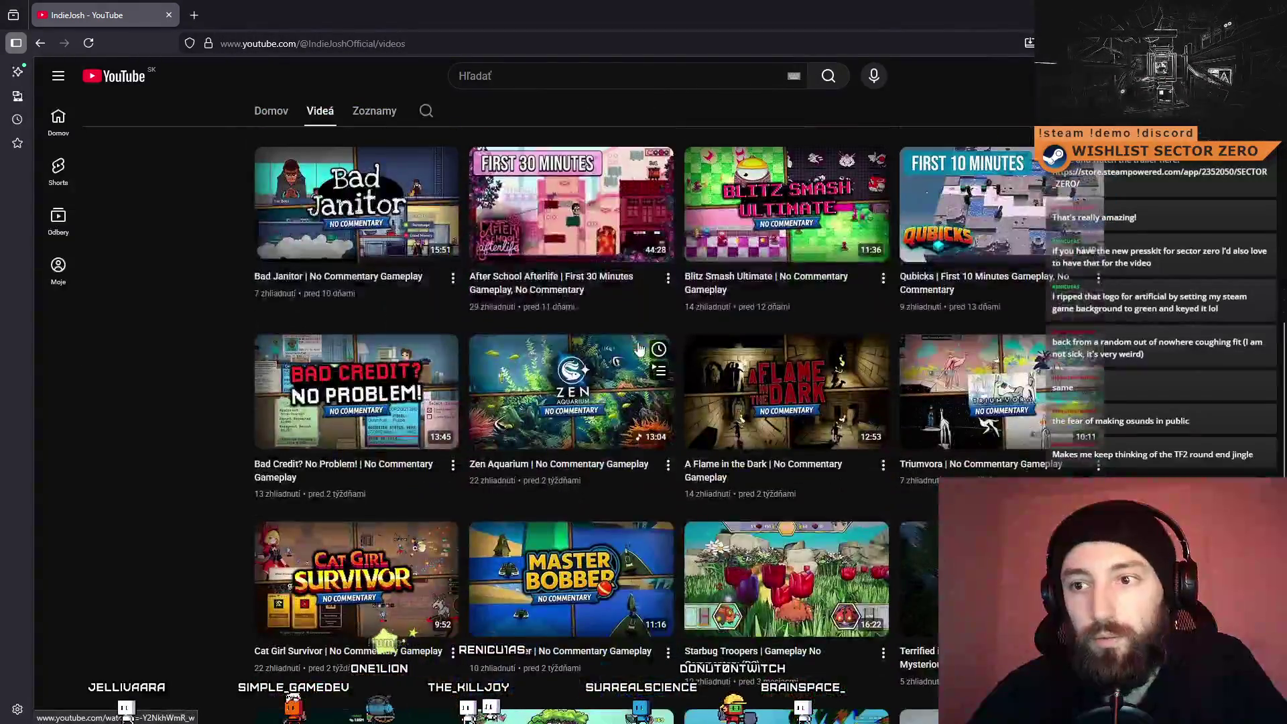
pyautogui.scroll(10, 637, 347)
pyautogui.scroll(-9, 638, 346)
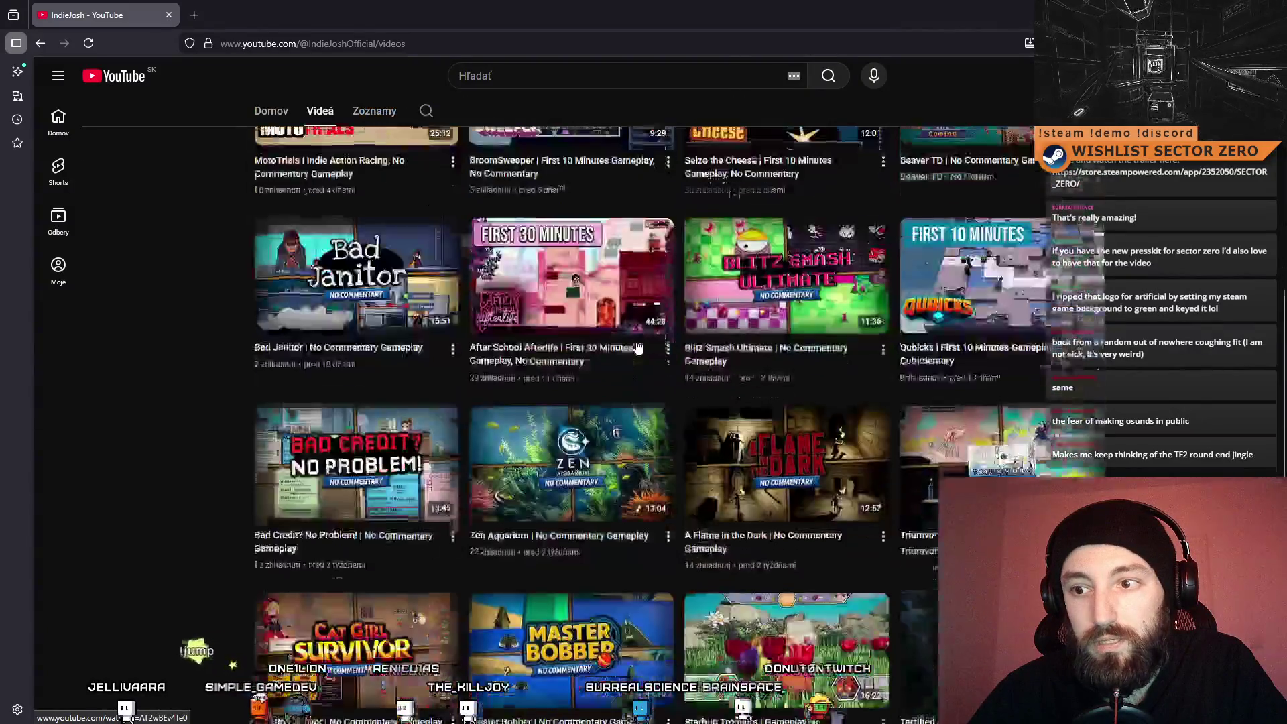
pyautogui.scroll(10, 637, 344)
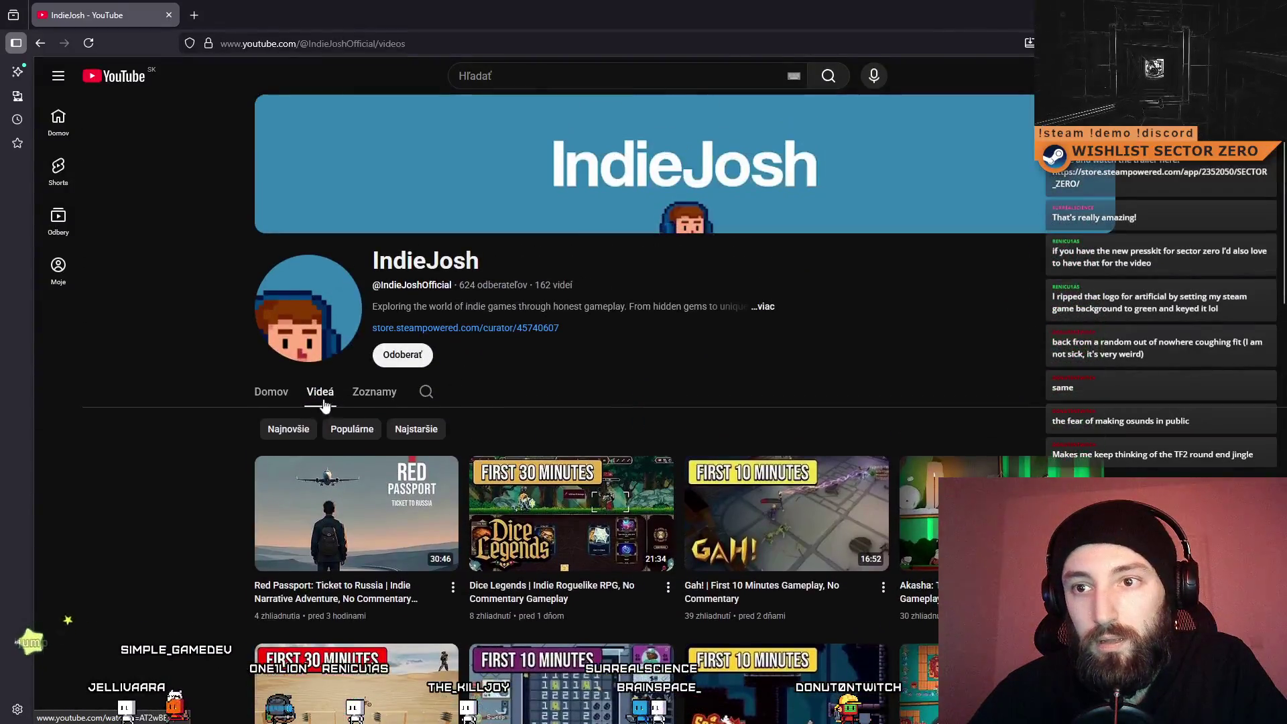
pyautogui.click(271, 392)
pyautogui.click(321, 392)
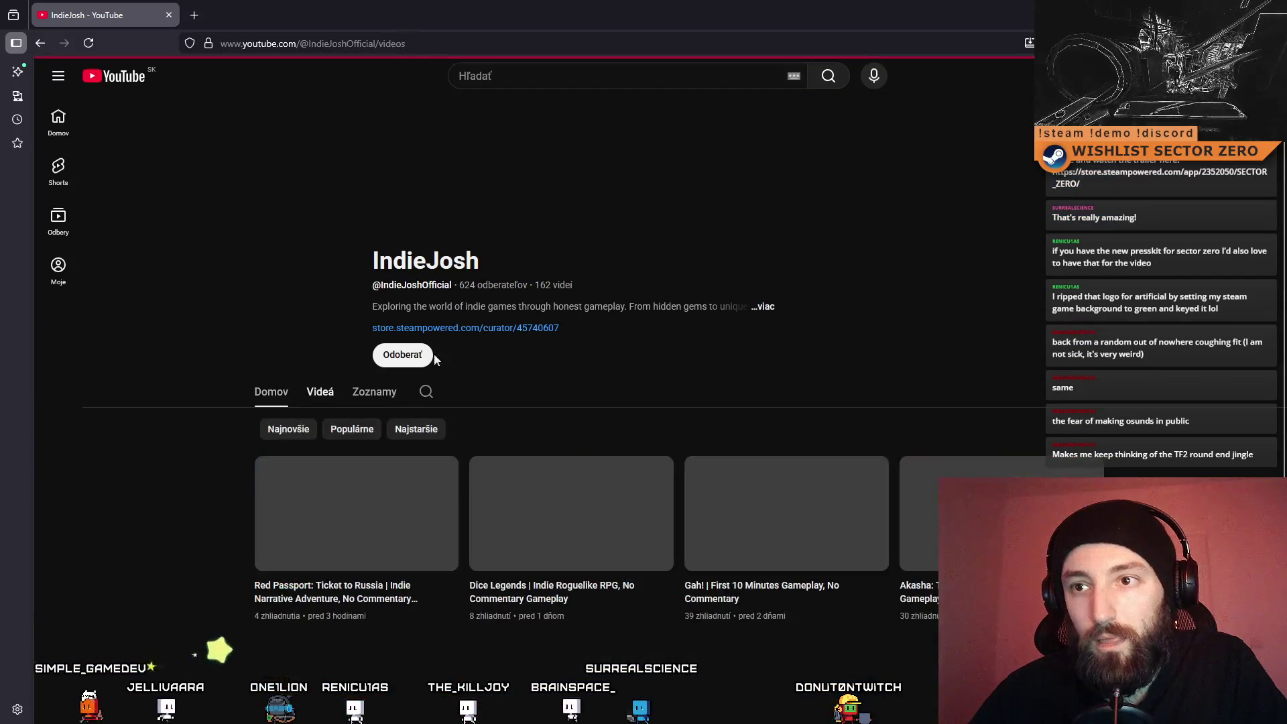
pyautogui.click(375, 395)
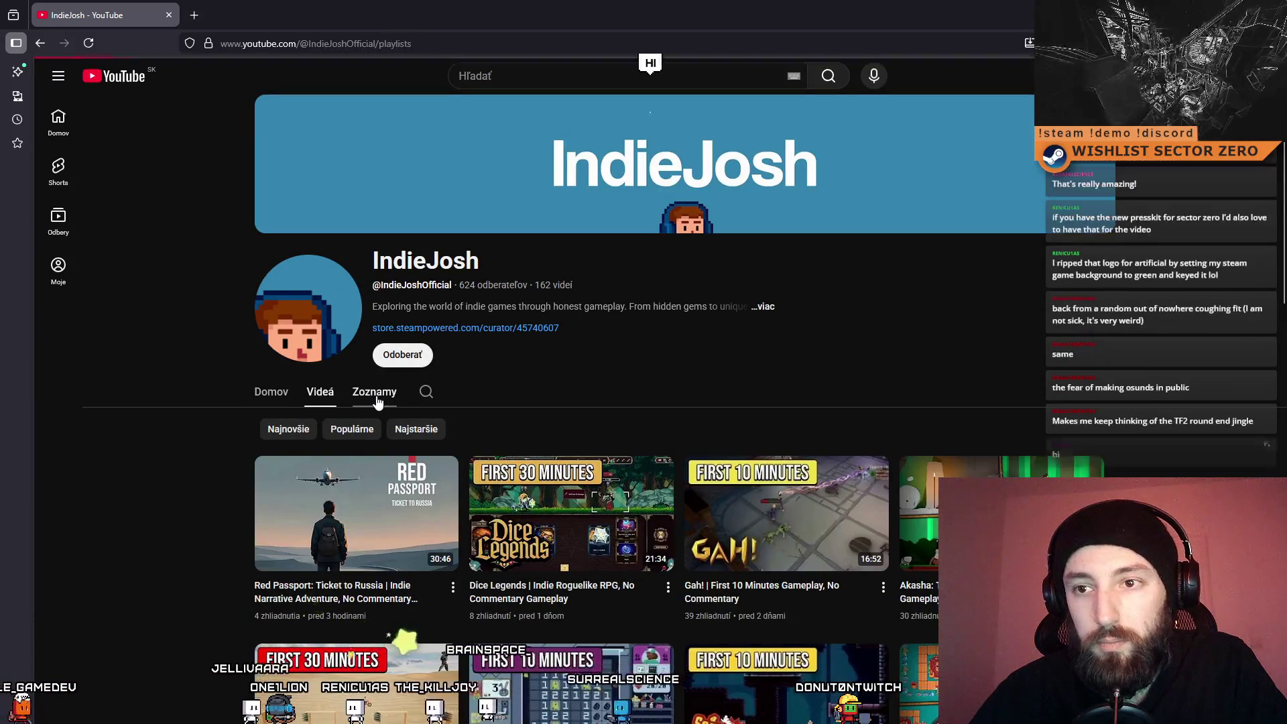
pyautogui.click(270, 395)
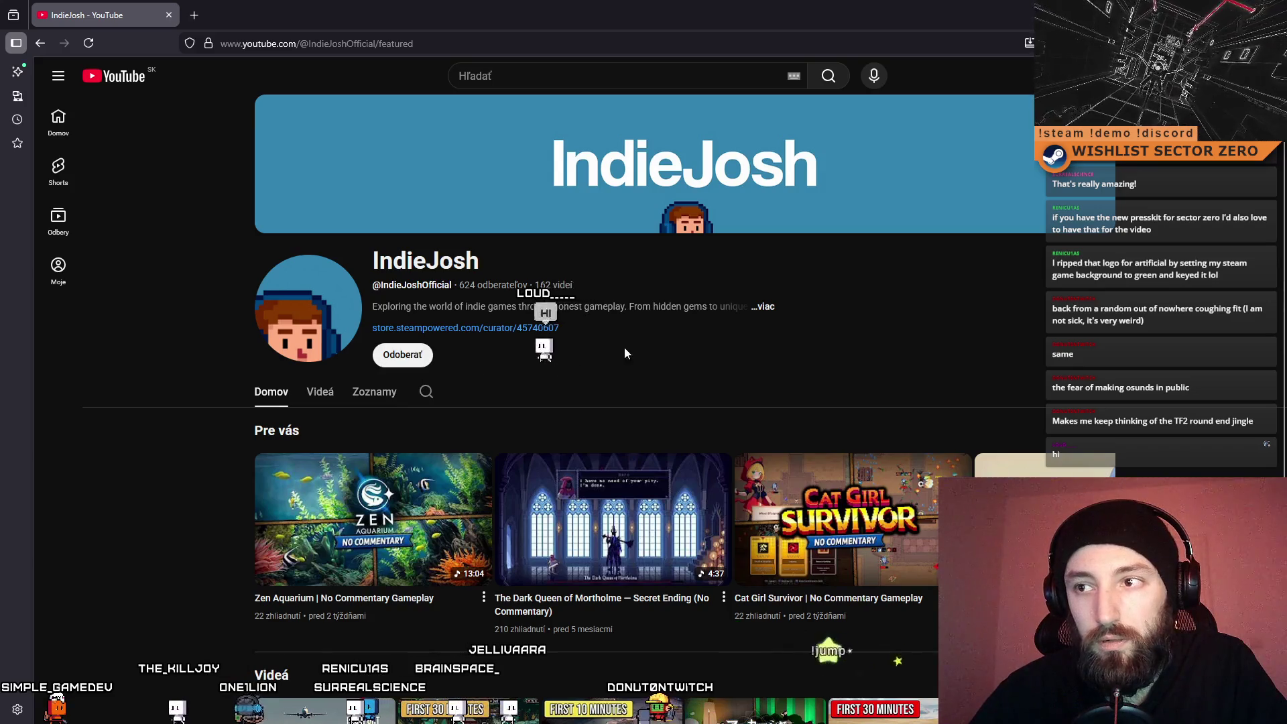
# Reveal the channel's contact e-mail in its About dialog and paste it into the address bar
pyautogui.click(777, 306)
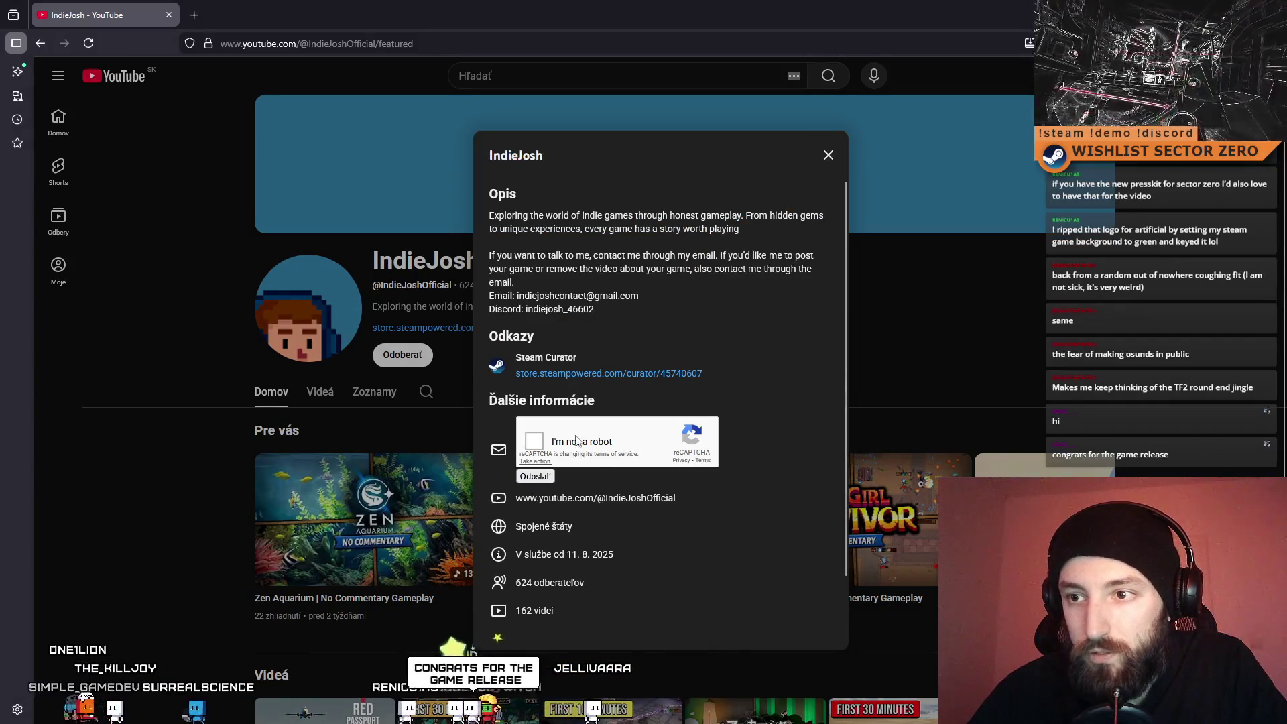
pyautogui.click(559, 439)
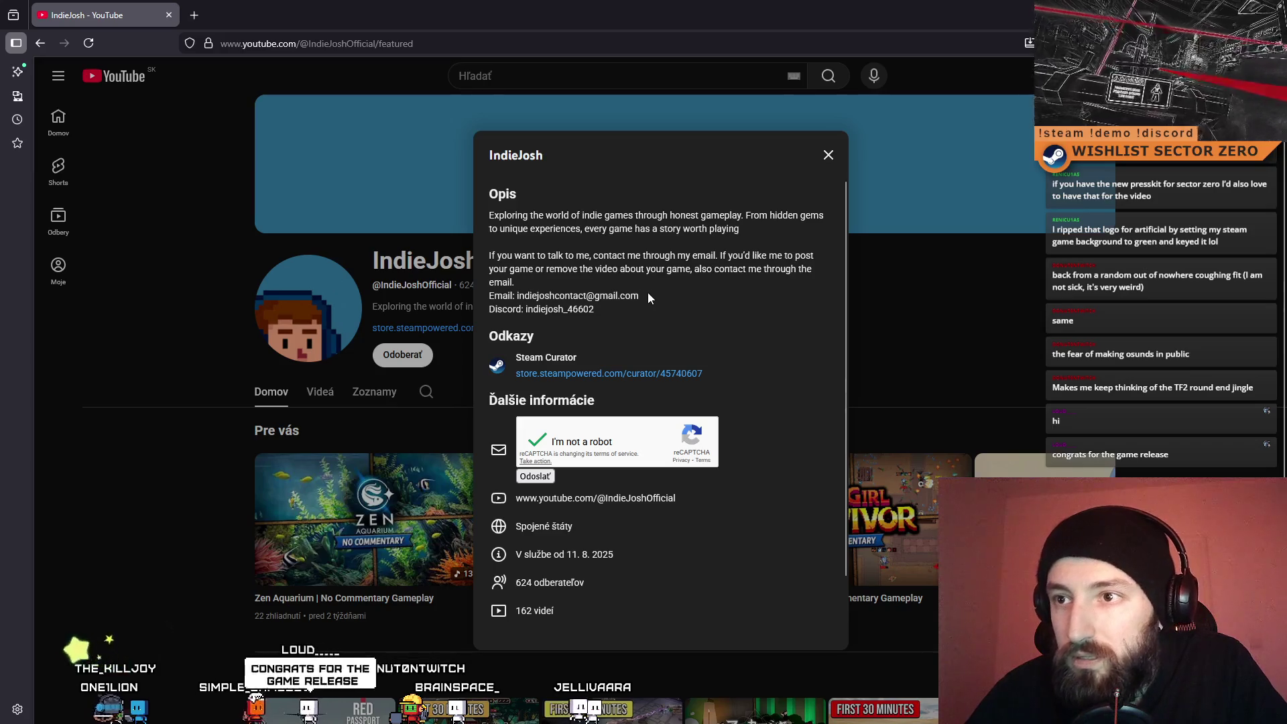
pyautogui.moveTo(649, 294); pyautogui.dragTo(533, 297)
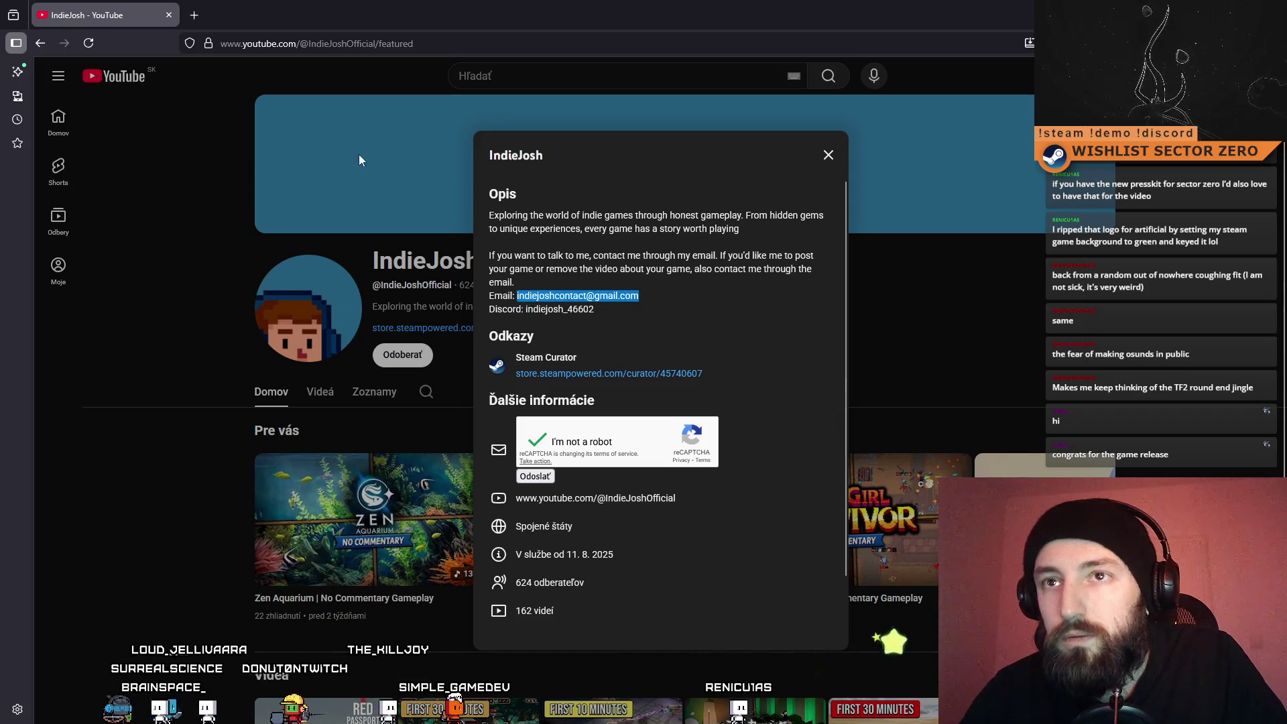
pyautogui.click(403, 45)
pyautogui.hotkey('ctrl', 'v')
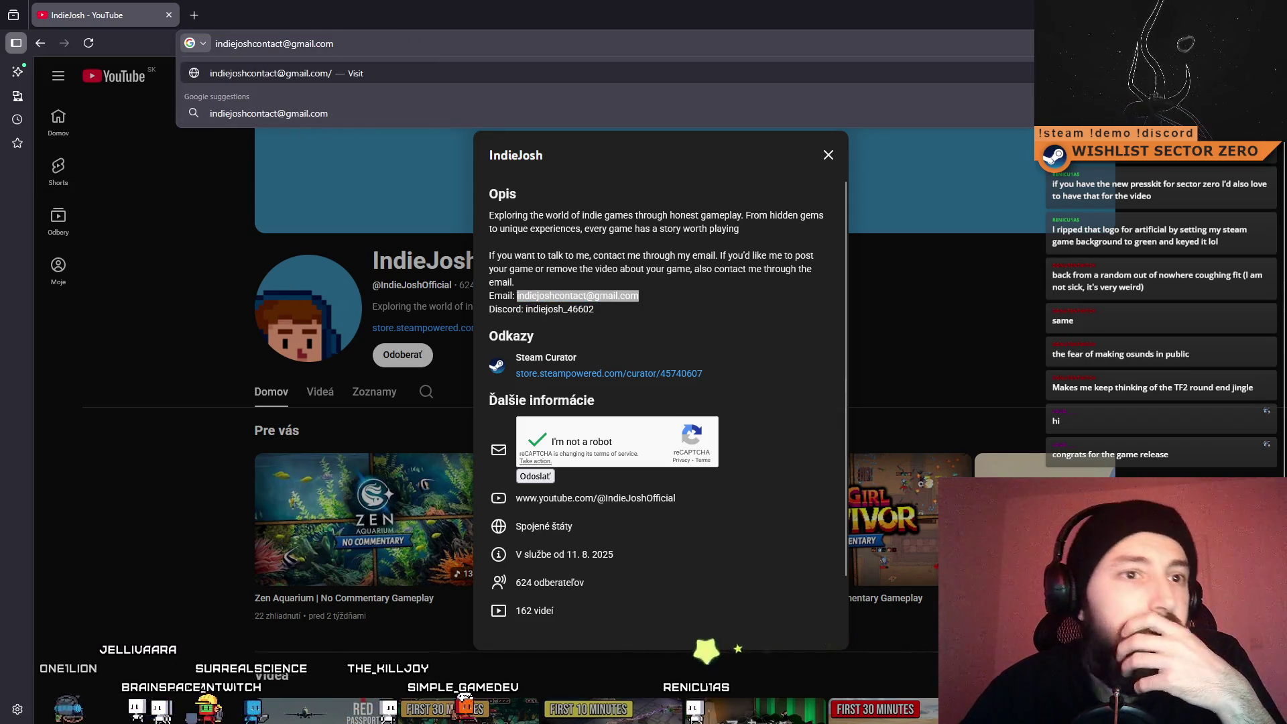
pyautogui.press('Escape')
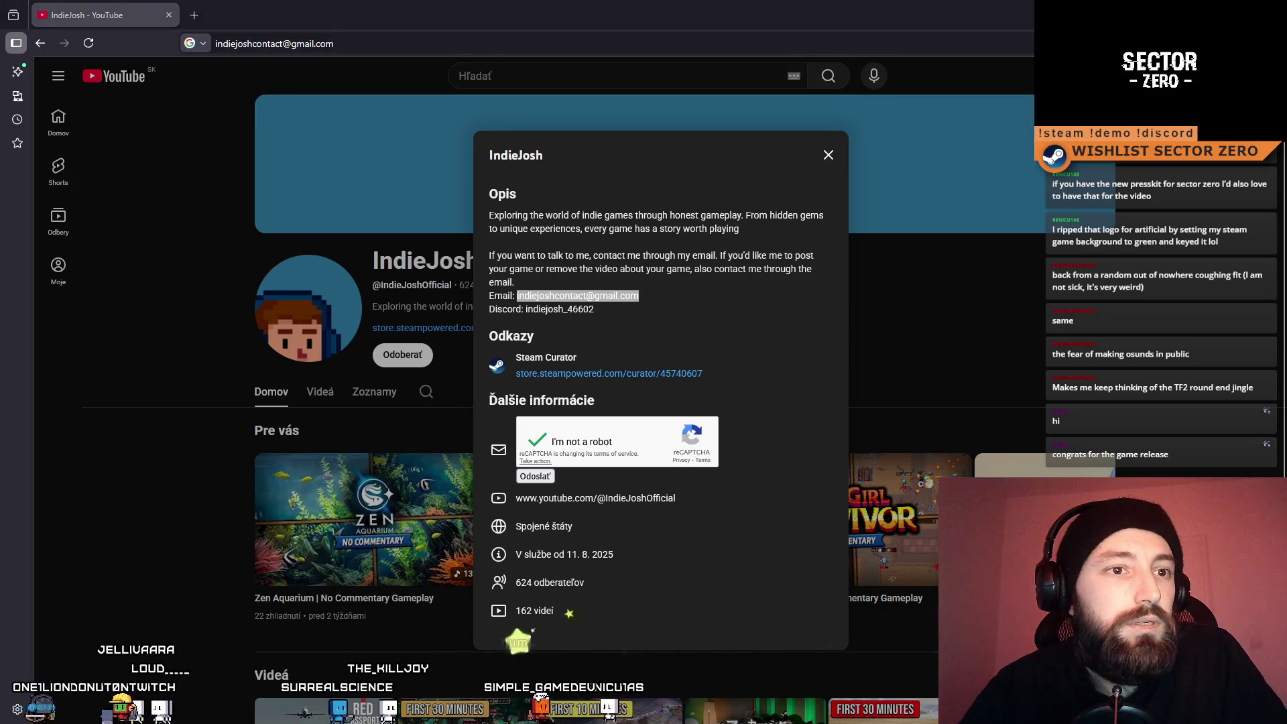
pyautogui.click(331, 52)
pyautogui.hotkey('ctrl', 'v')
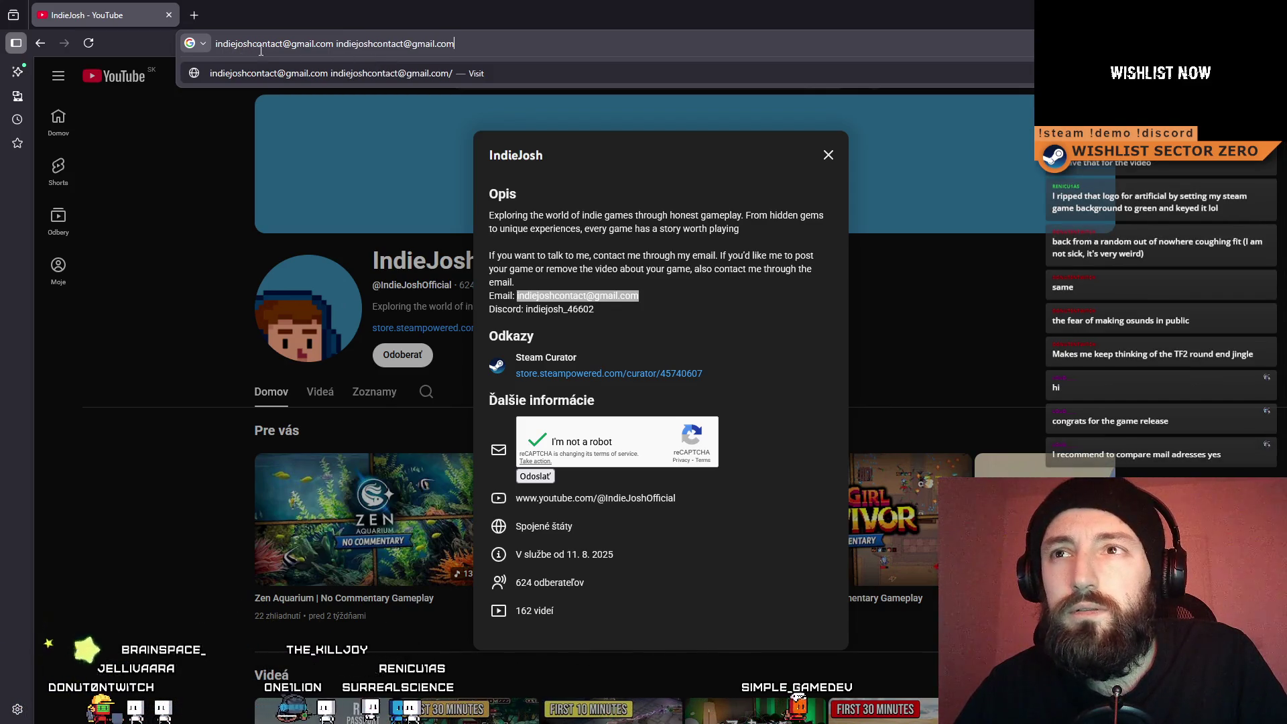
pyautogui.moveTo(454, 51); pyautogui.dragTo(196, 51)
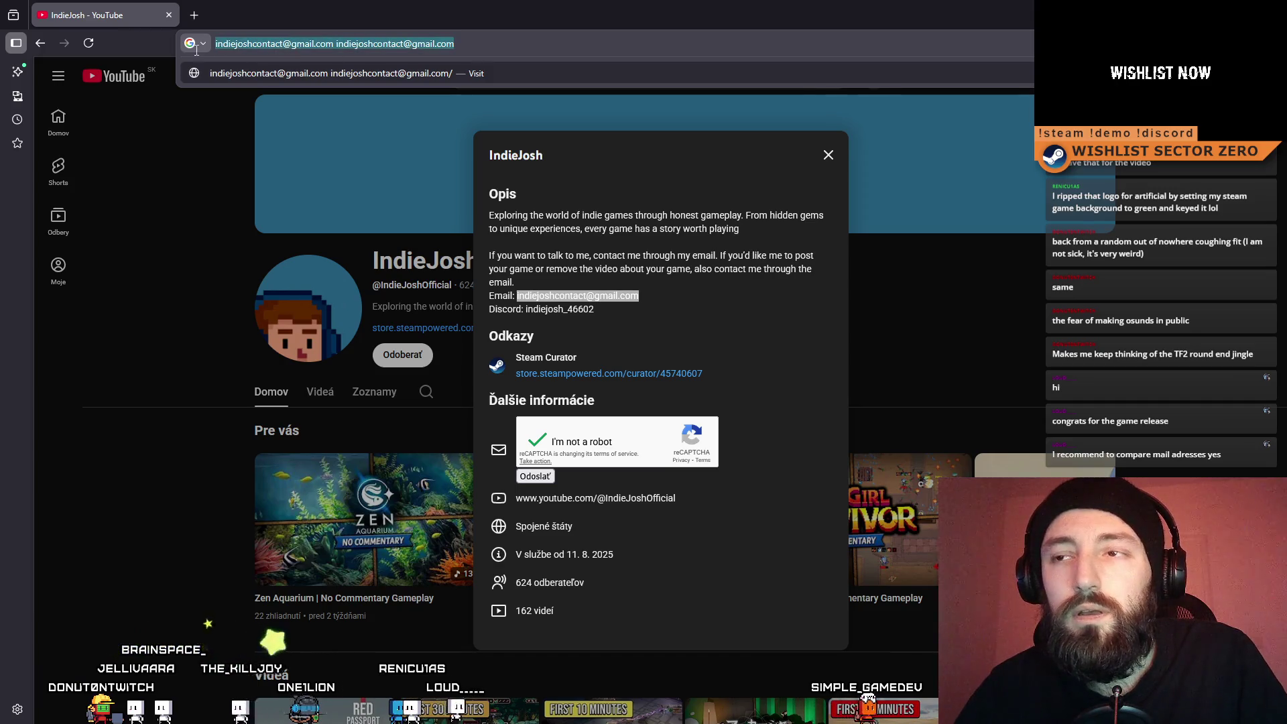
# Close the About dialog, restore the browser to a smaller window, and return to the game
pyautogui.click(830, 155)
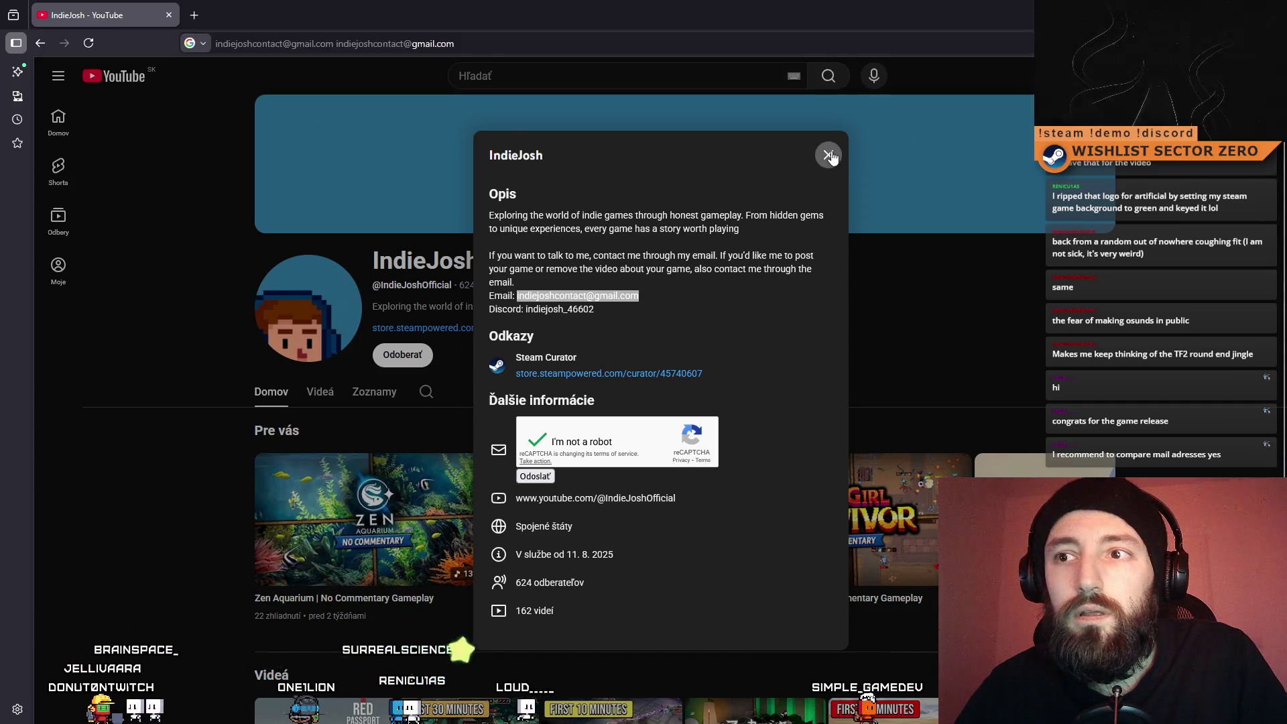
pyautogui.click(830, 156)
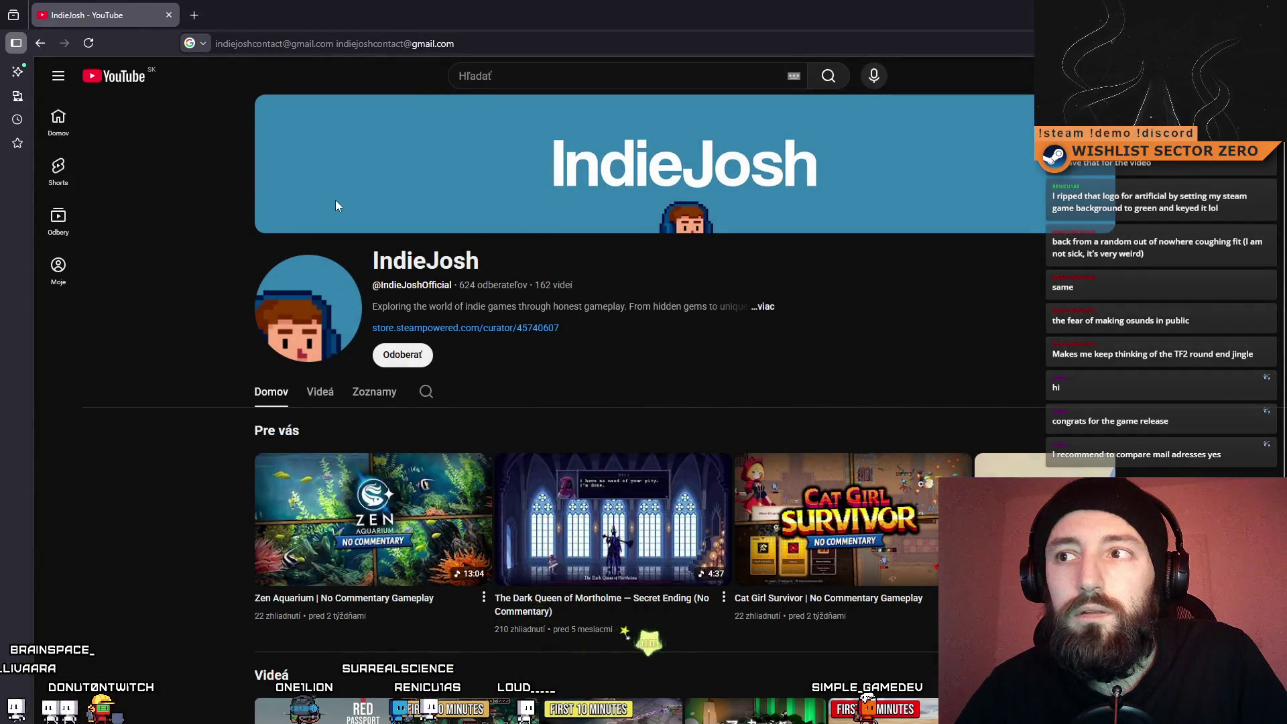
pyautogui.scroll(-2, 336, 200)
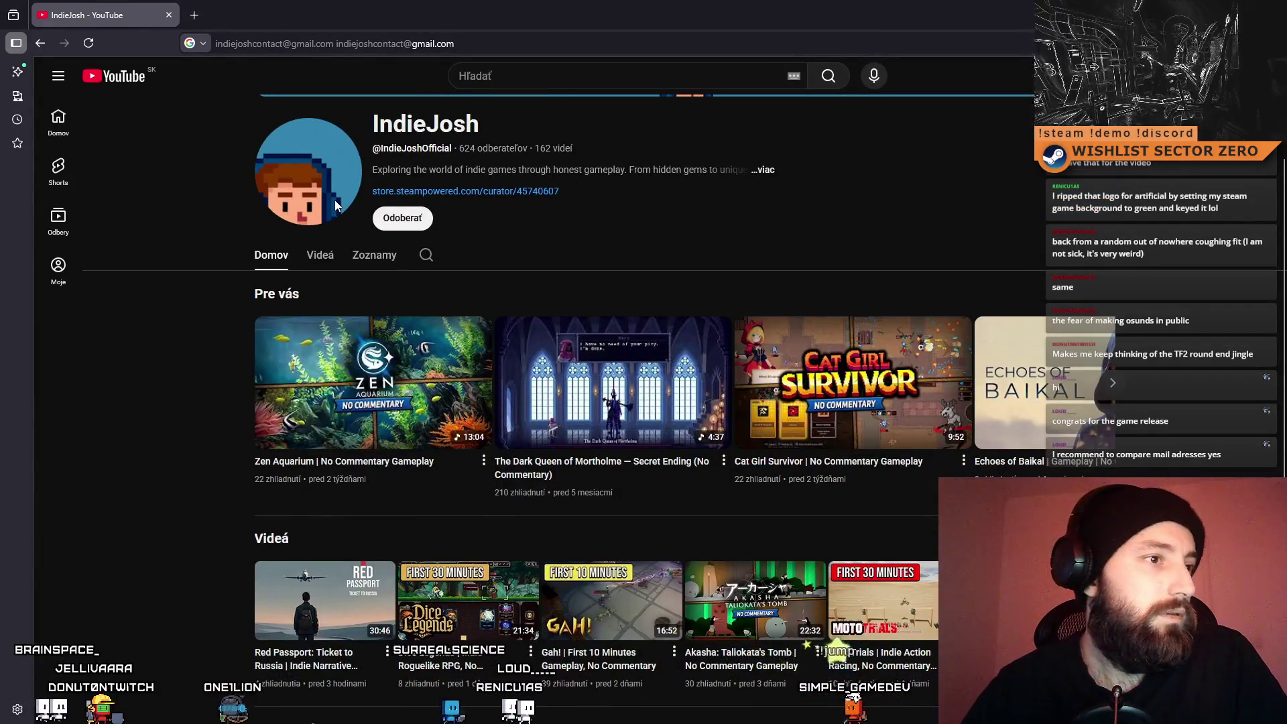
pyautogui.scroll(1, 474, 249)
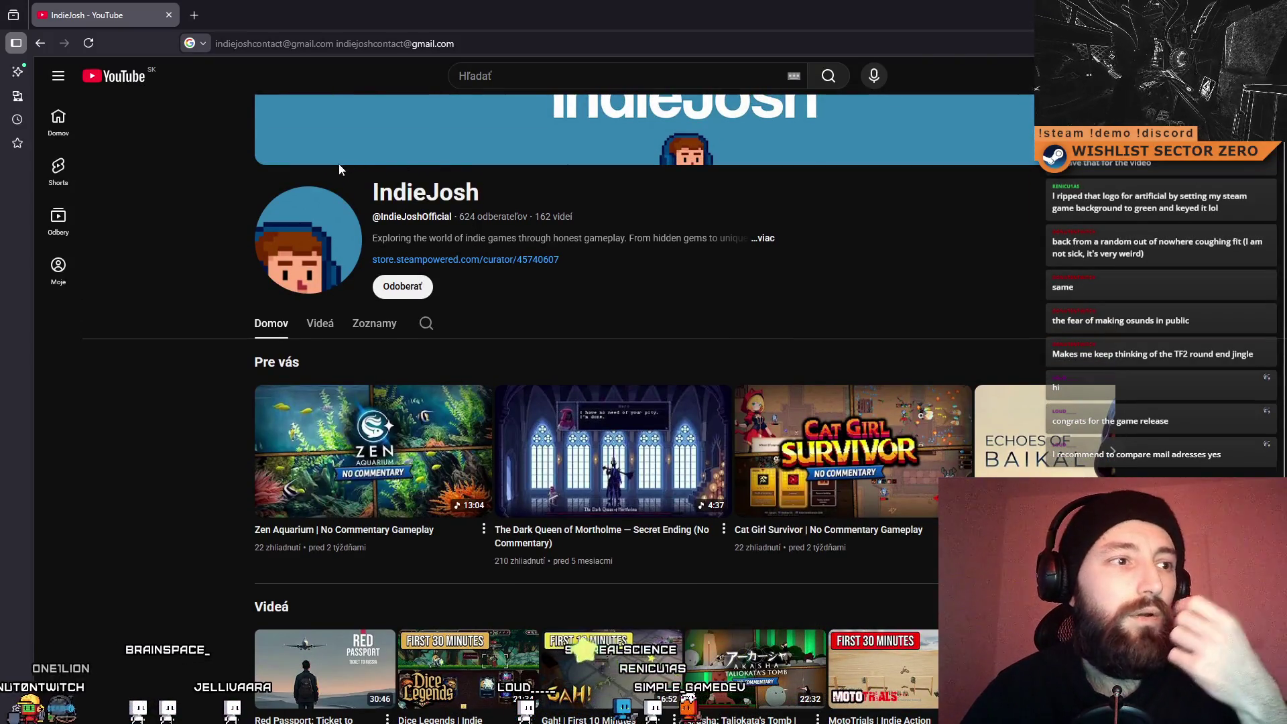
pyautogui.moveTo(526, 9)
pyautogui.mouseDown()
pyautogui.moveTo(357, 110)
pyautogui.moveTo(313, 89)
pyautogui.mouseUp()
pyautogui.hotkey('alt', 'Tab')
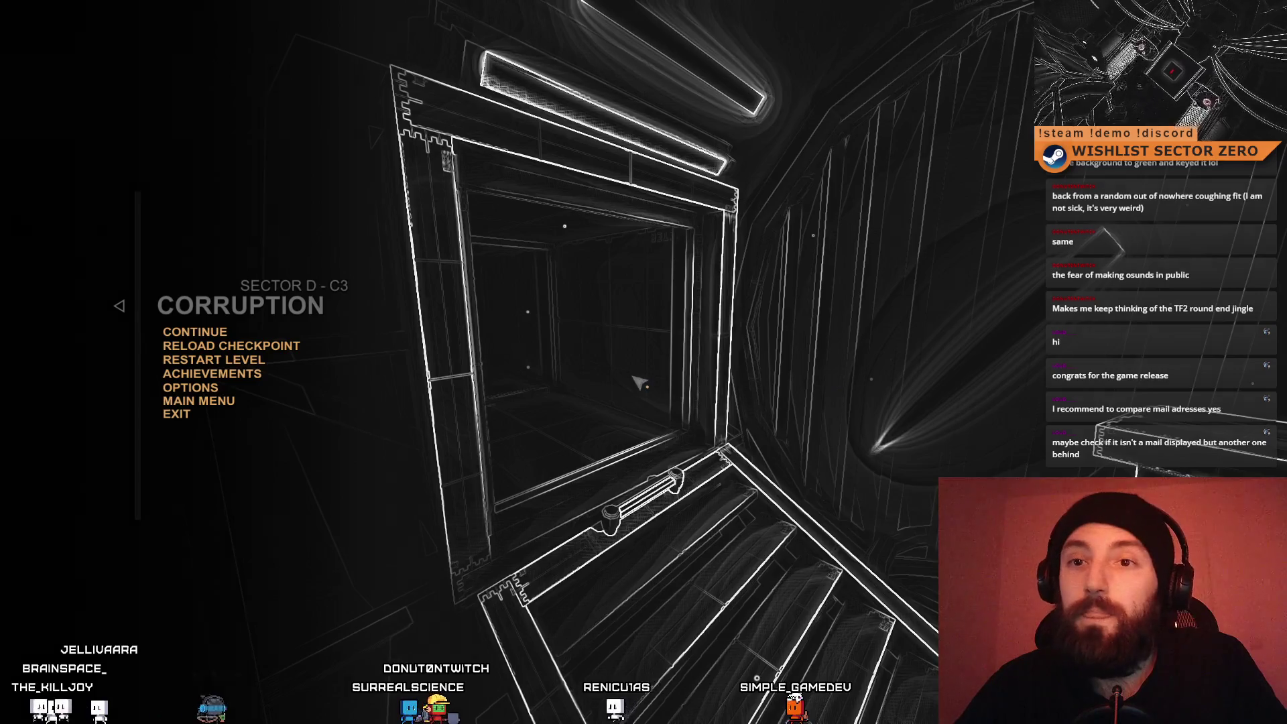
# Resume the game from its pause menu and exit fullscreen back to the windowed editor
pyautogui.press('Escape')
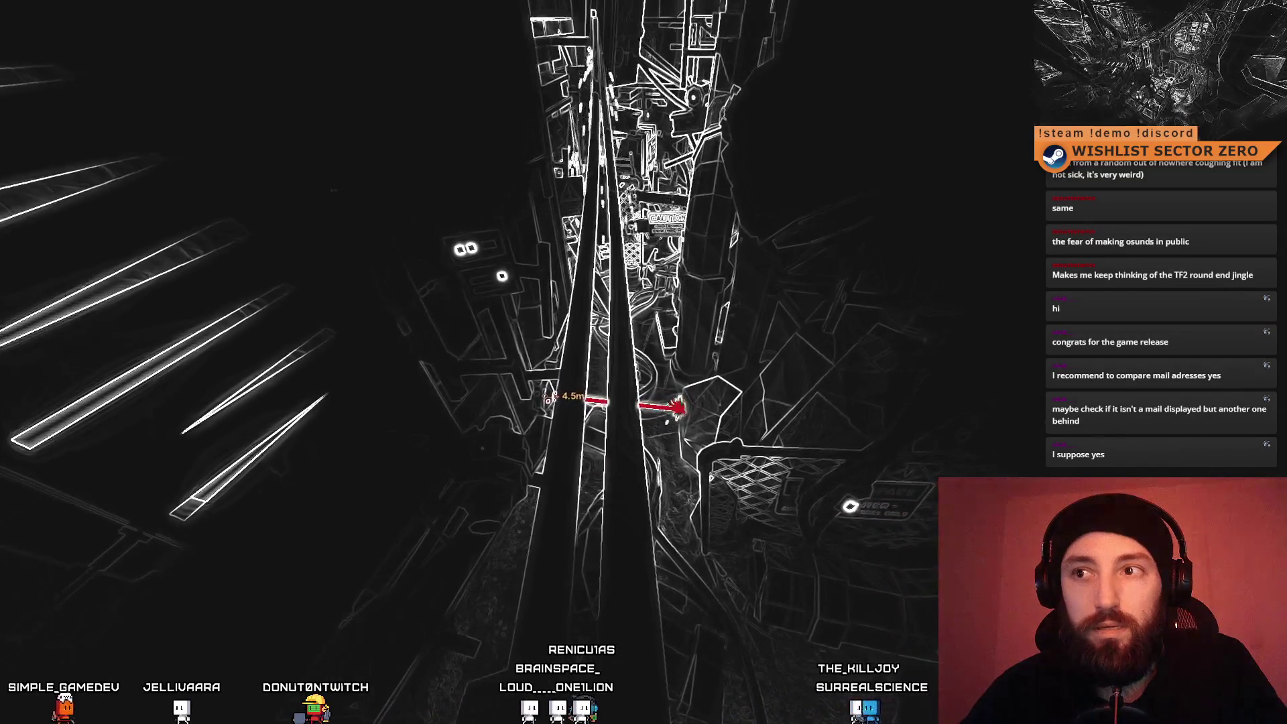
pyautogui.press('F11')
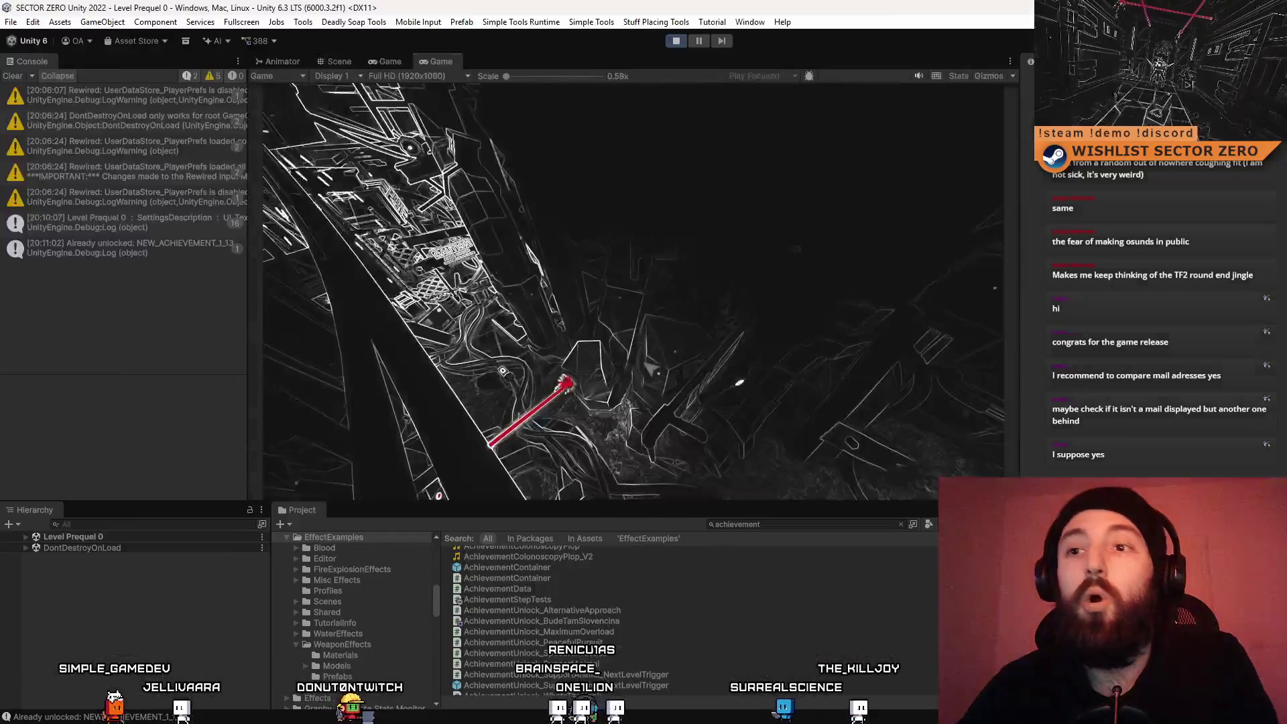
# Stop play mode and clear the old achievement text from the Project search
pyautogui.press('Escape')
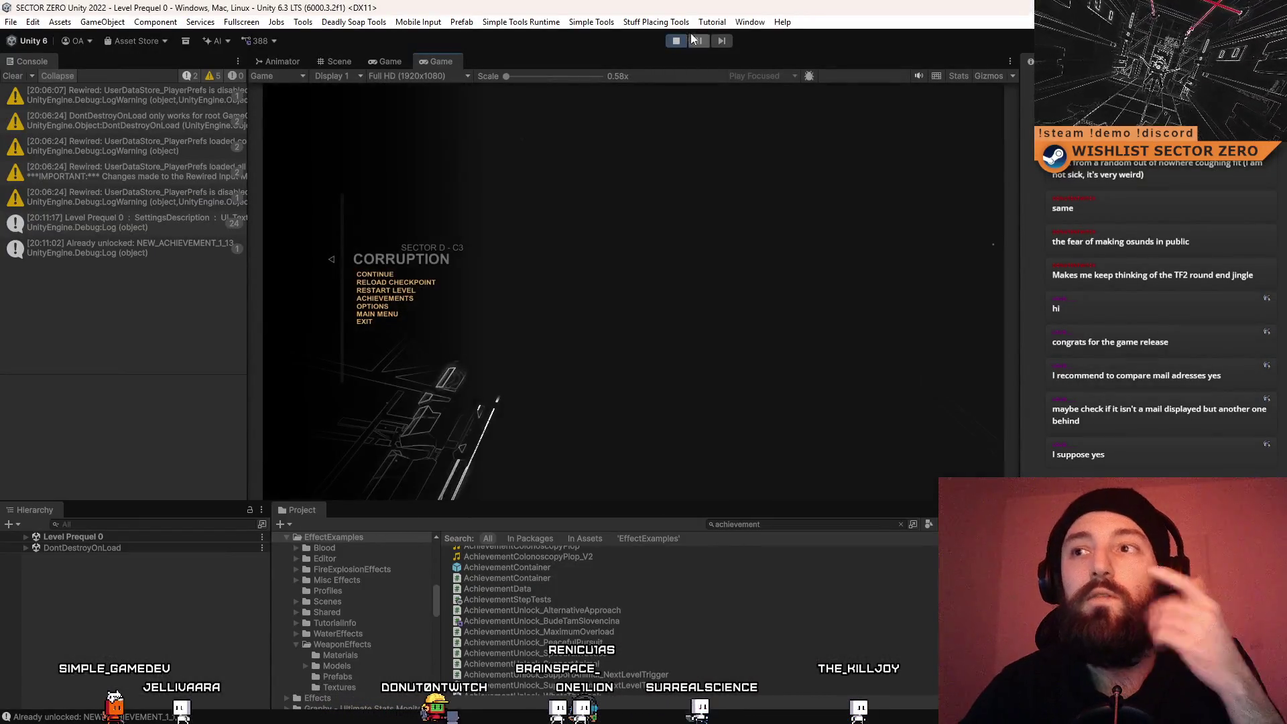
pyautogui.click(14, 76)
pyautogui.click(676, 40)
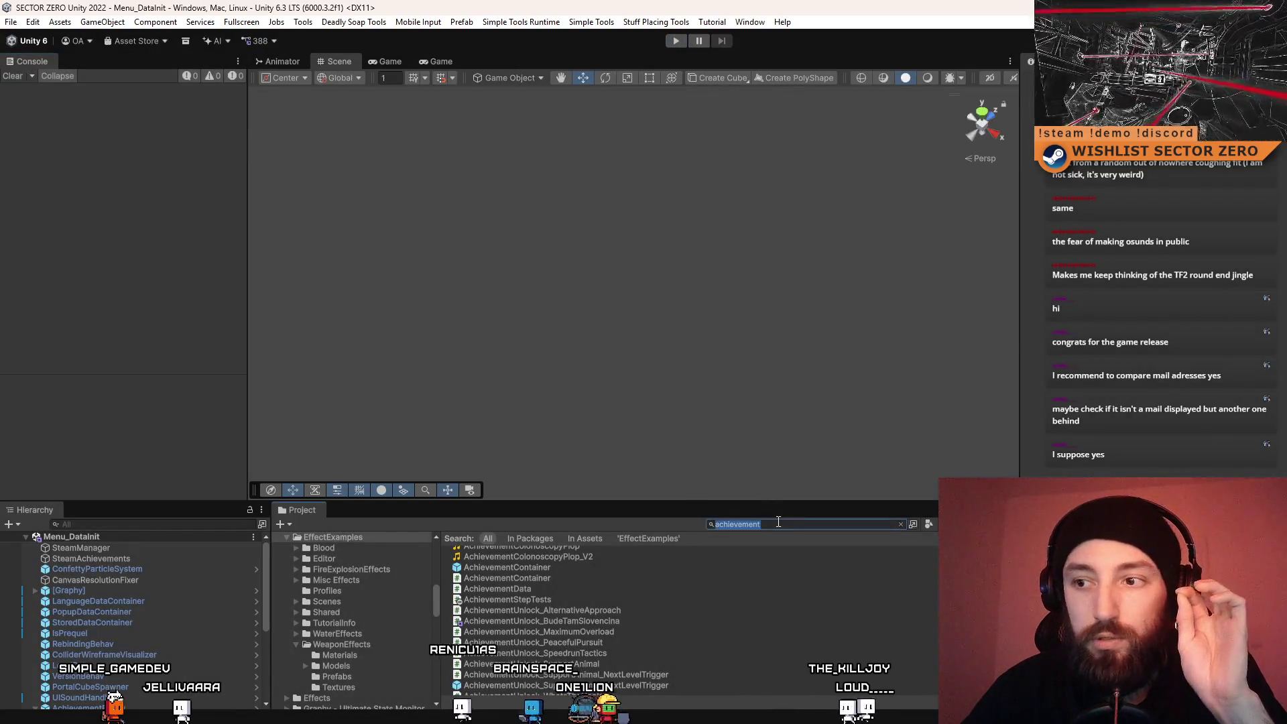
pyautogui.doubleClick(778, 523)
pyautogui.press('BackSpace')
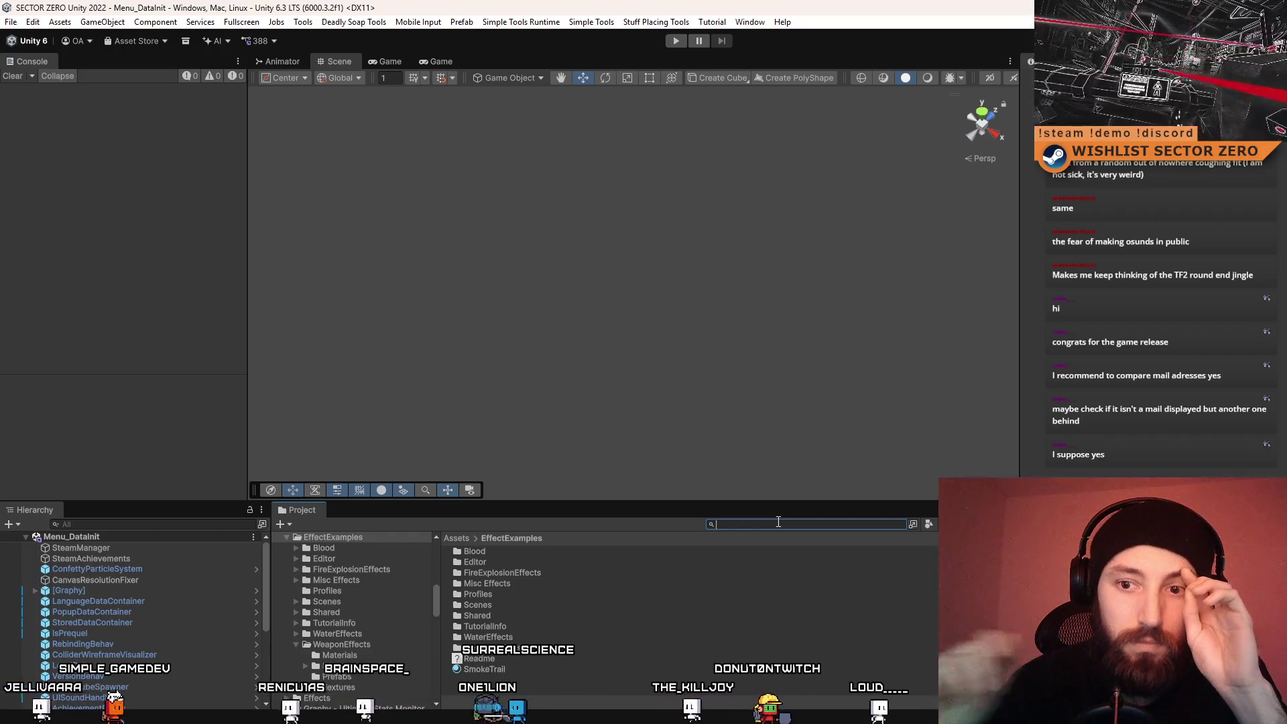
pyautogui.moveTo(264, 550); pyautogui.dragTo(263, 625)
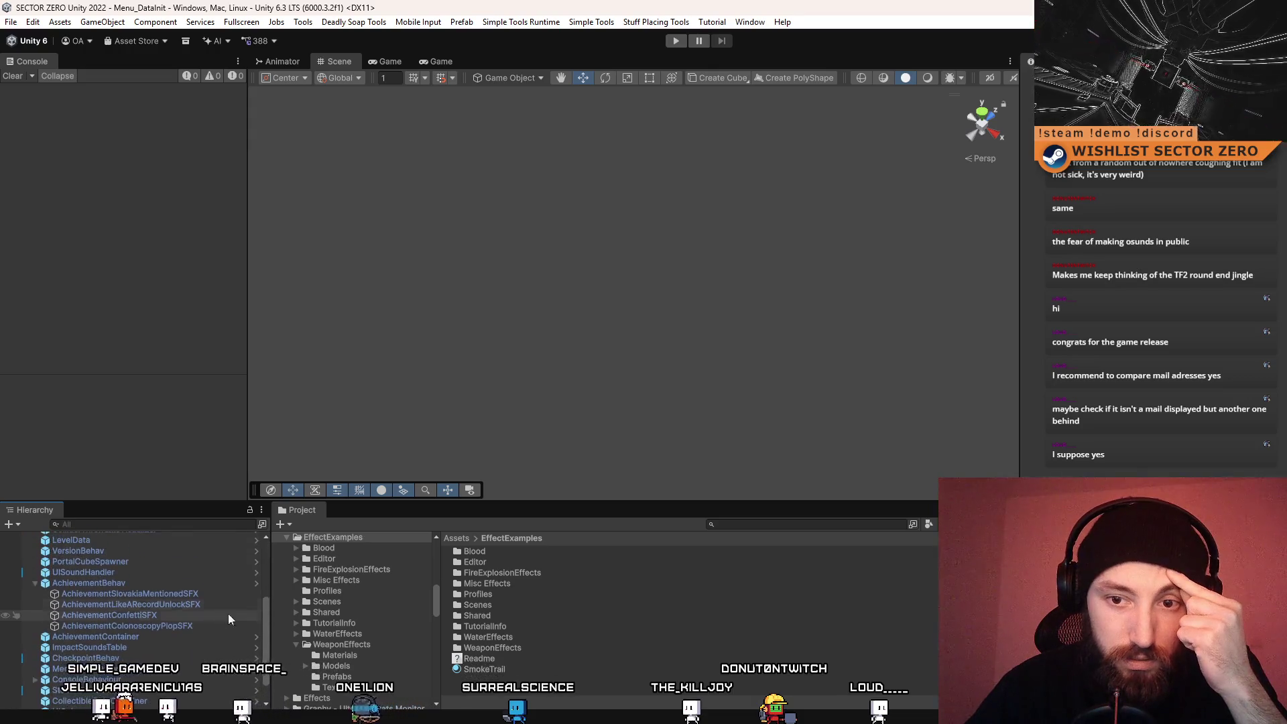
# Assign the Confetti clip to AchievementConfettiSFX's audio source, then show the Game view
pyautogui.click(173, 604)
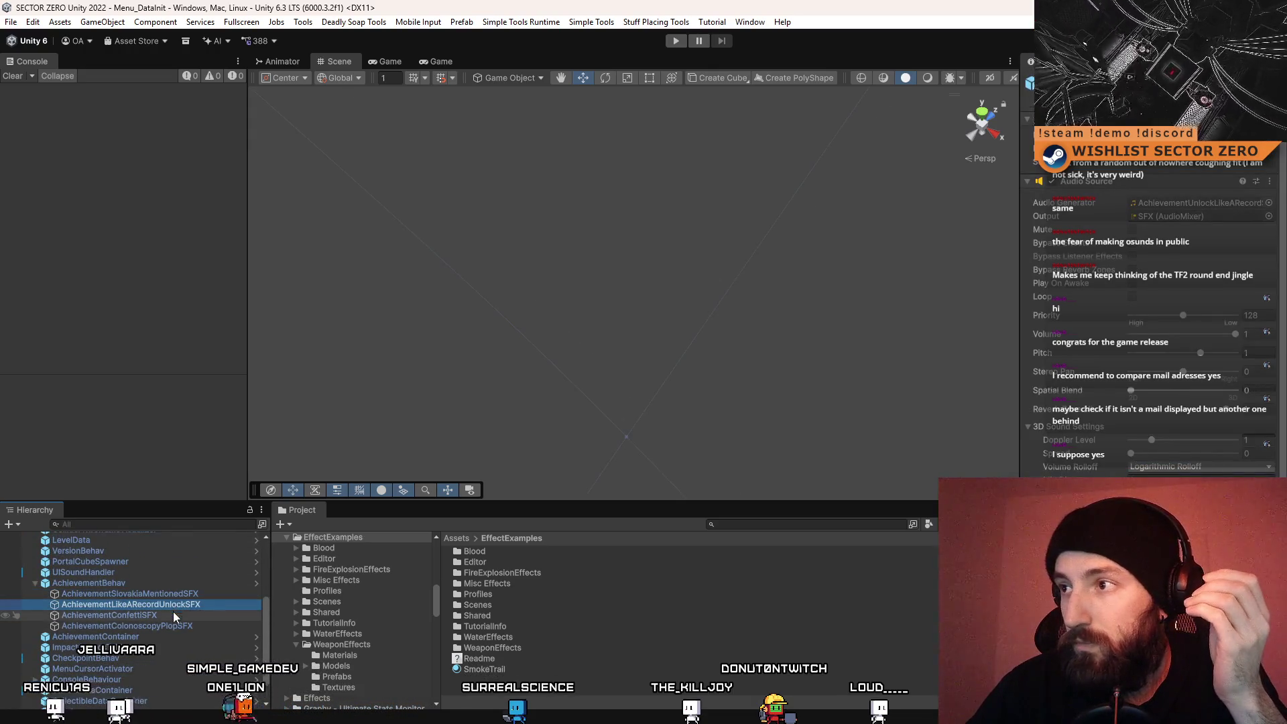
pyautogui.click(191, 616)
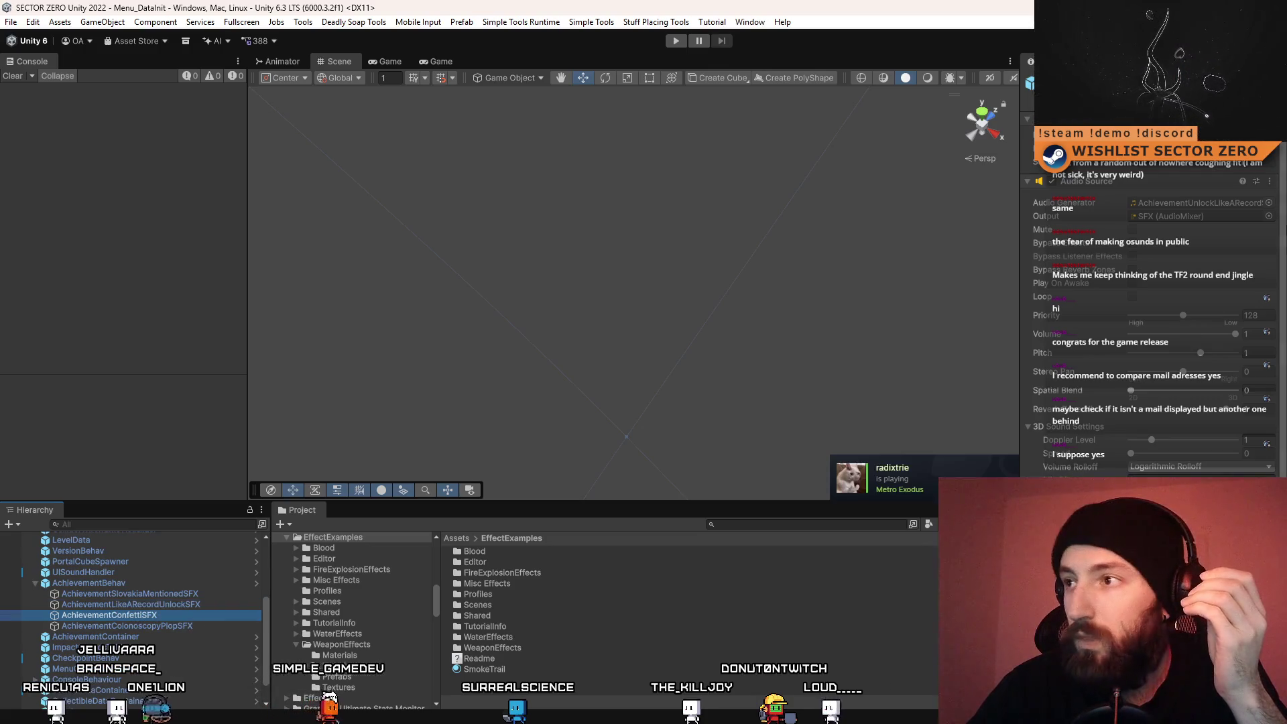
pyautogui.click(1269, 202)
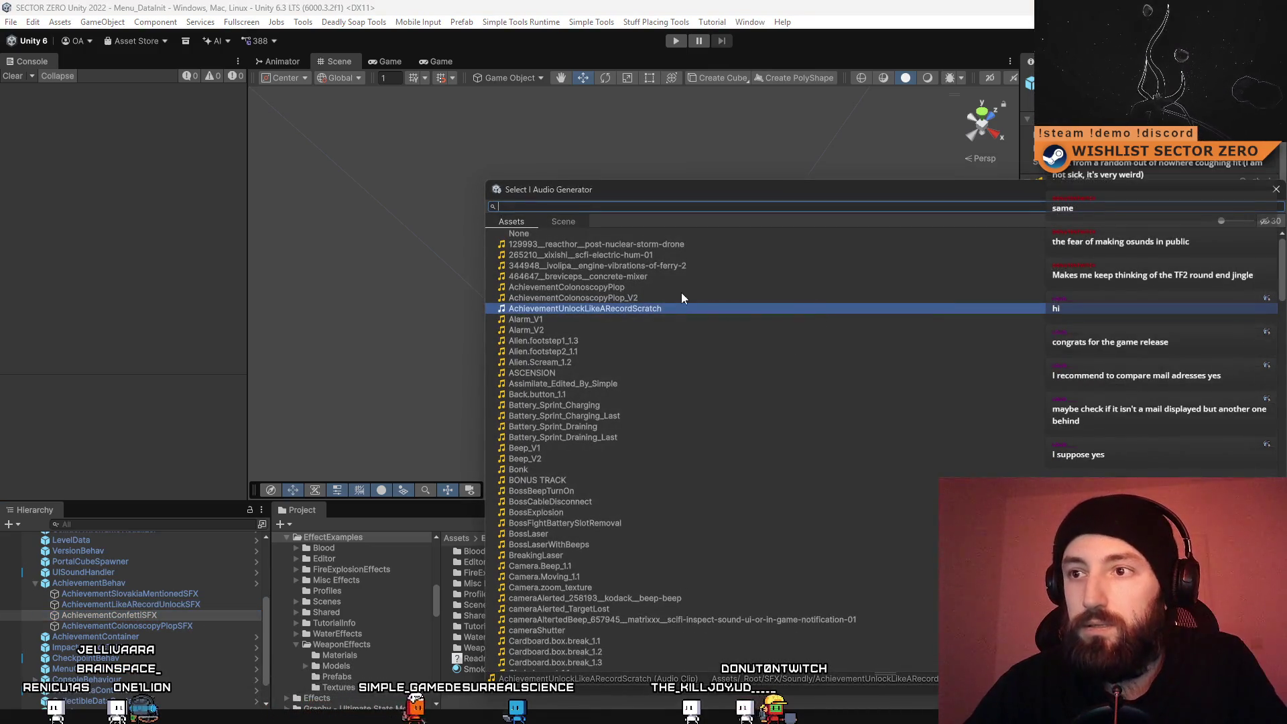
pyautogui.write('conf')
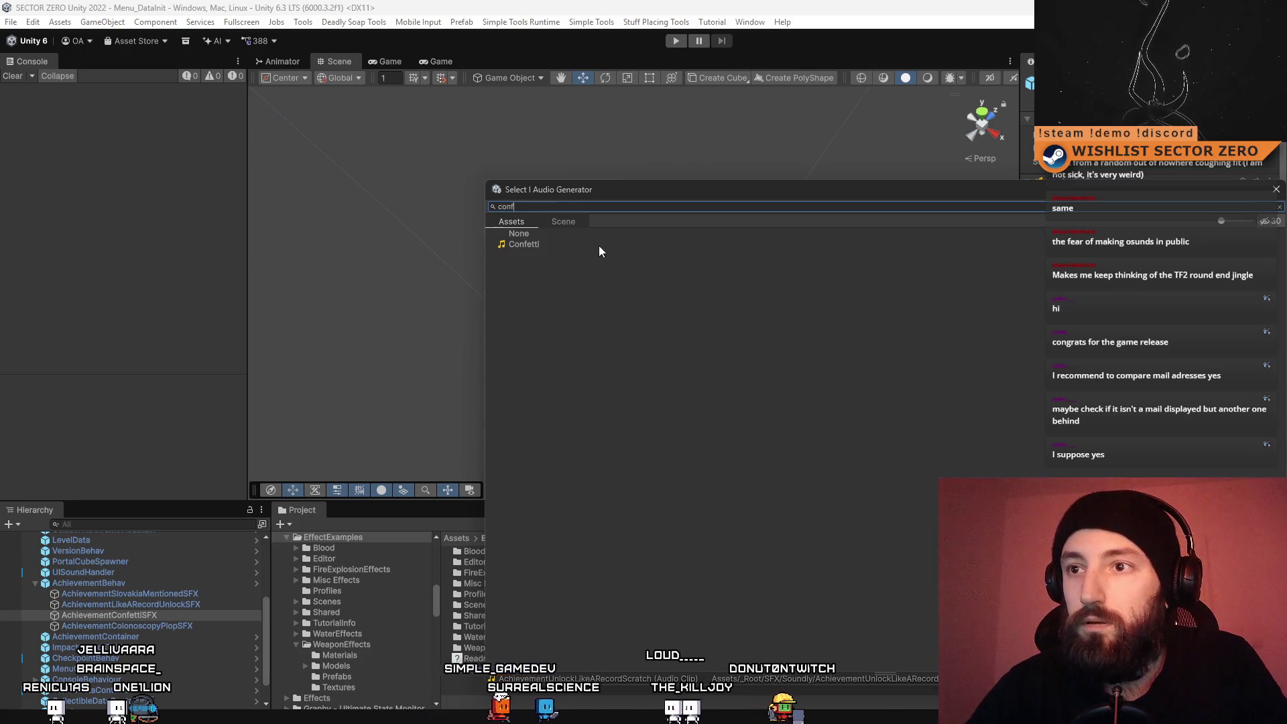
pyautogui.doubleClick(524, 244)
pyautogui.click(190, 626)
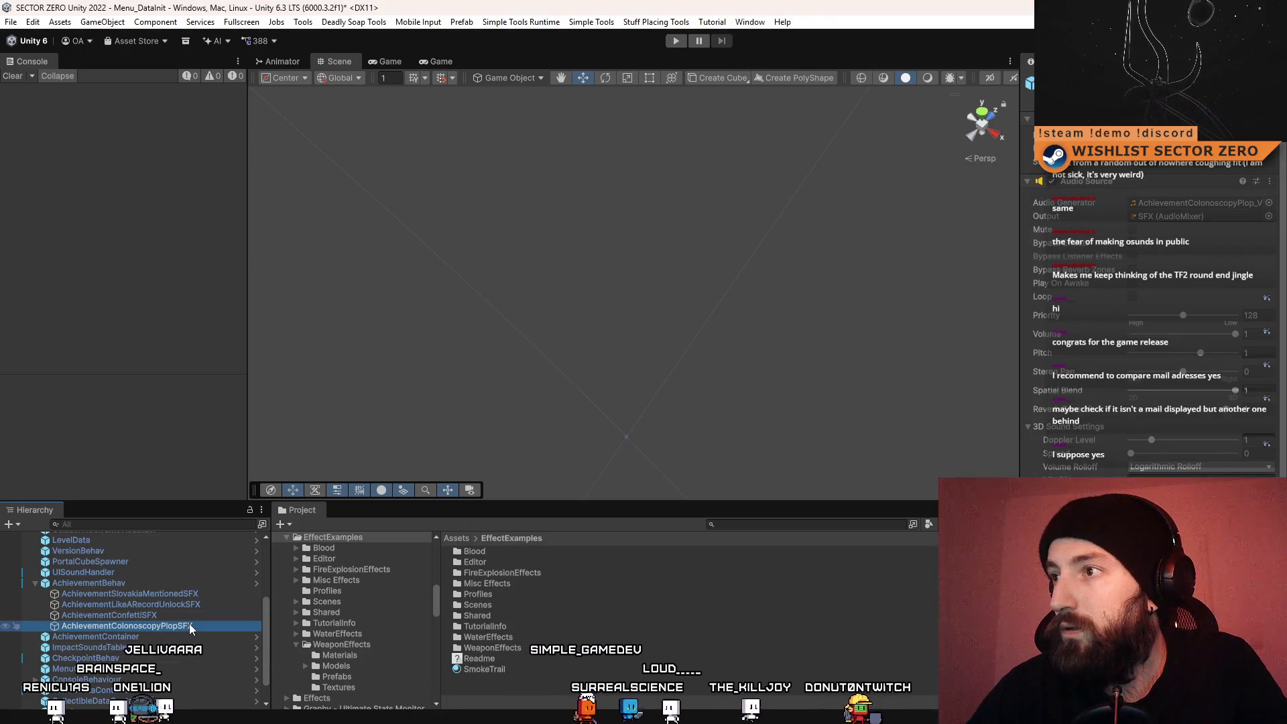
pyautogui.click(21, 79)
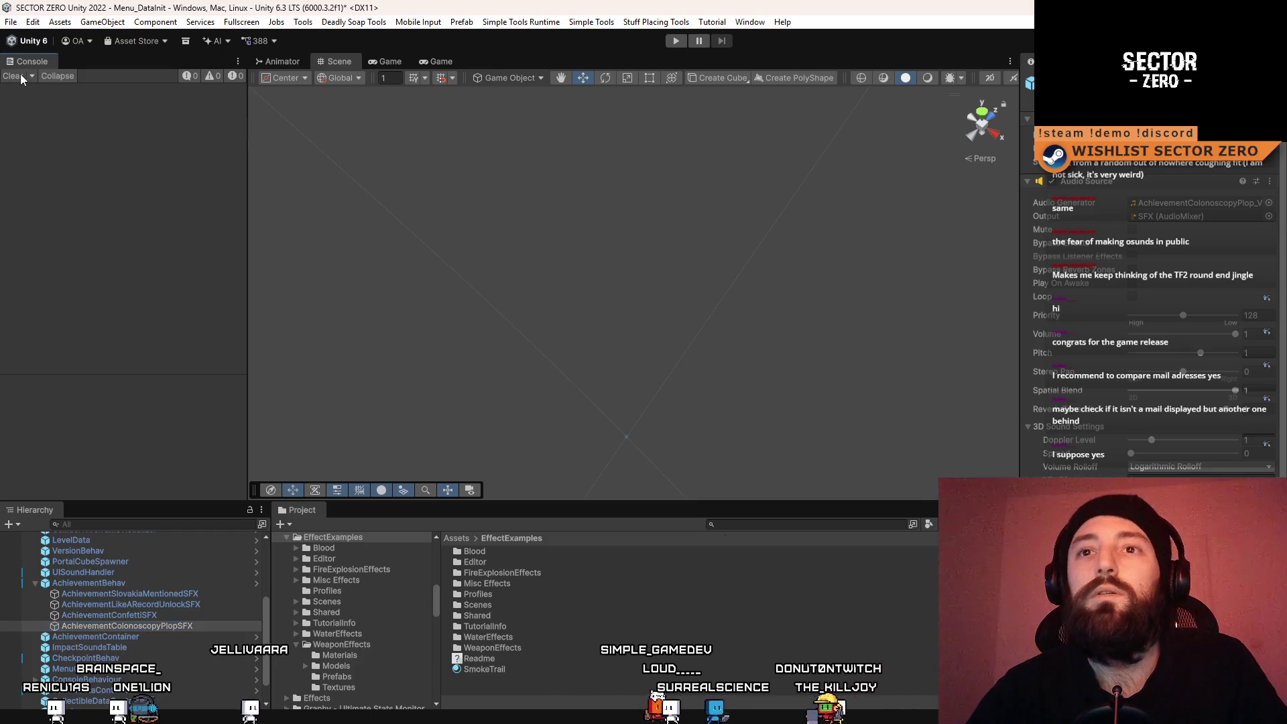
pyautogui.click(441, 61)
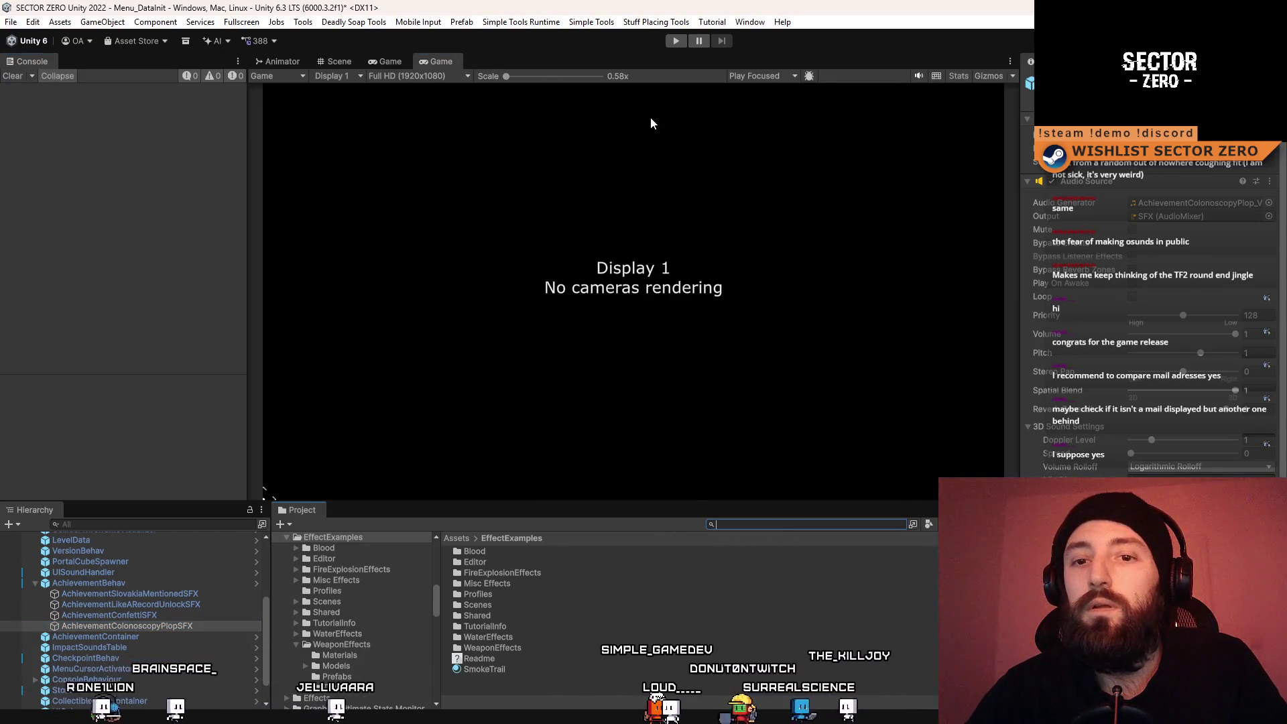
# Enter Play mode with Ctrl+P and clear the Console messages
pyautogui.hotkey('ctrl', 'p')
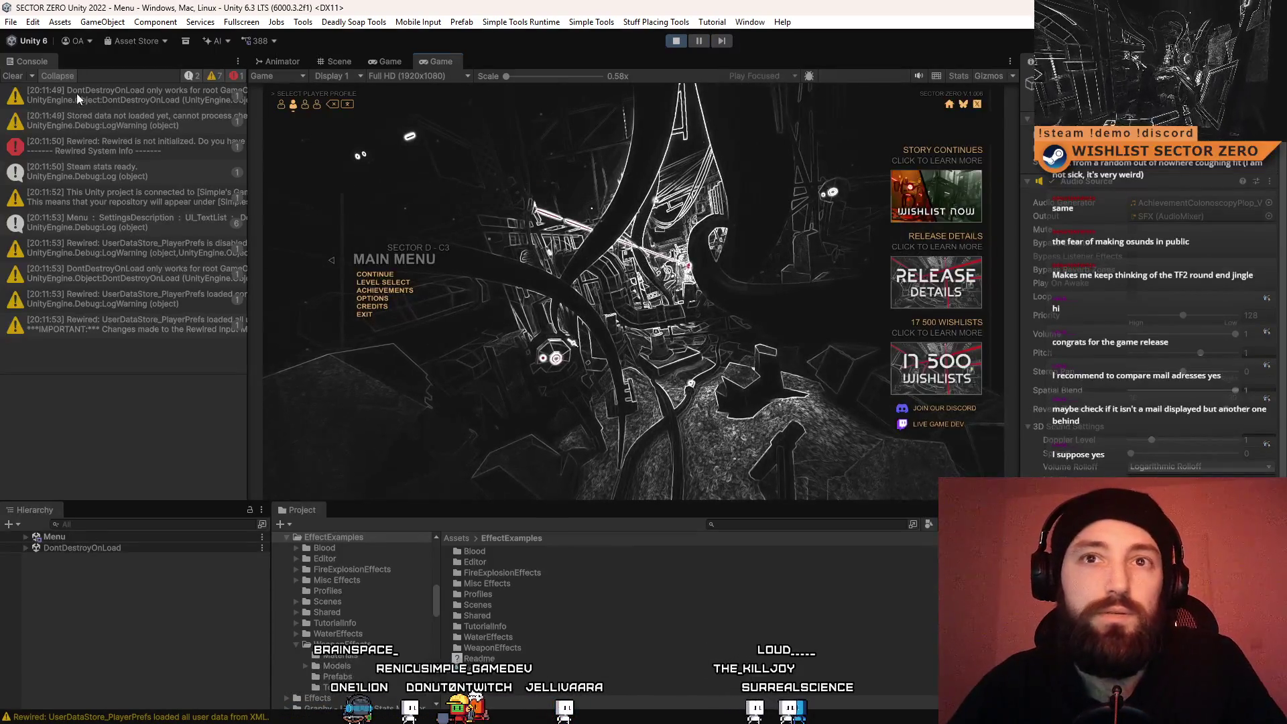
pyautogui.click(13, 76)
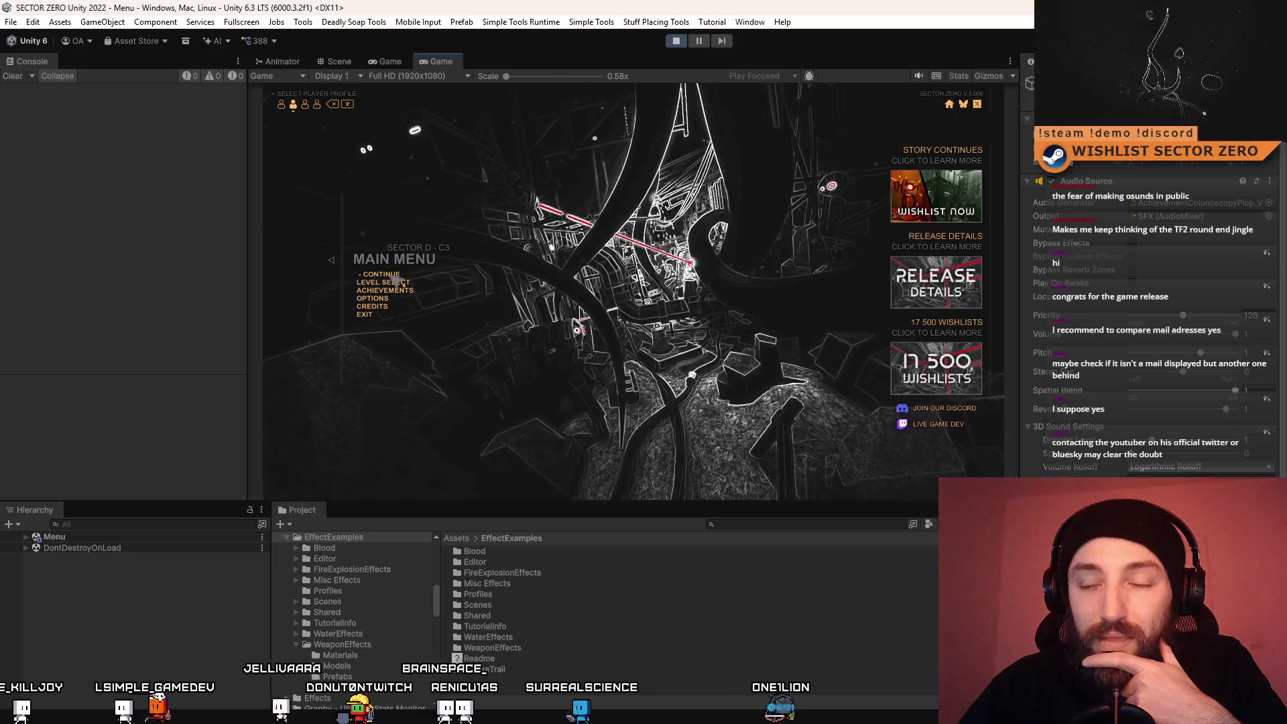
# Delete the game's save data from its menu, clear the Console, and pause the game
pyautogui.click(385, 282)
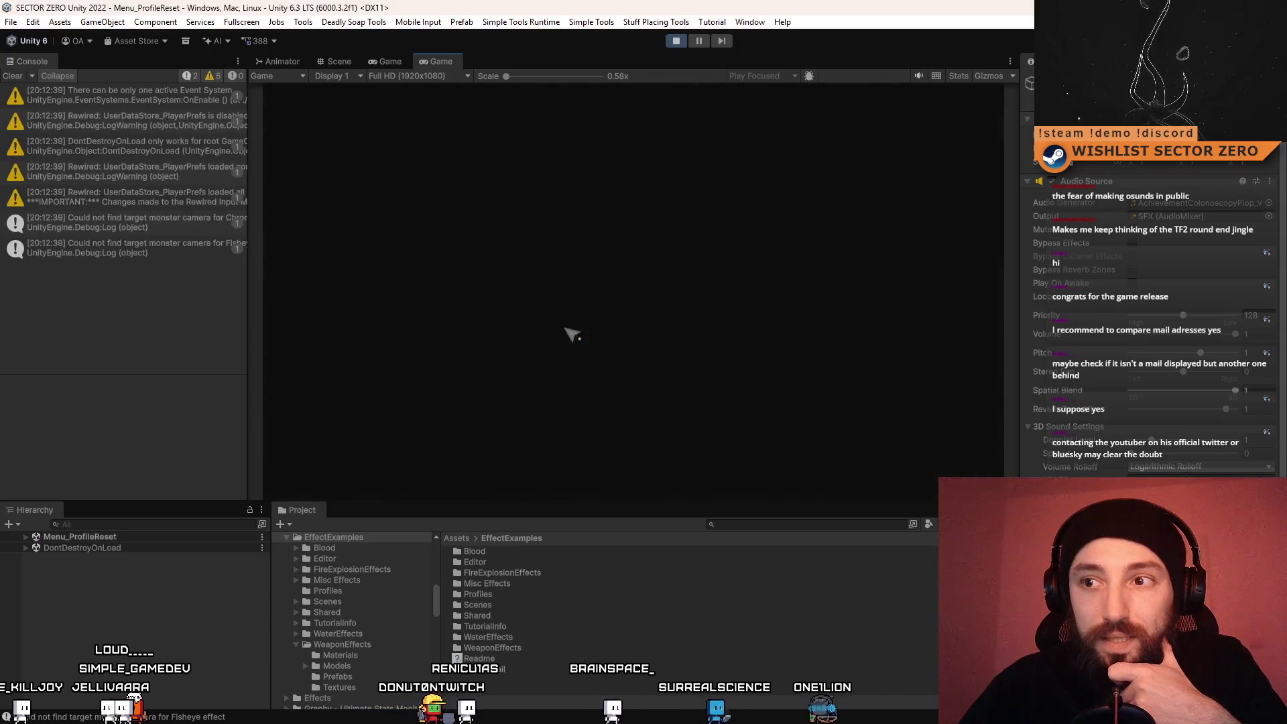
pyautogui.click(582, 307)
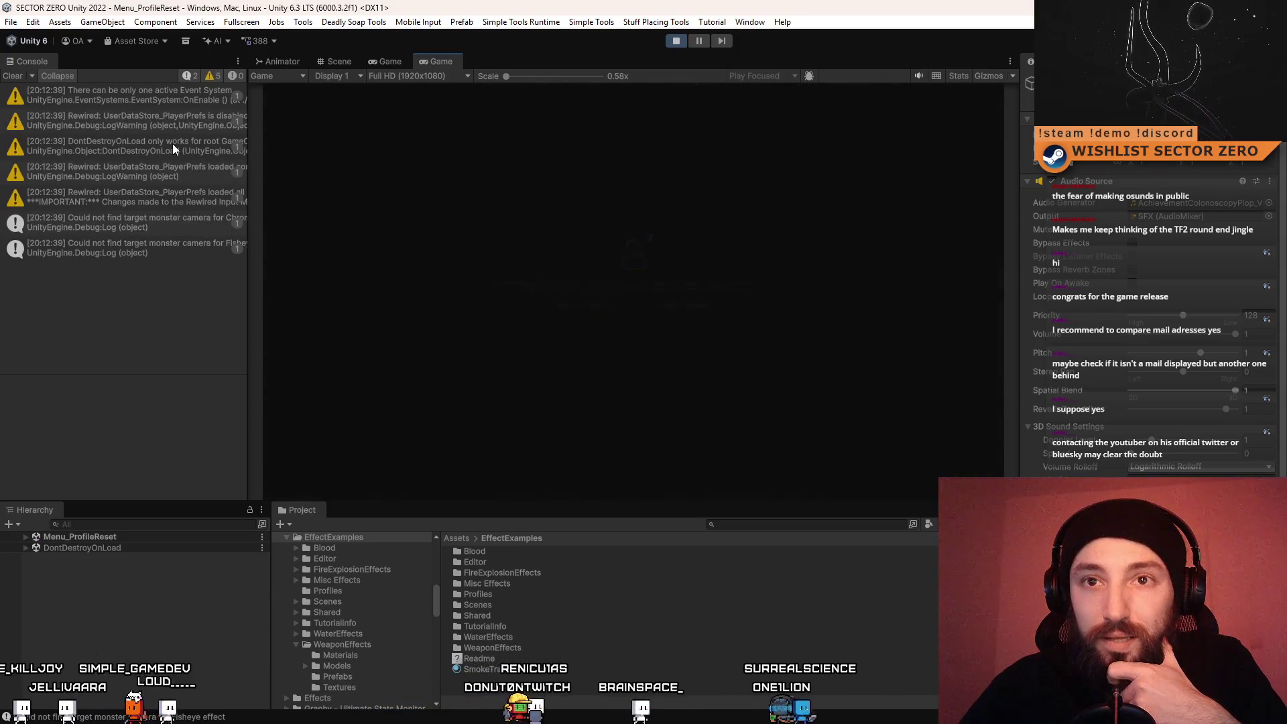
pyautogui.click(11, 78)
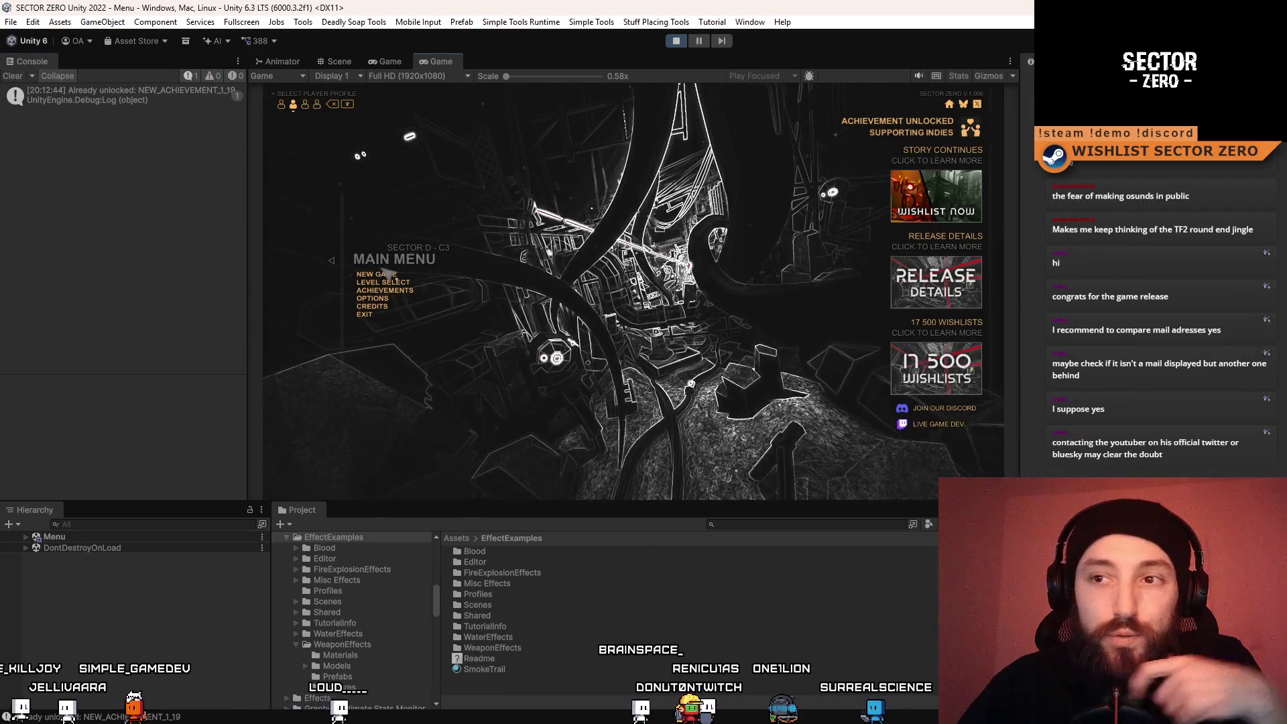
pyautogui.click(704, 38)
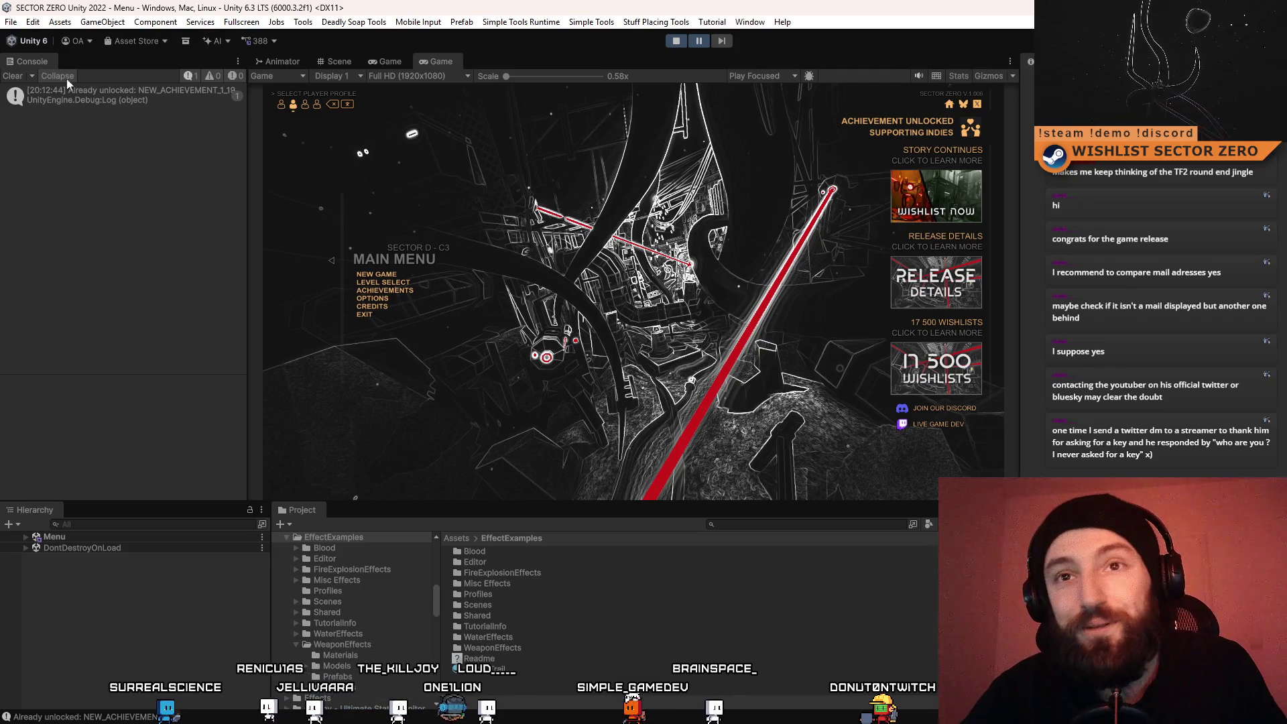
# Clear the Console and start a NEW GAME from the game's main menu
pyautogui.click(14, 76)
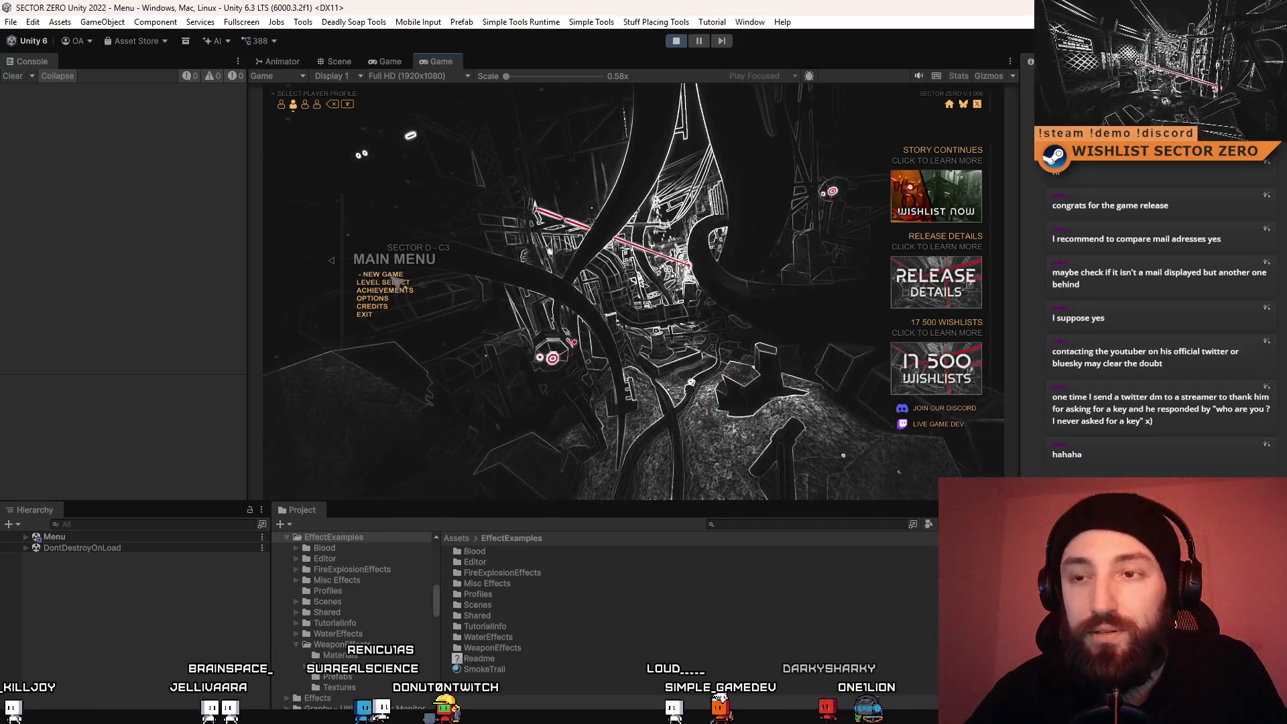
pyautogui.click(395, 278)
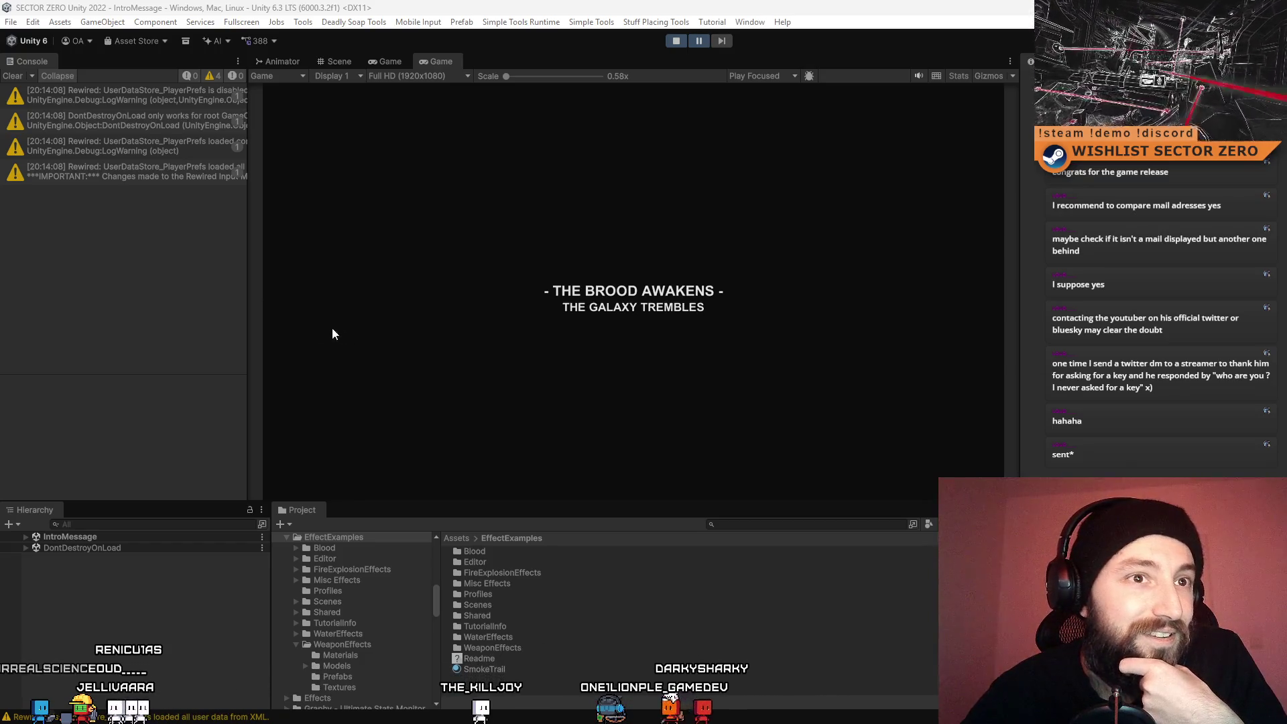
# Bring up Gmail maximized and expand the earlier message in the thread
pyautogui.hotkey('alt', 'Tab')
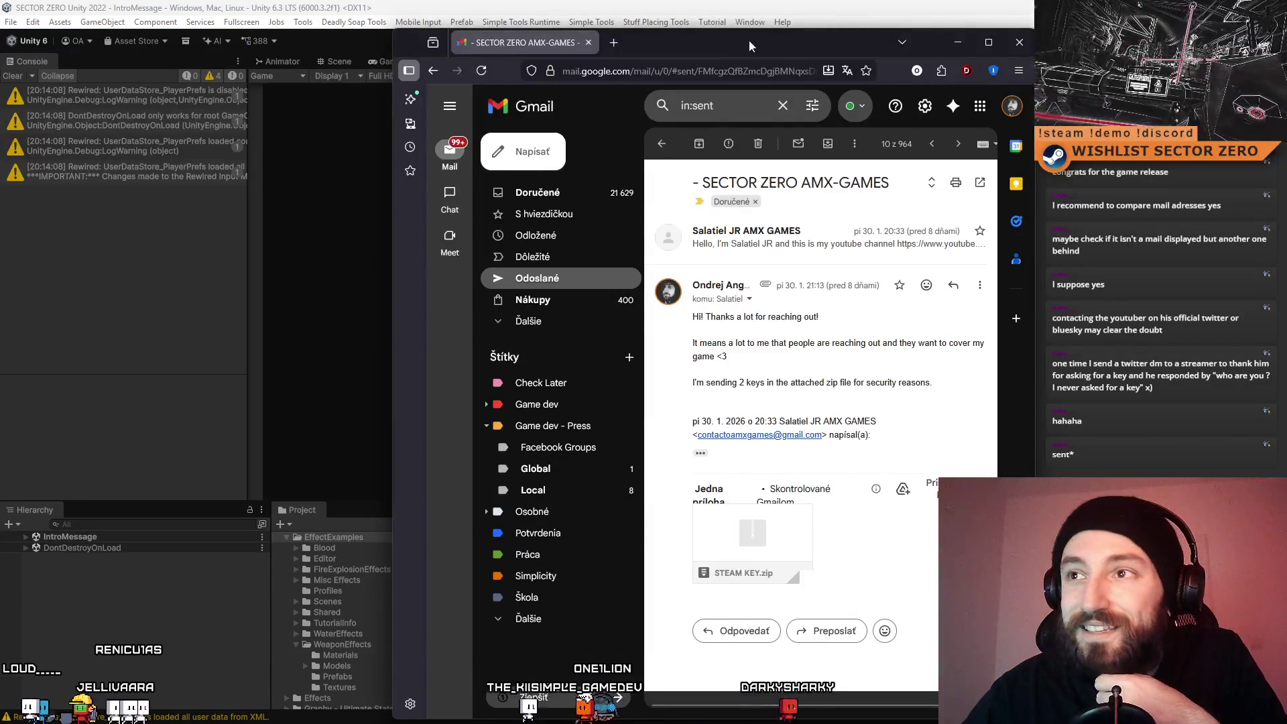
pyautogui.doubleClick(728, 50)
pyautogui.click(415, 191)
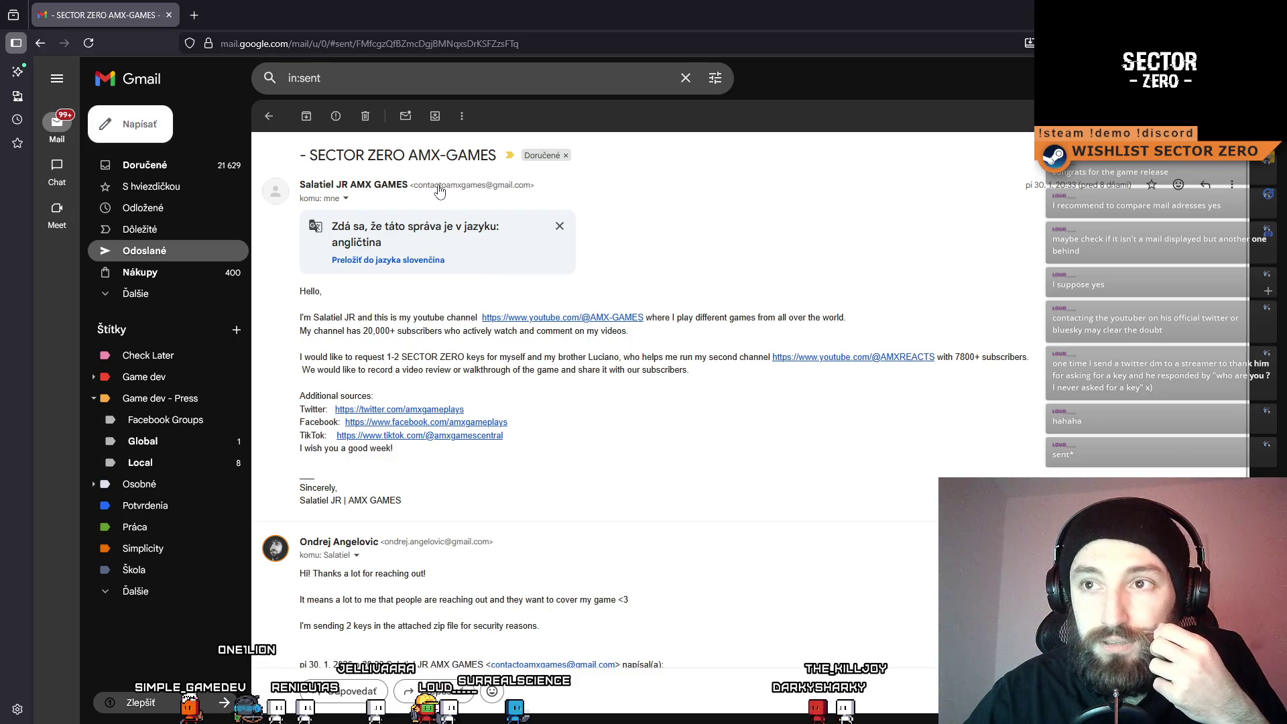
pyautogui.scroll(-3, 534, 343)
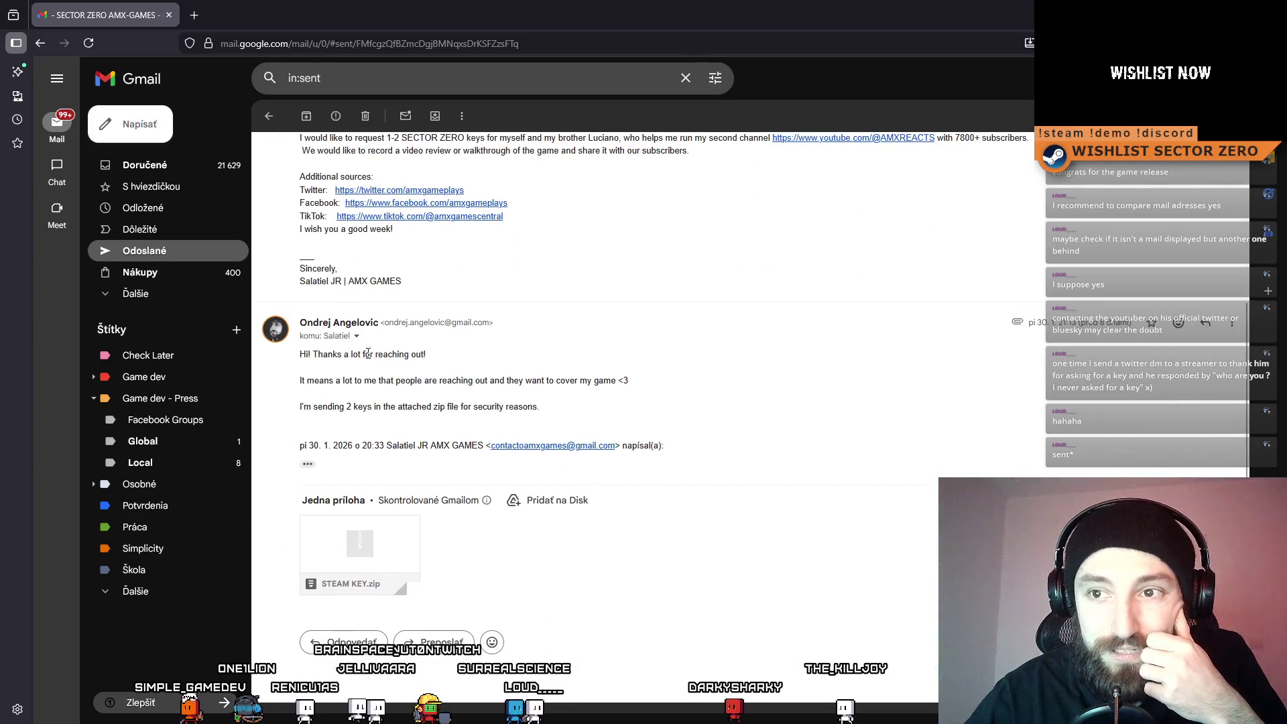
# Highlight the reply's sentences about the 2 keys, then shrink the browser to a smaller window
pyautogui.moveTo(323, 386); pyautogui.dragTo(538, 385)
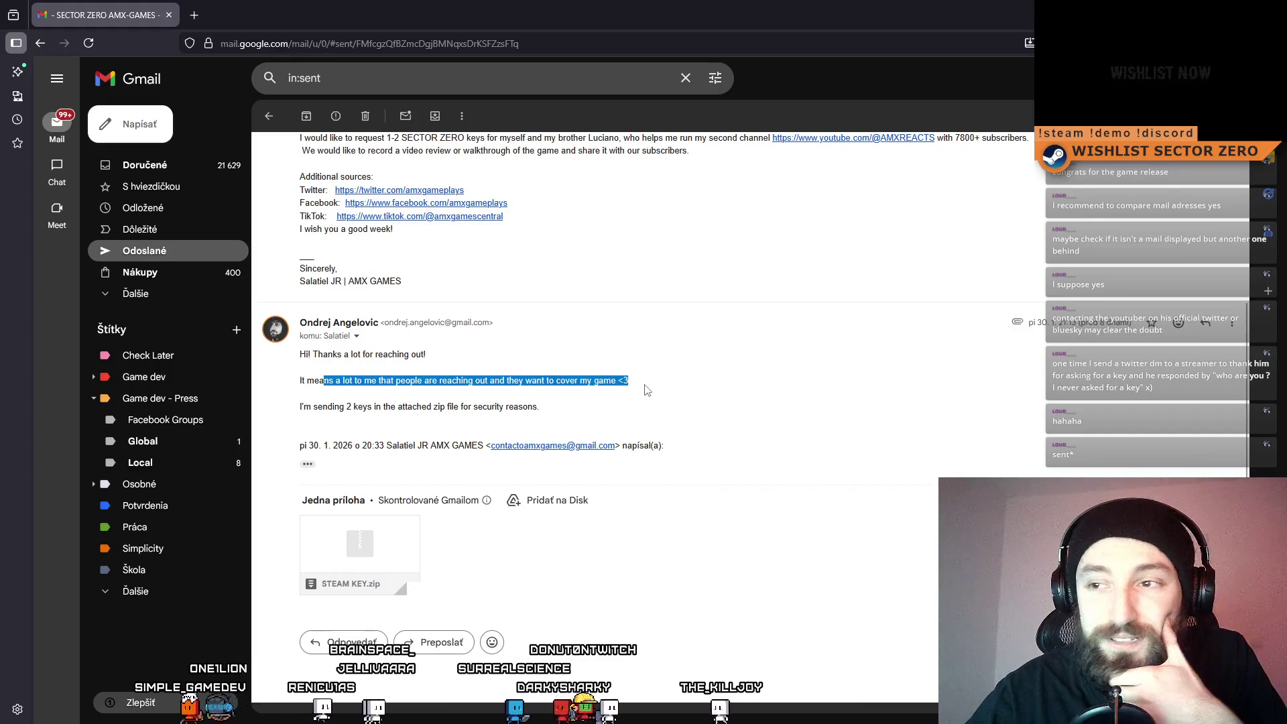
pyautogui.click(647, 390)
pyautogui.moveTo(339, 403); pyautogui.dragTo(555, 409)
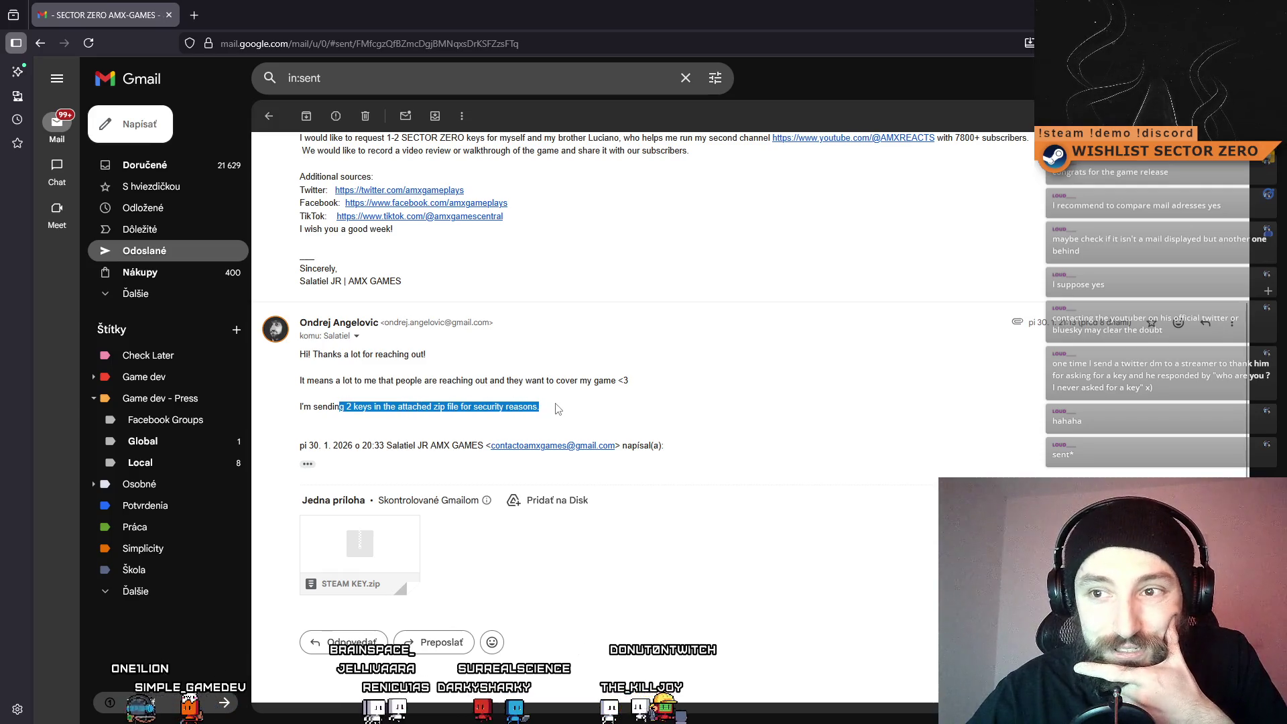
pyautogui.click(562, 409)
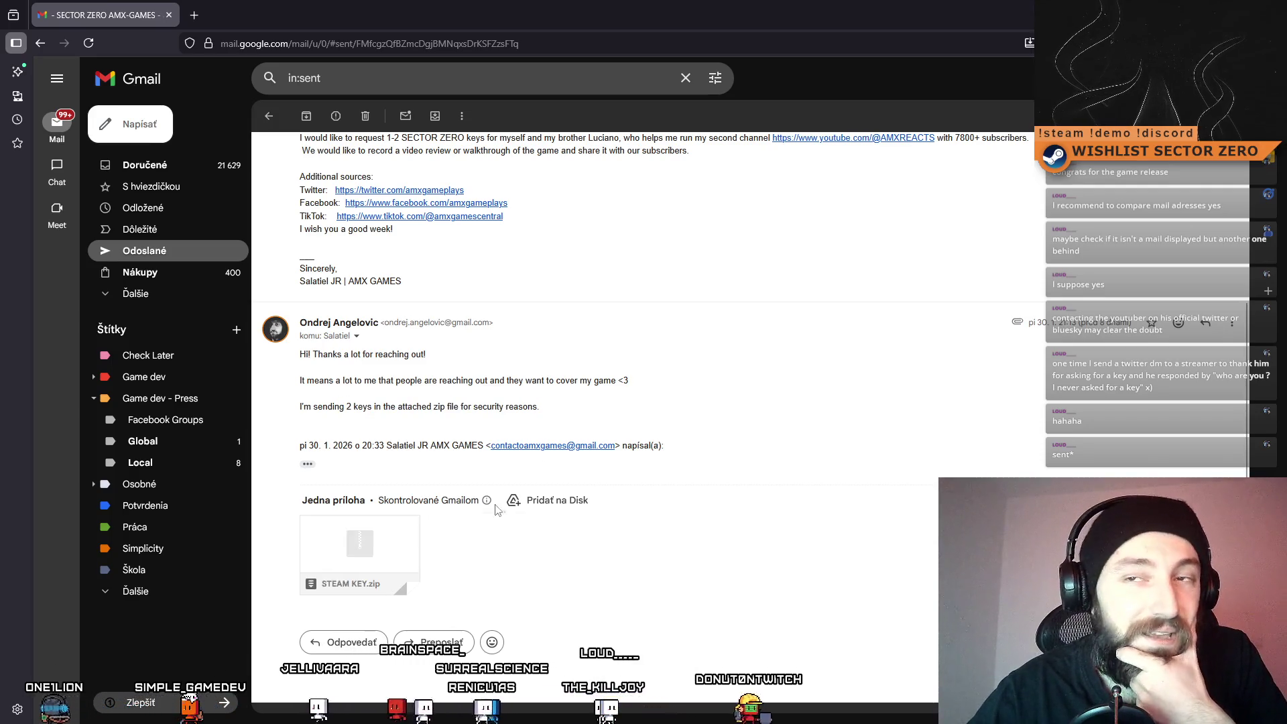
pyautogui.moveTo(232, 14); pyautogui.dragTo(235, 94)
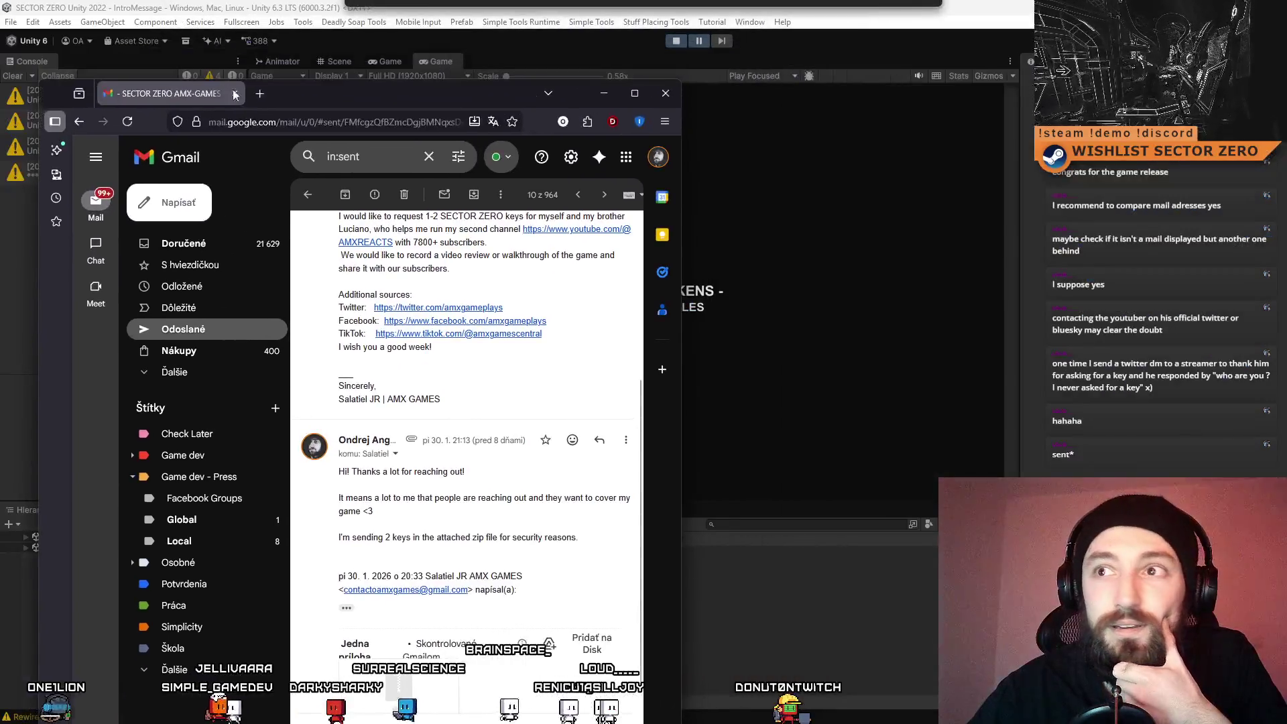
pyautogui.click(234, 94)
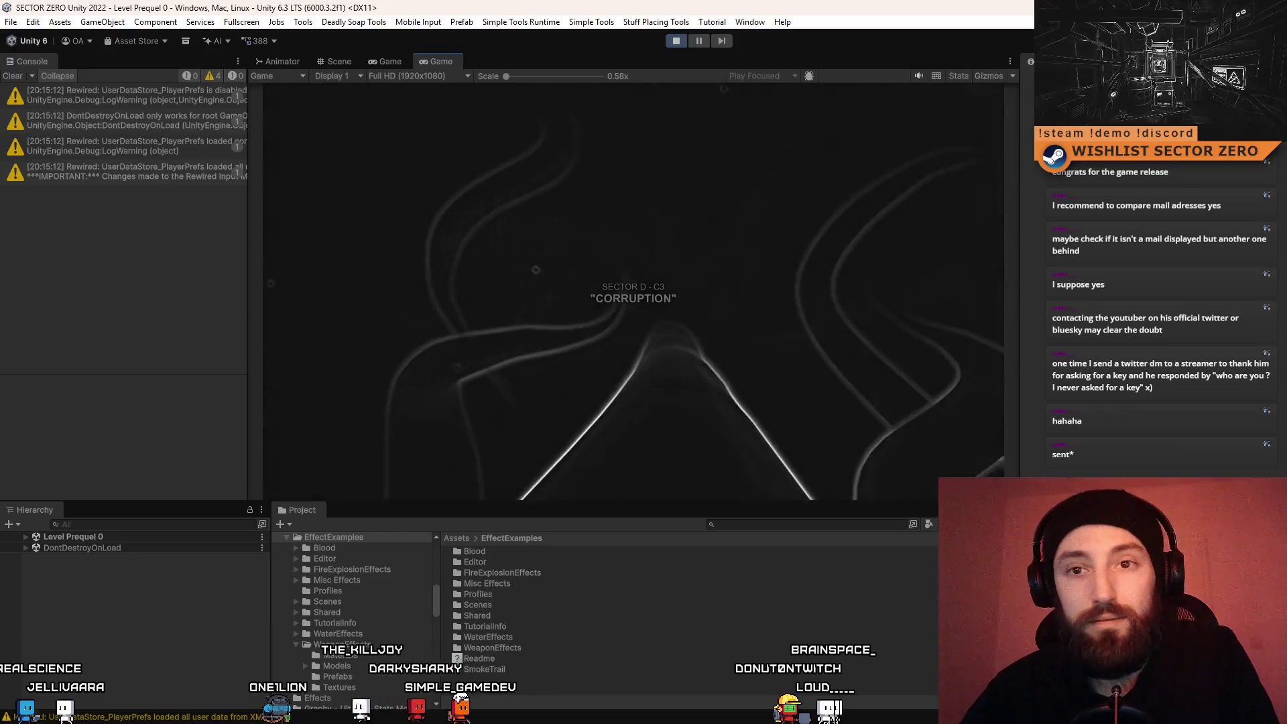
# Switch the running game's Game view to fullscreen with F10
pyautogui.press('F10')
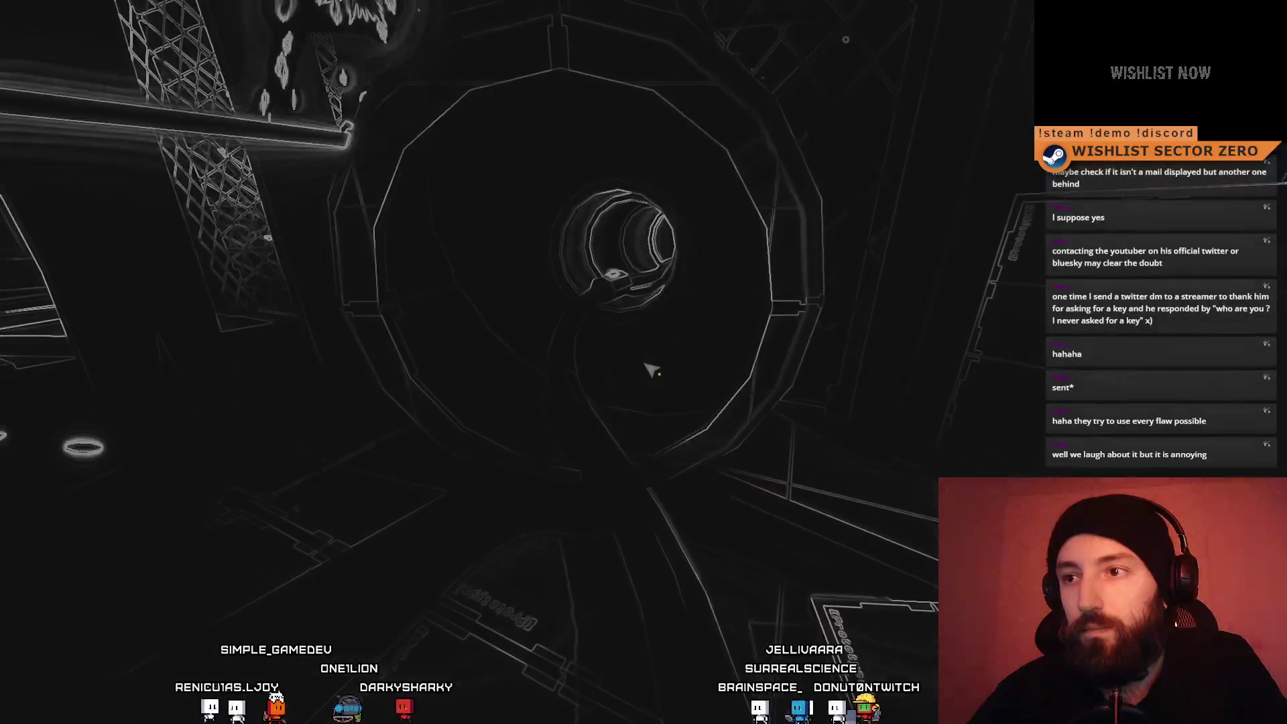
# Dismiss the Data Visualization message, play on to the Sector D - C3 checkpoint, and exit fullscreen
pyautogui.click(201, 436)
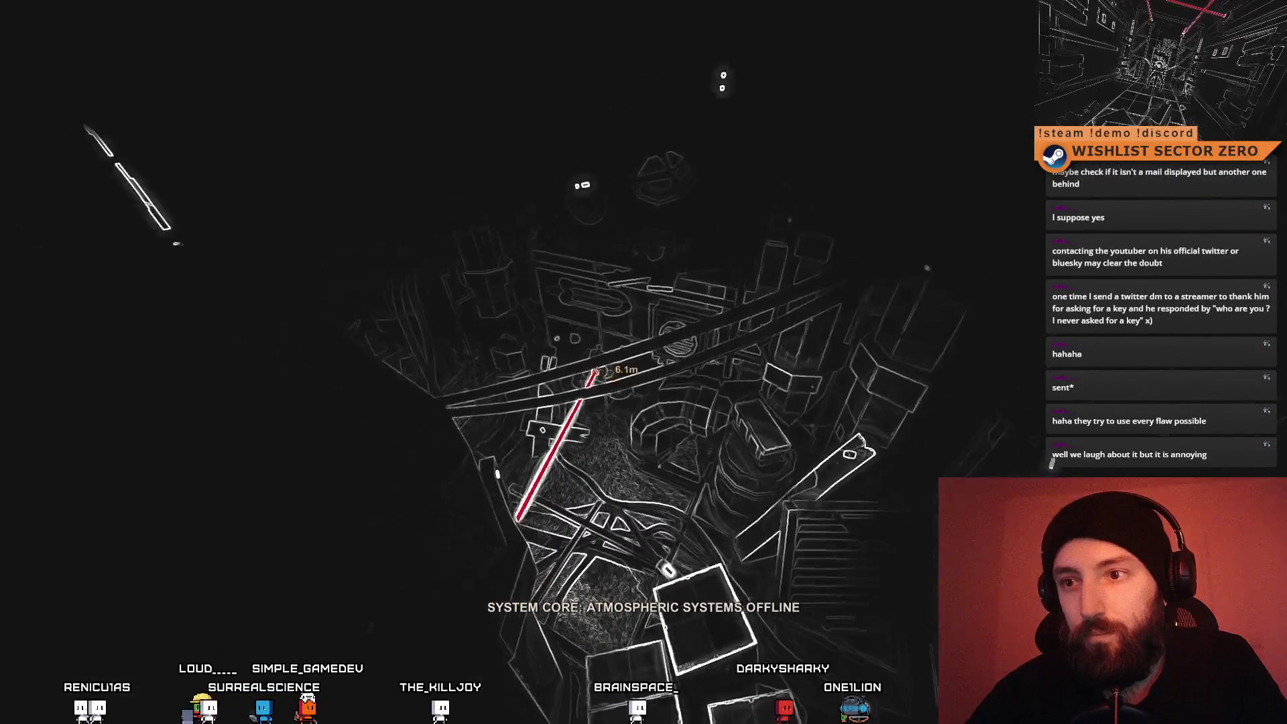
pyautogui.press('F11')
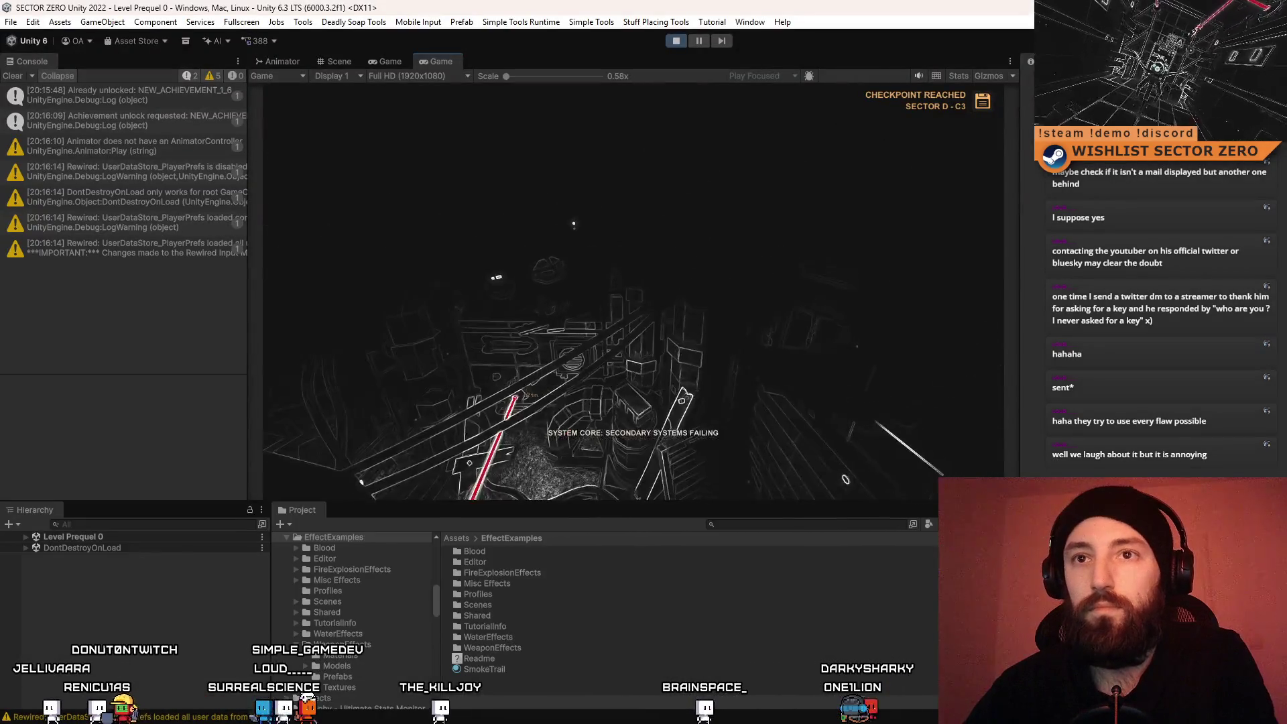
# Return the Game view to fullscreen and watch the Sector D - C3 cutscene
pyautogui.press('F10')
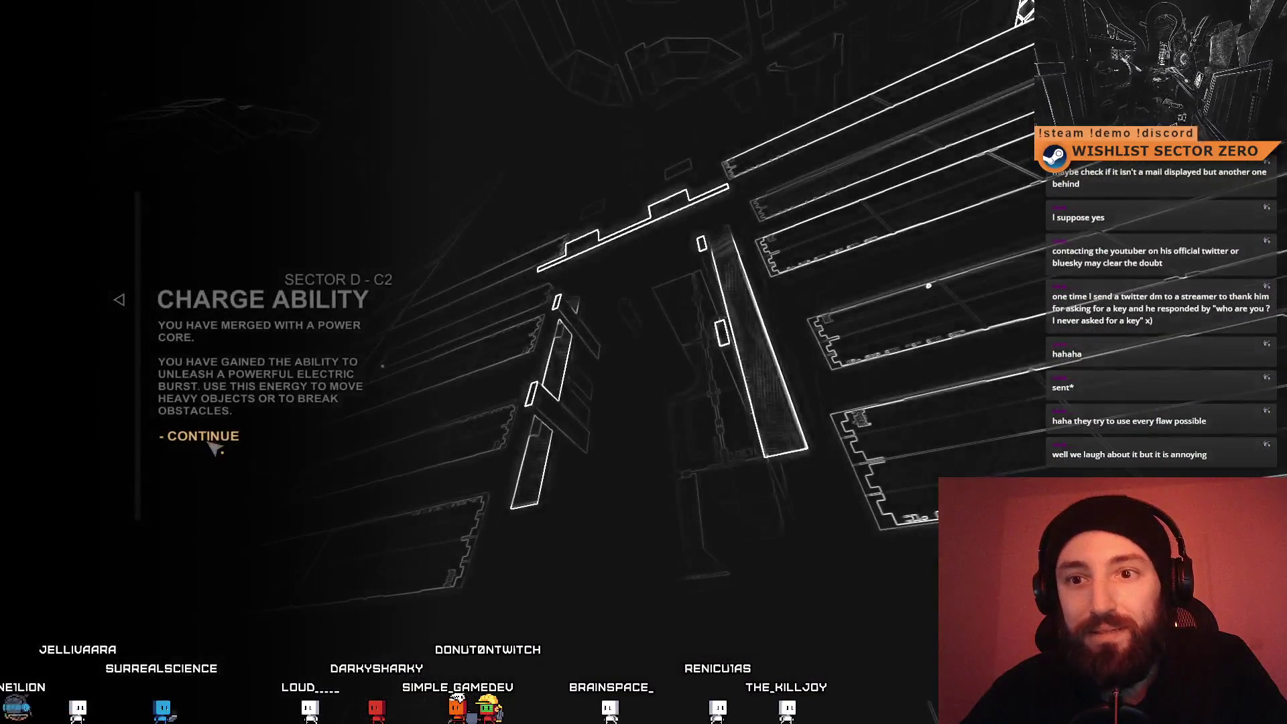
# Dismiss the Charge Ability popup and play on to the caged area in Sector D - C2
pyautogui.click(205, 439)
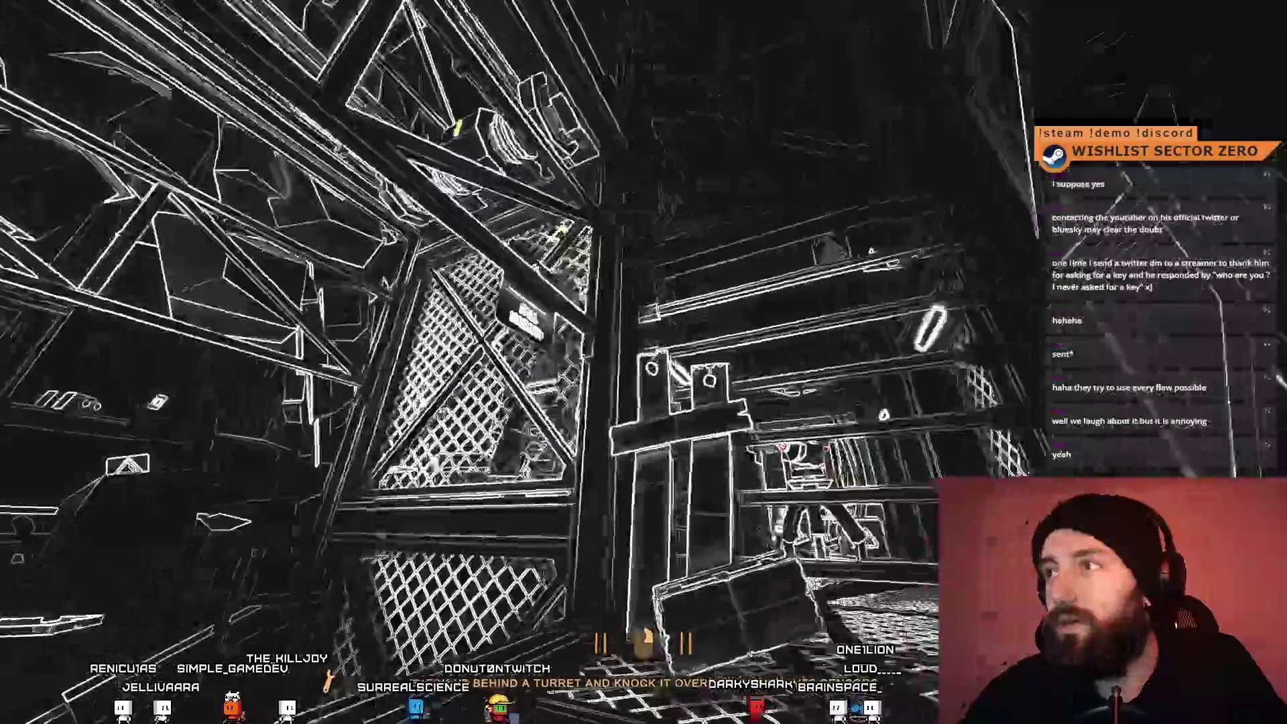
# Walk the player past the caged elevator and down the lit corridor, then leave fullscreen
pyautogui.press('w')
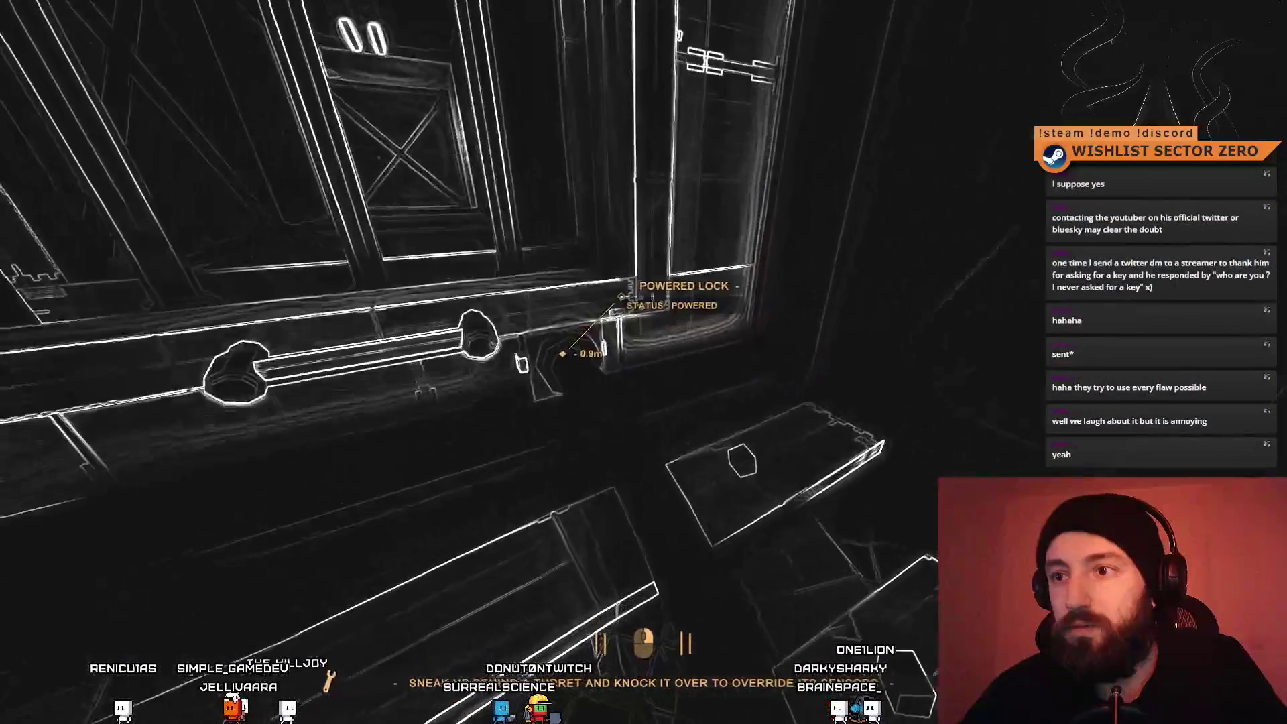
pyautogui.press('w')
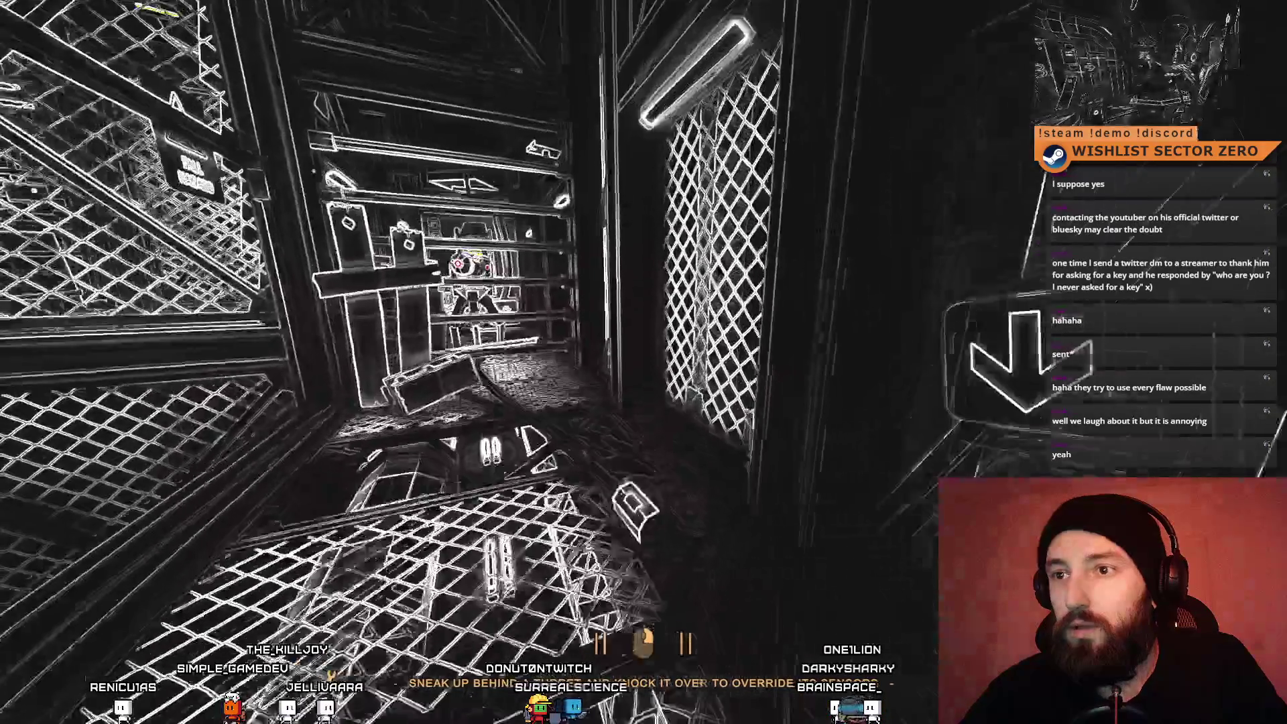
pyautogui.press('w')
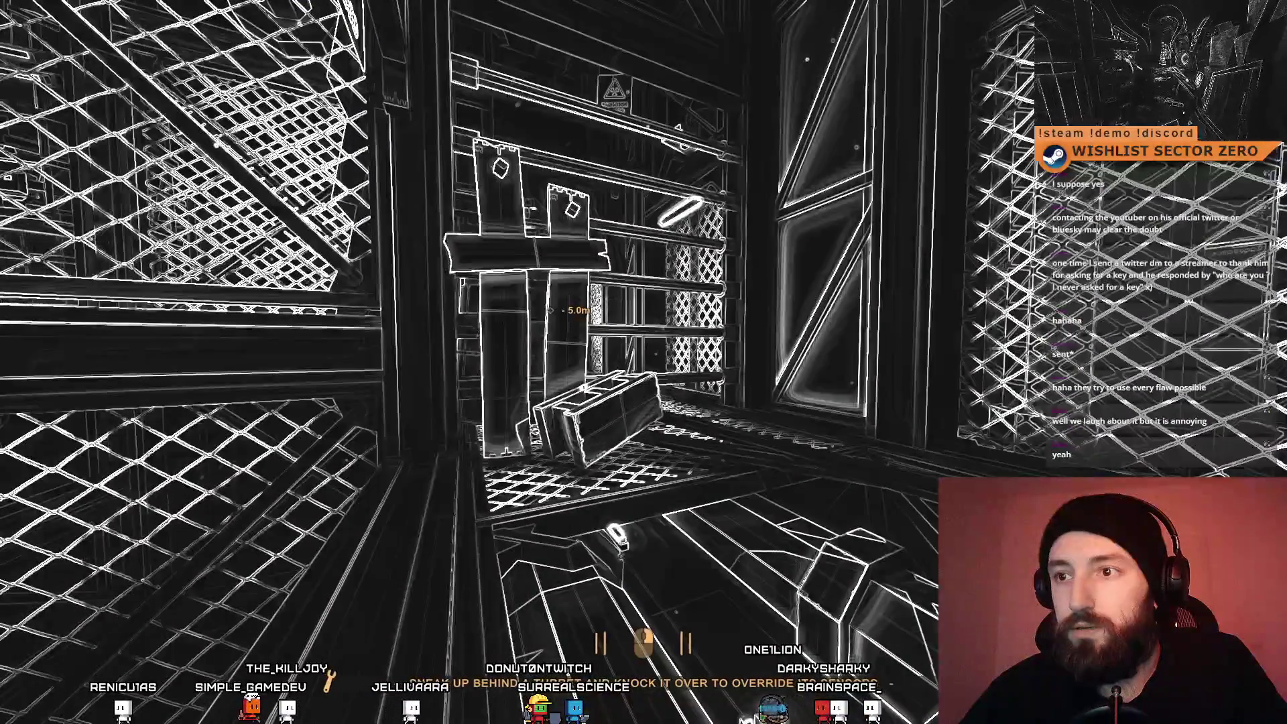
pyautogui.press('w')
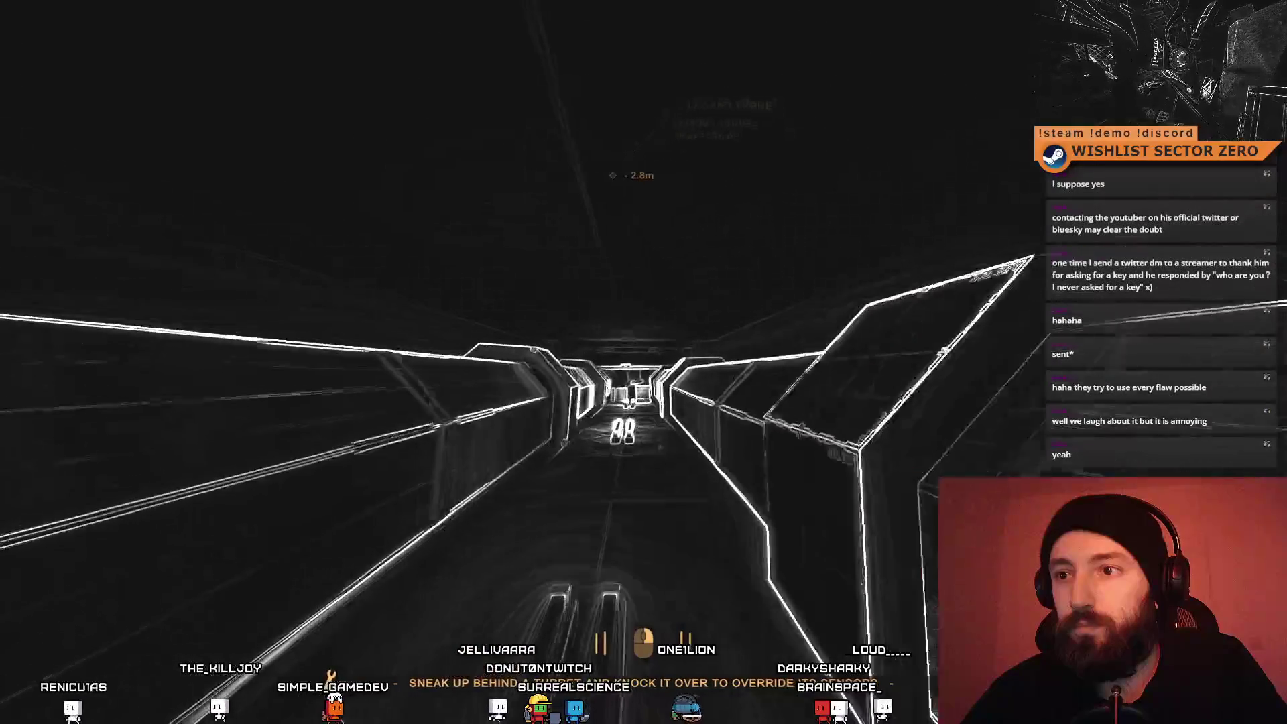
pyautogui.press('w')
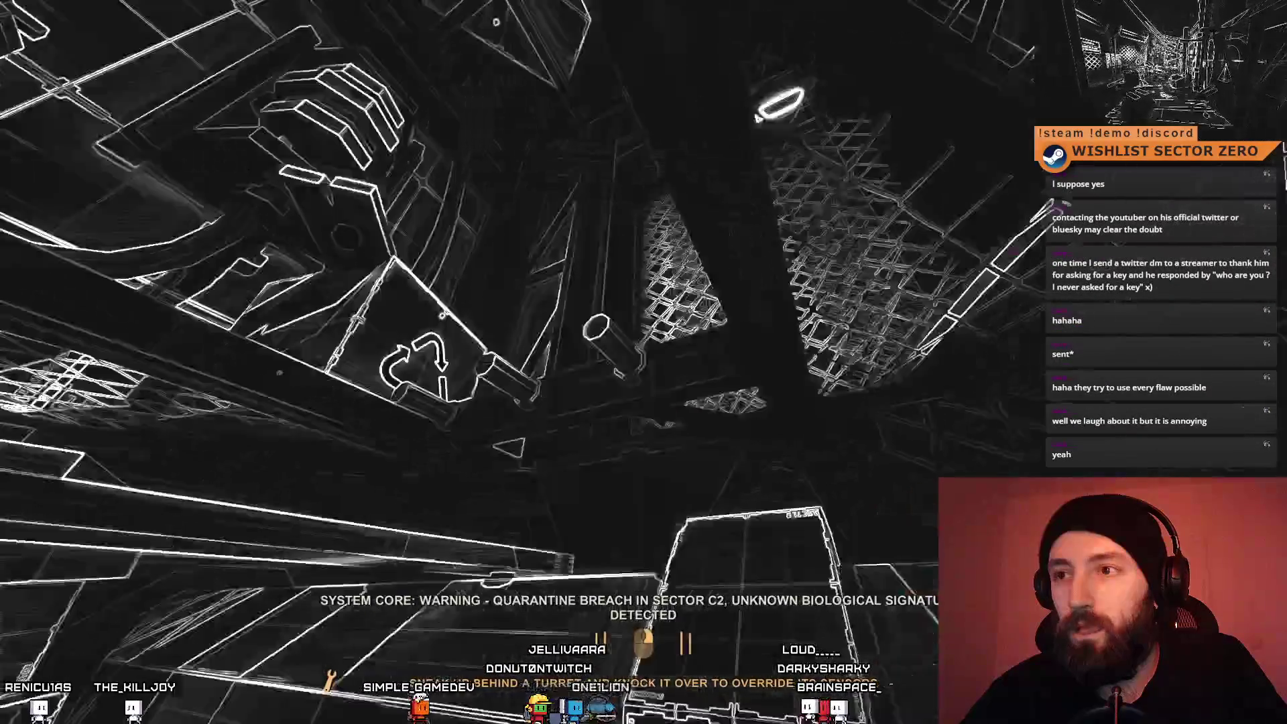
pyautogui.press('w')
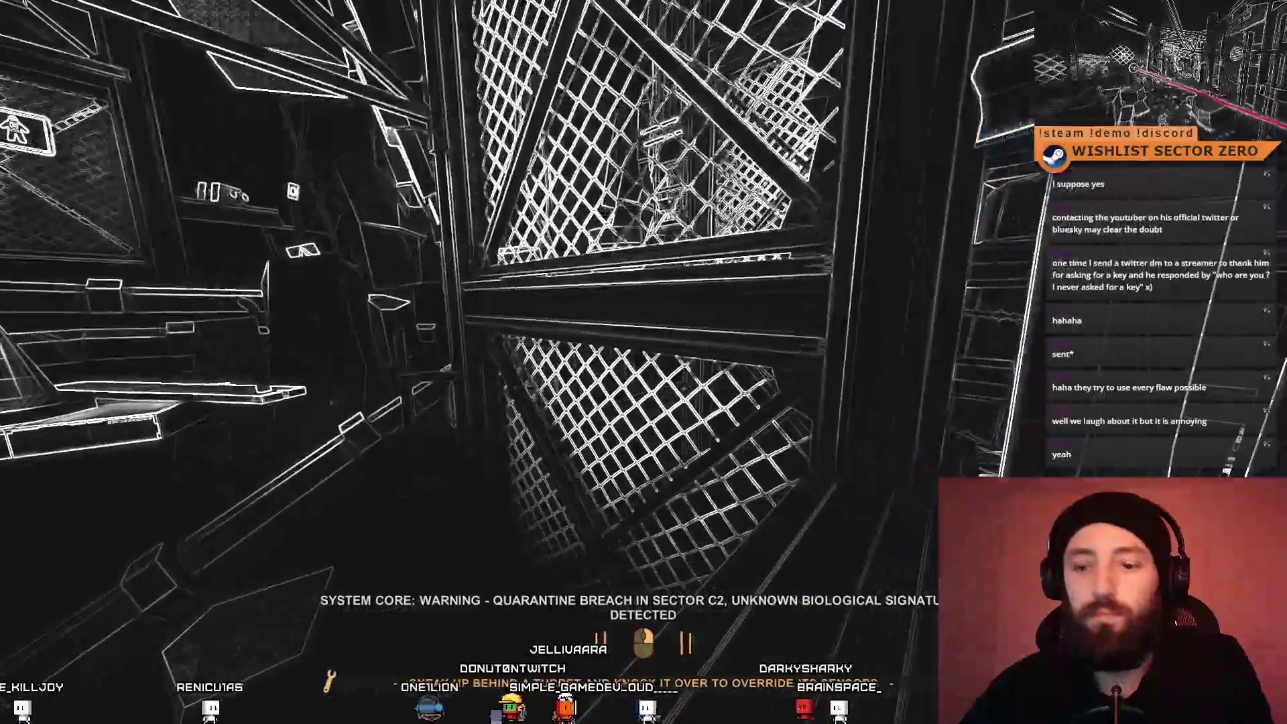
pyautogui.press('Escape')
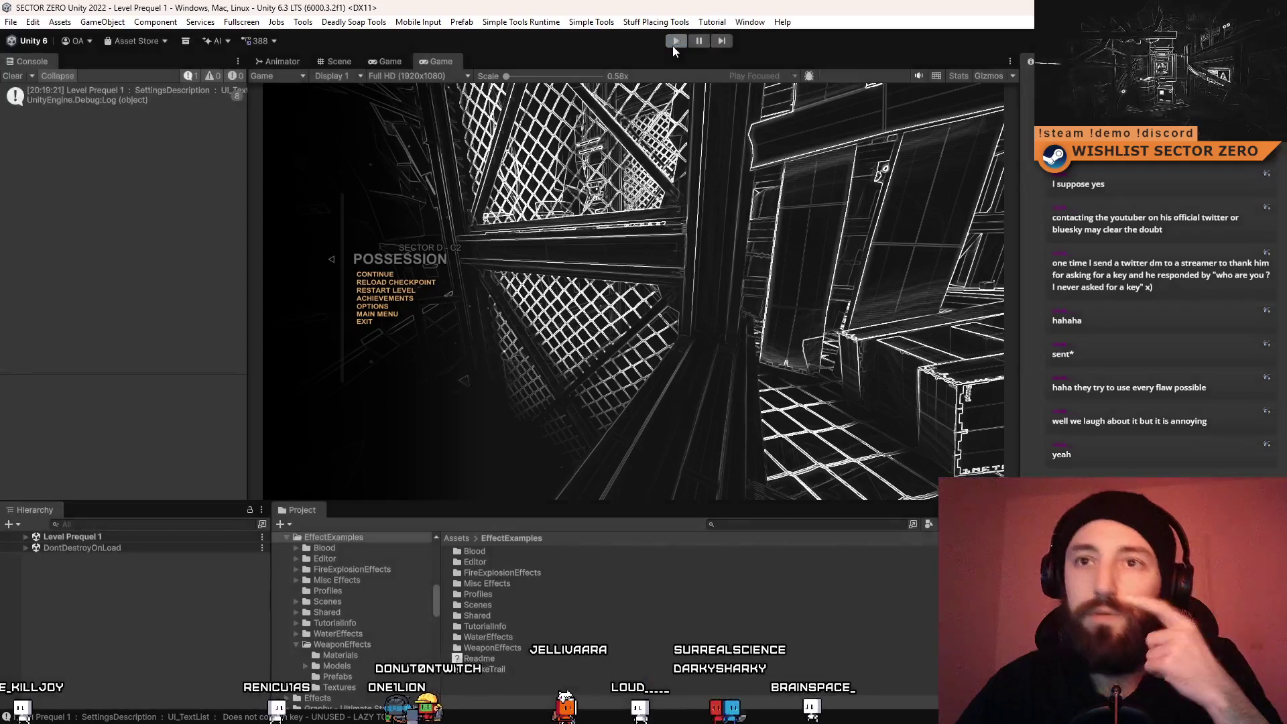
# Stop Play mode and search the Project for 'confetty' to locate the ConfettyParticle folder
pyautogui.click(673, 45)
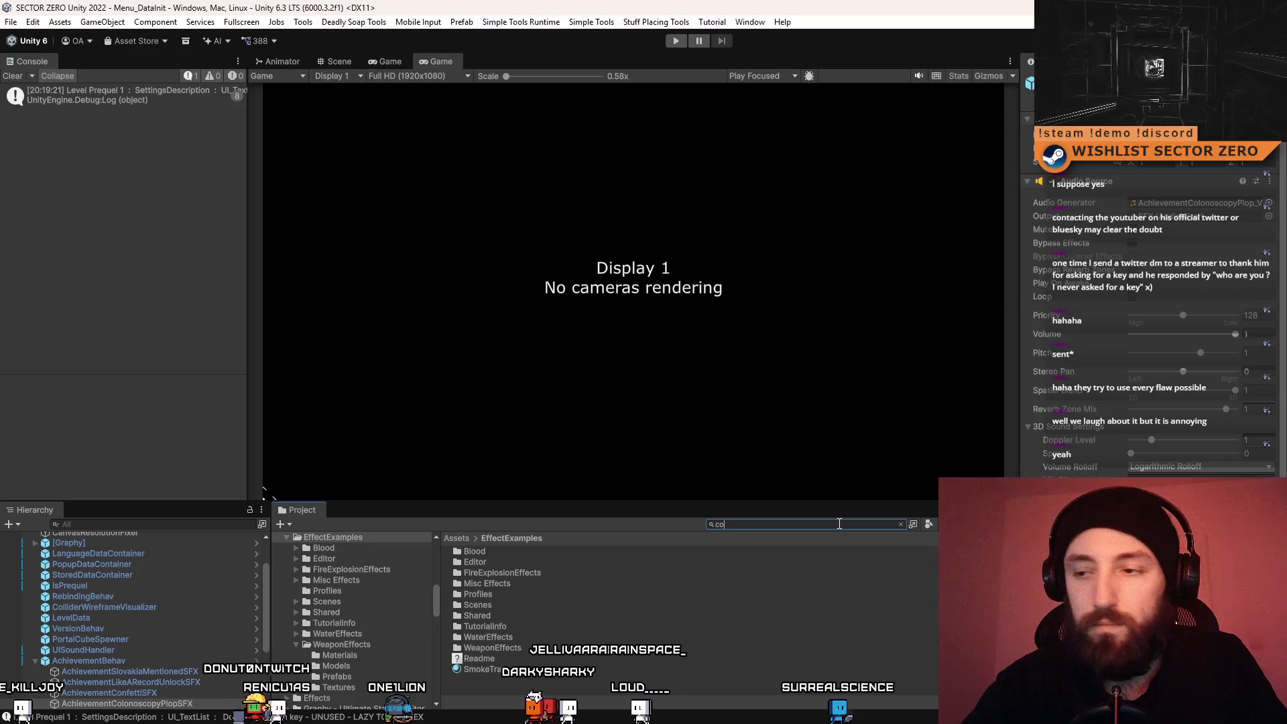
pyautogui.write('nfetty')
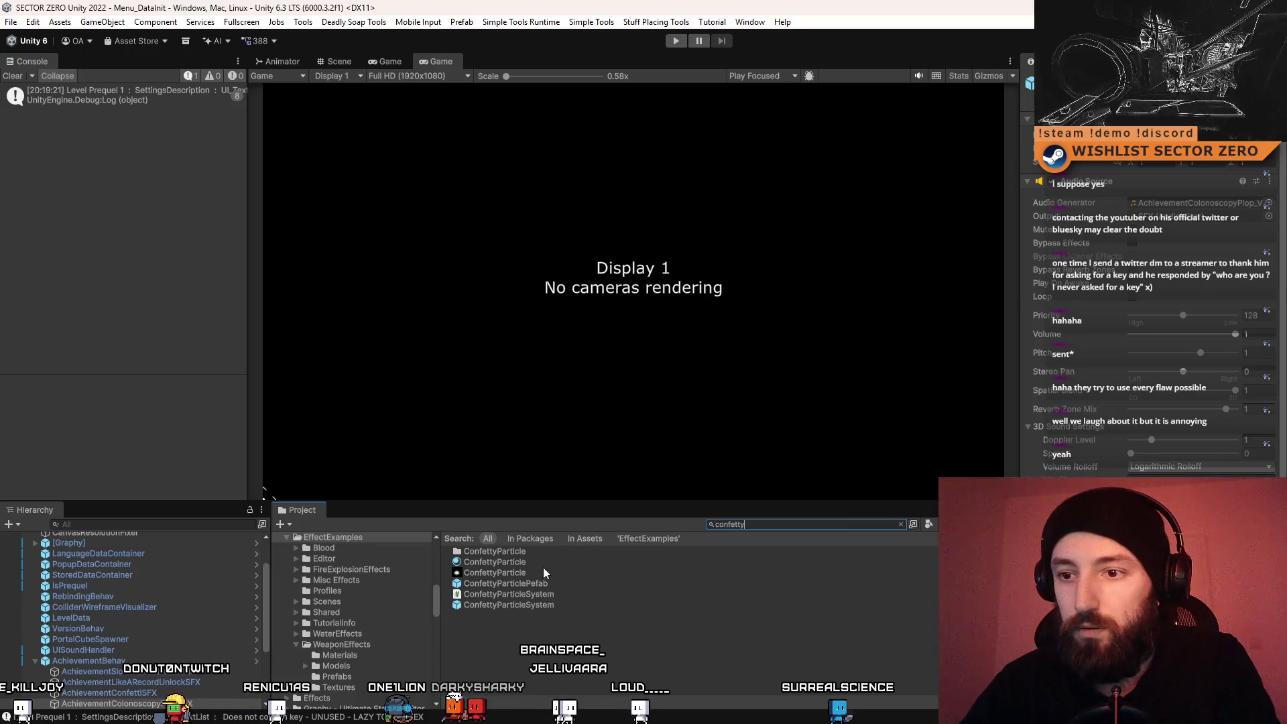
pyautogui.click(573, 583)
pyautogui.click(533, 605)
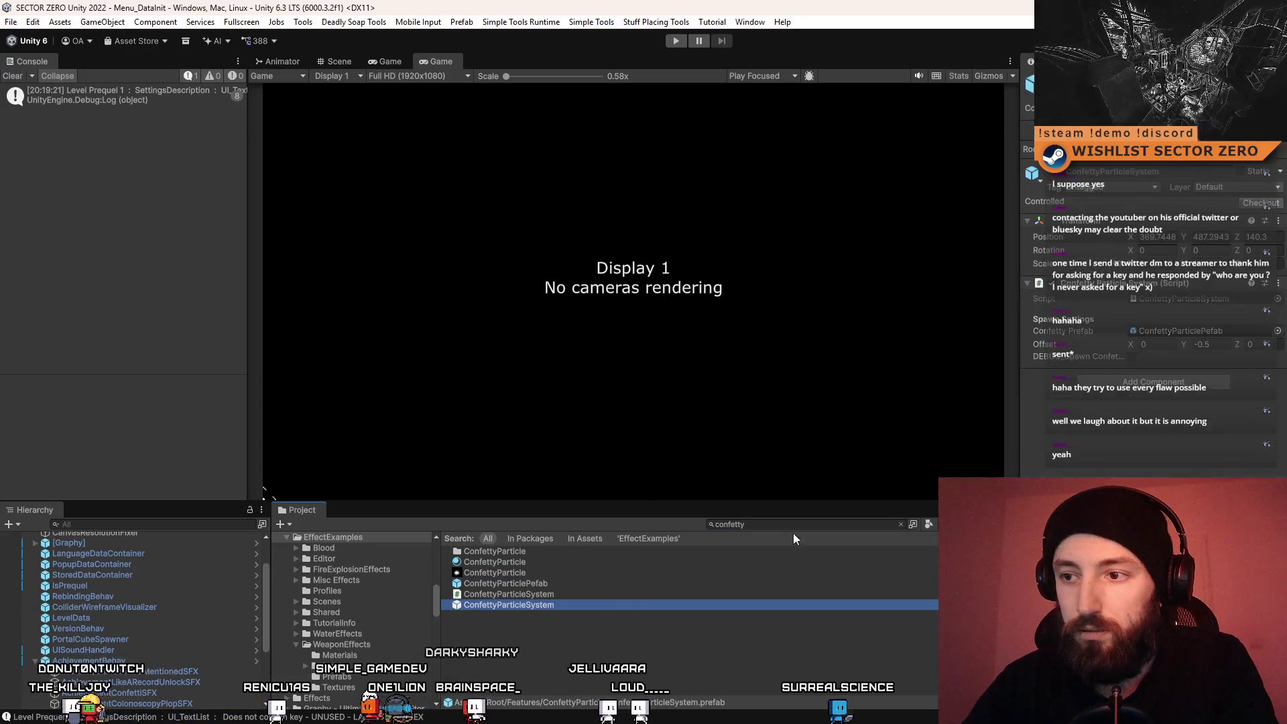
pyautogui.click(900, 524)
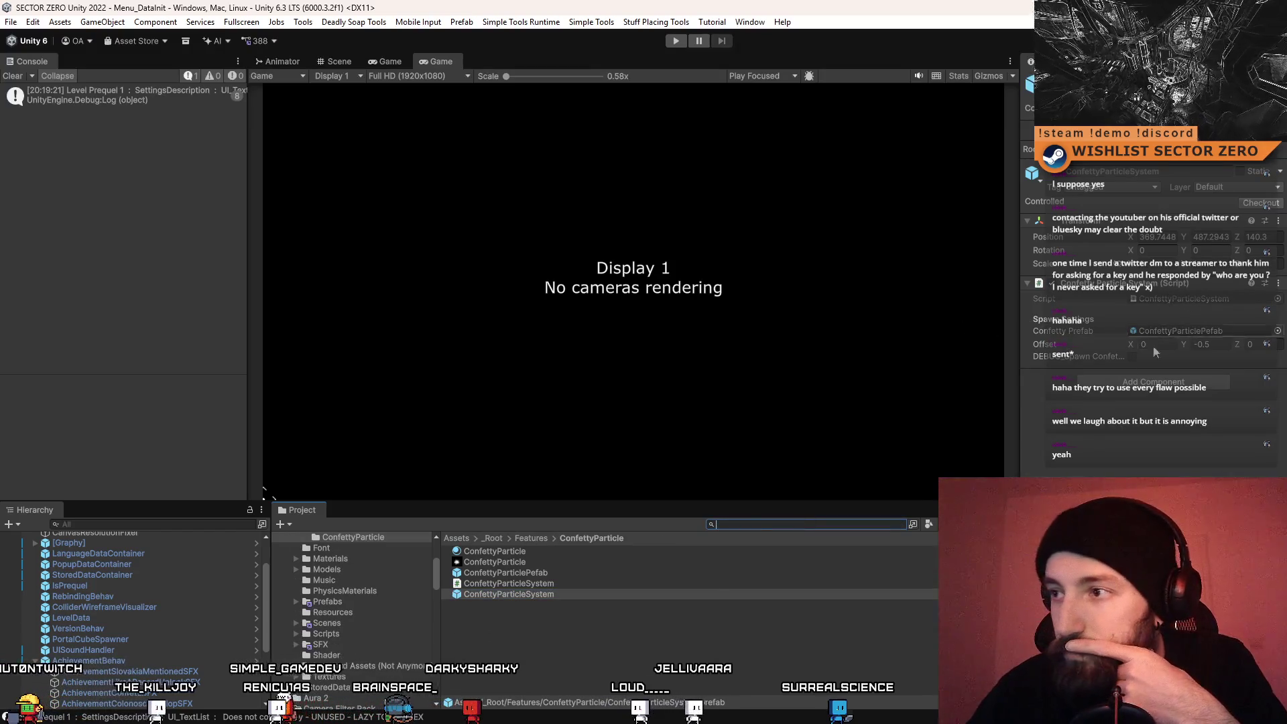
# Set ConfettyParticlePefab's Start Lifetime to 4, recheck it, and clear the Console
pyautogui.click(542, 572)
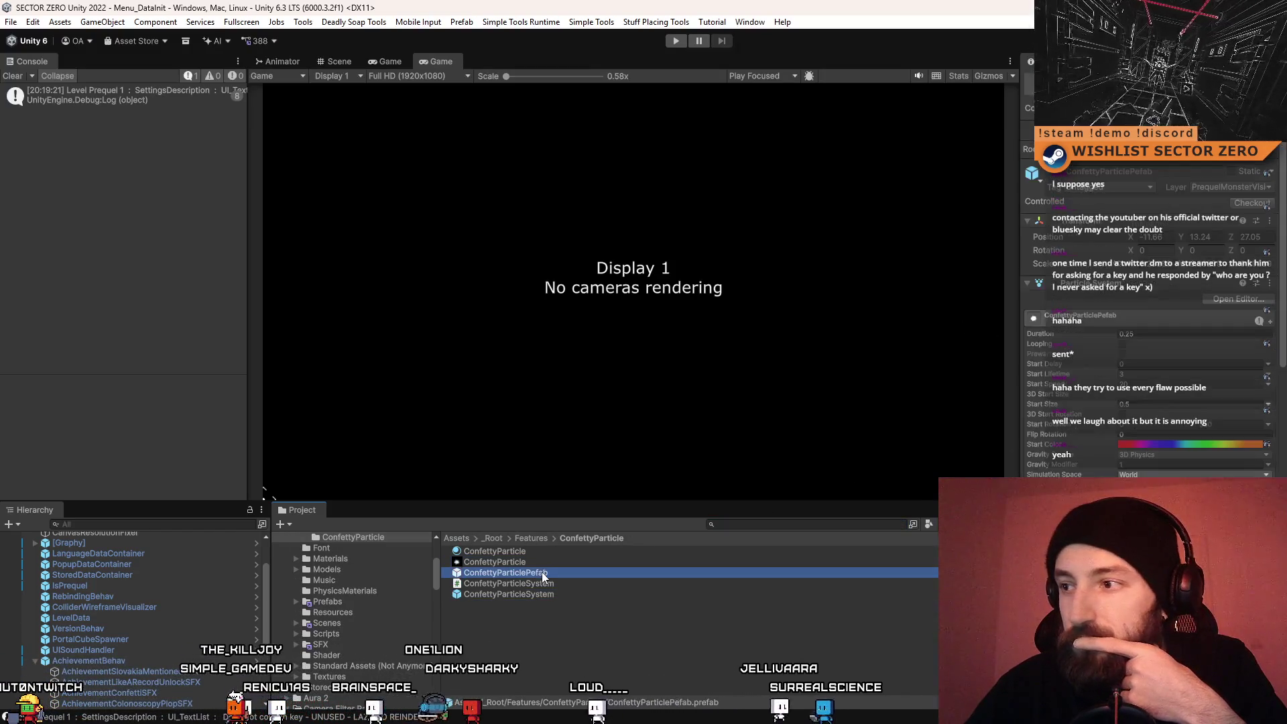
pyautogui.scroll(-3, 1145, 202)
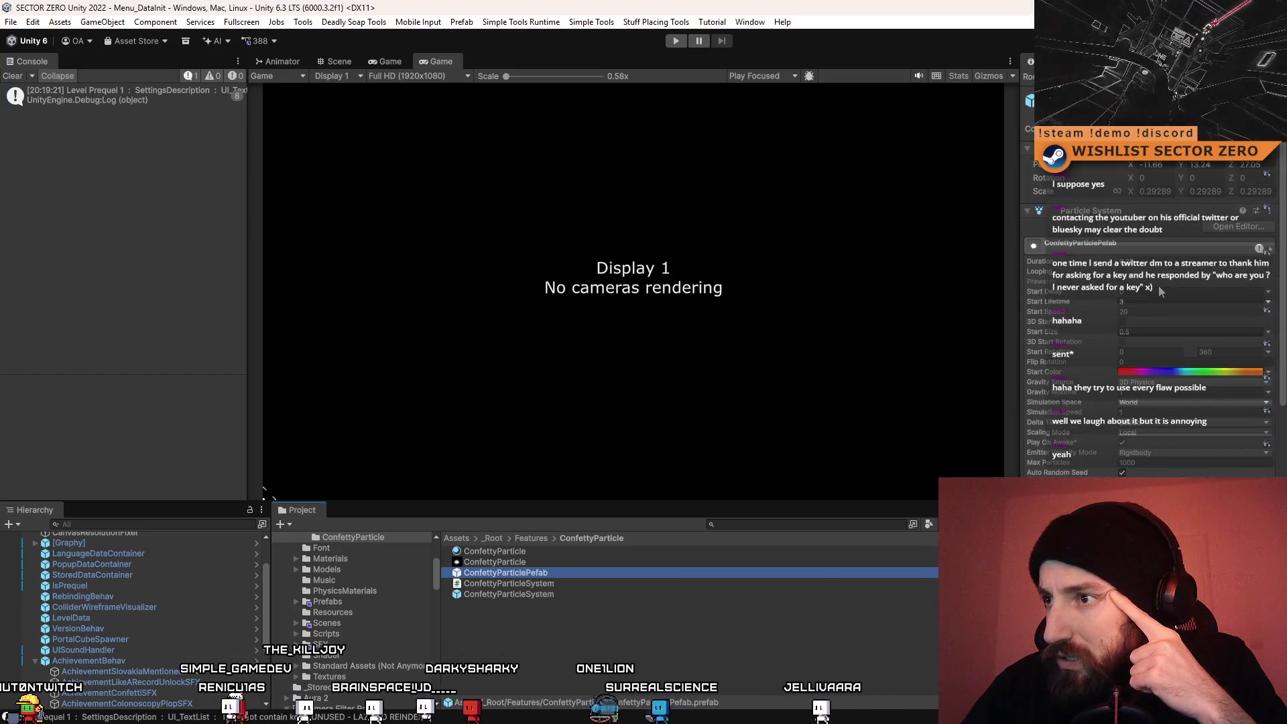
pyautogui.click(1172, 301)
pyautogui.write('4')
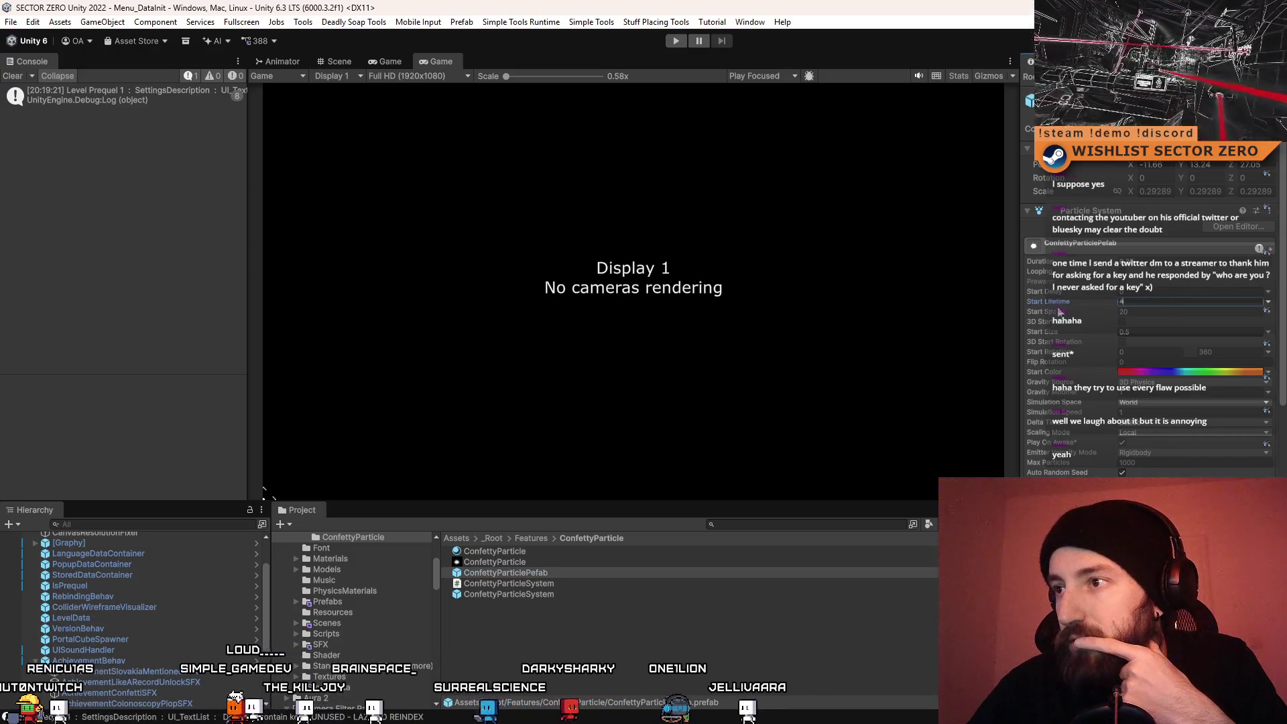
pyautogui.click(573, 658)
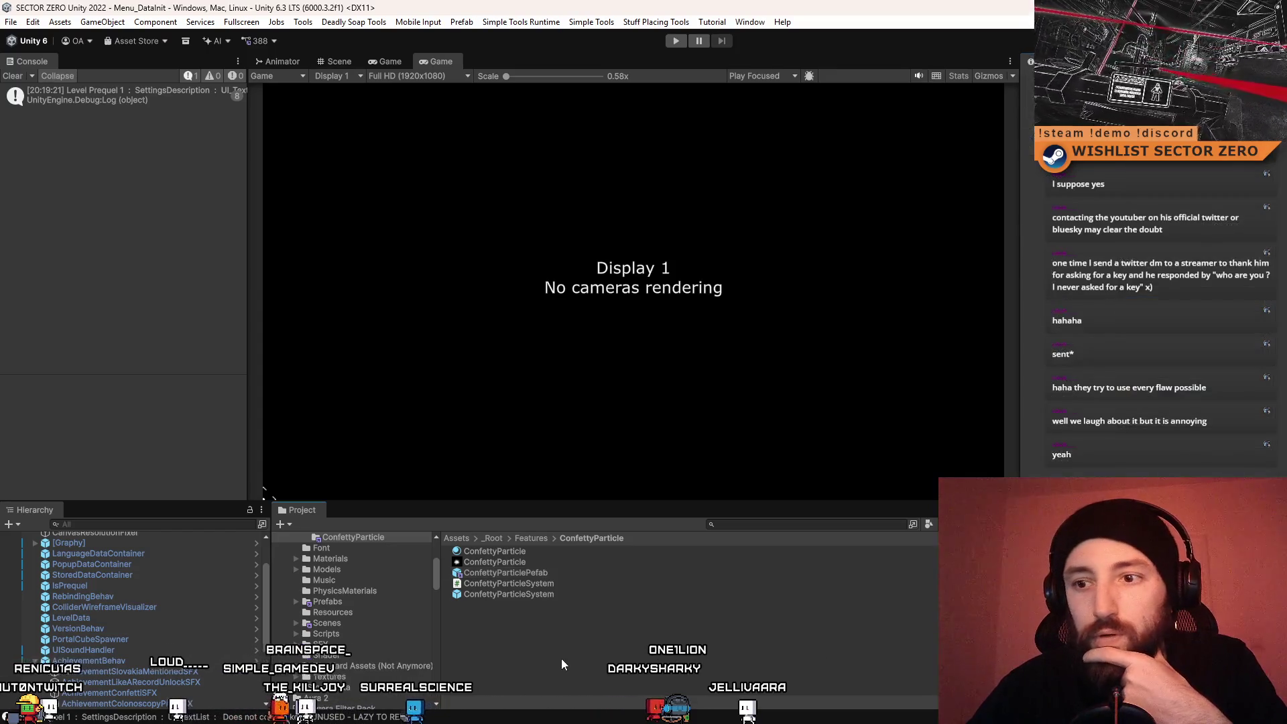
pyautogui.click(518, 573)
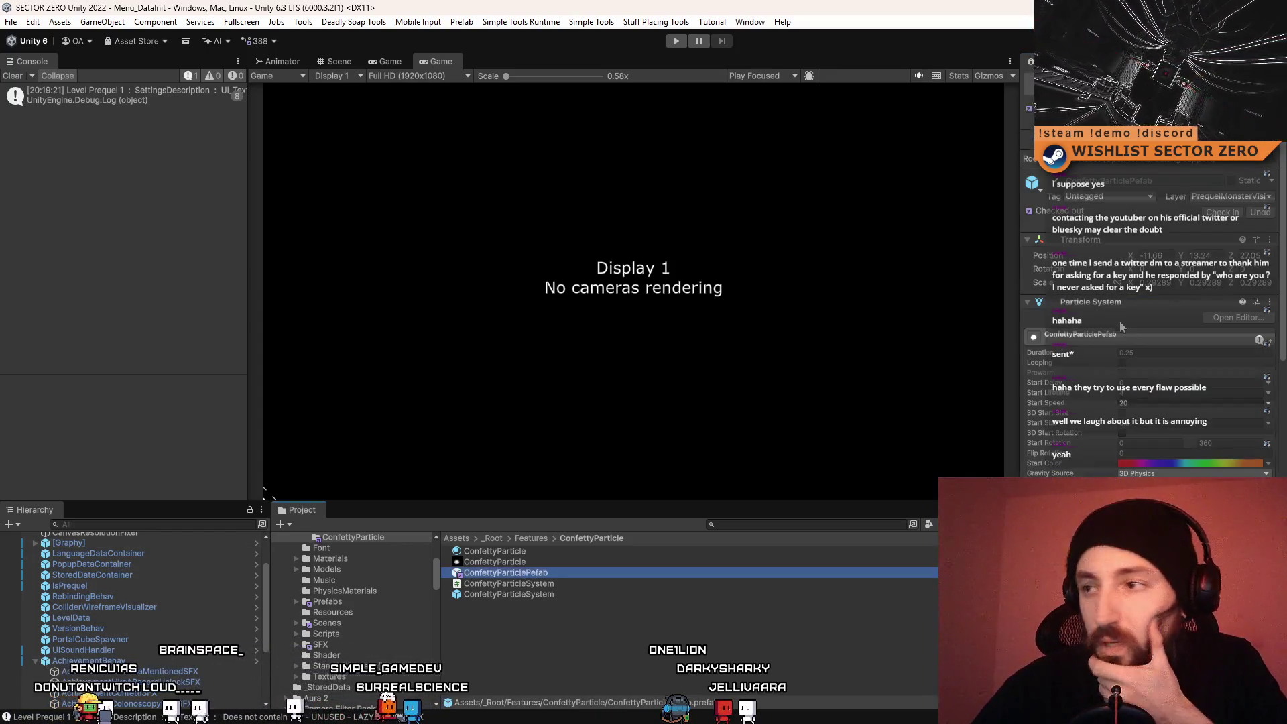
pyautogui.click(1149, 394)
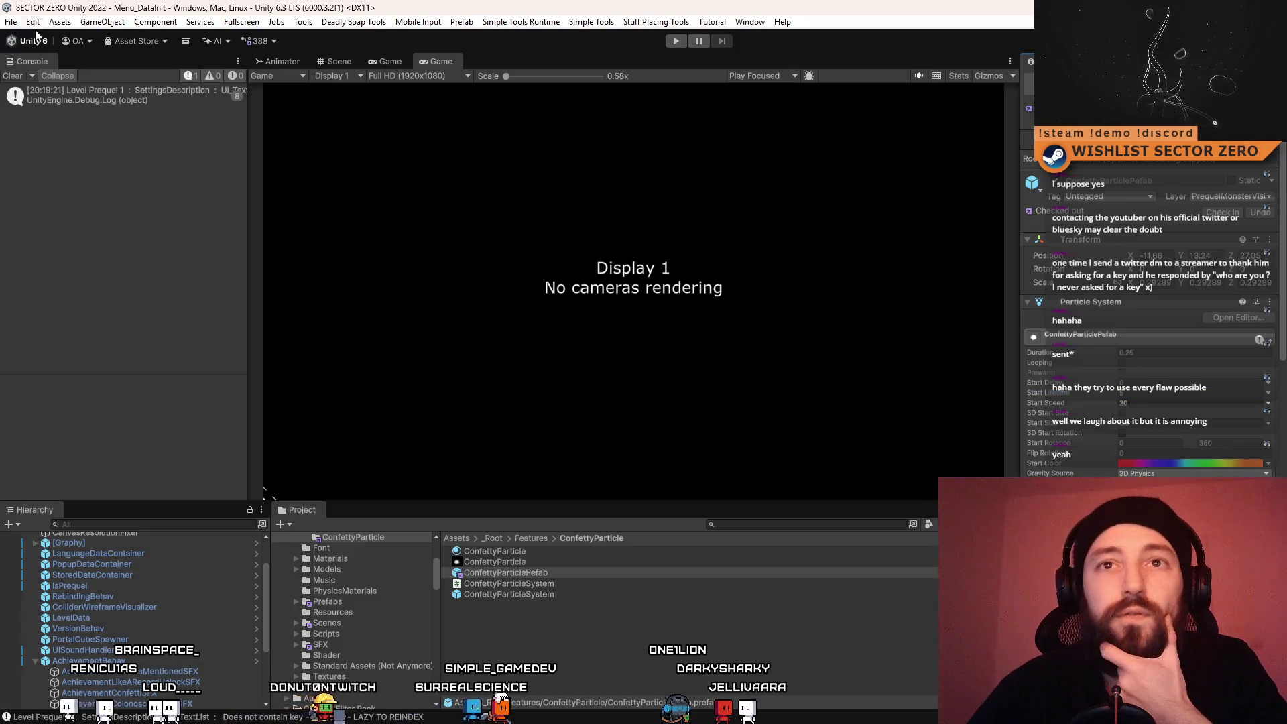
pyautogui.click(16, 81)
pyautogui.click(626, 645)
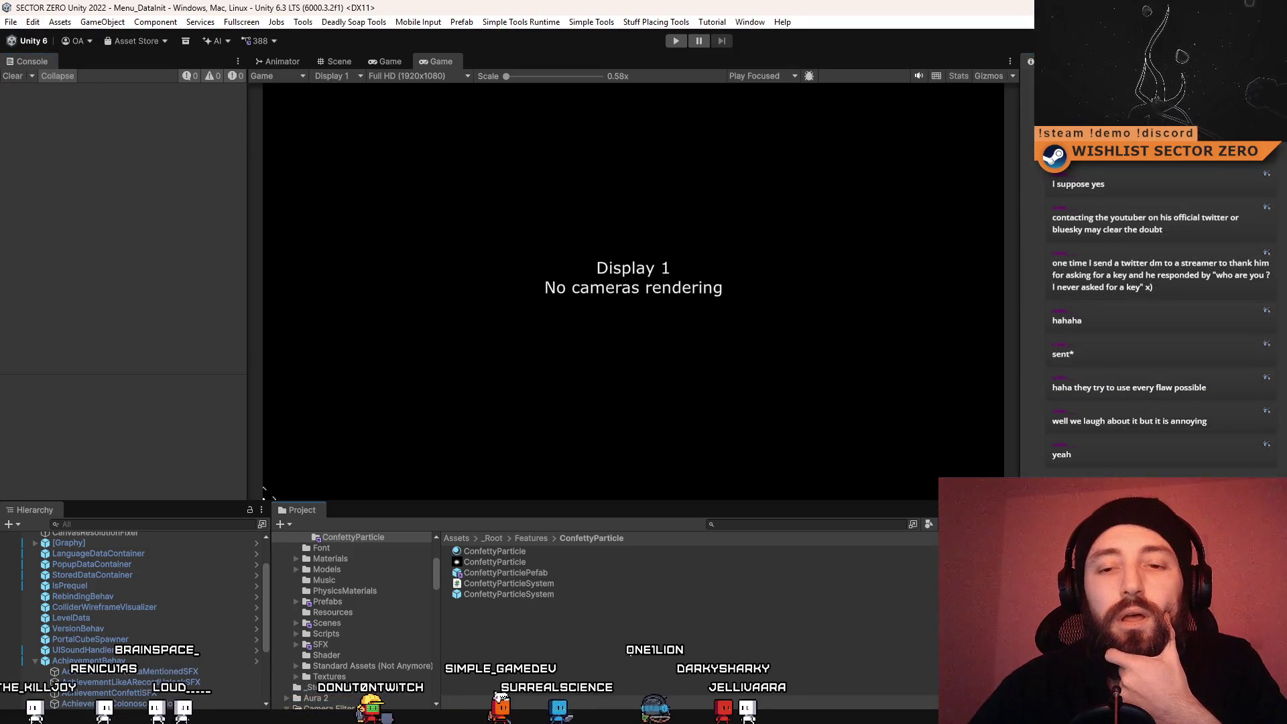
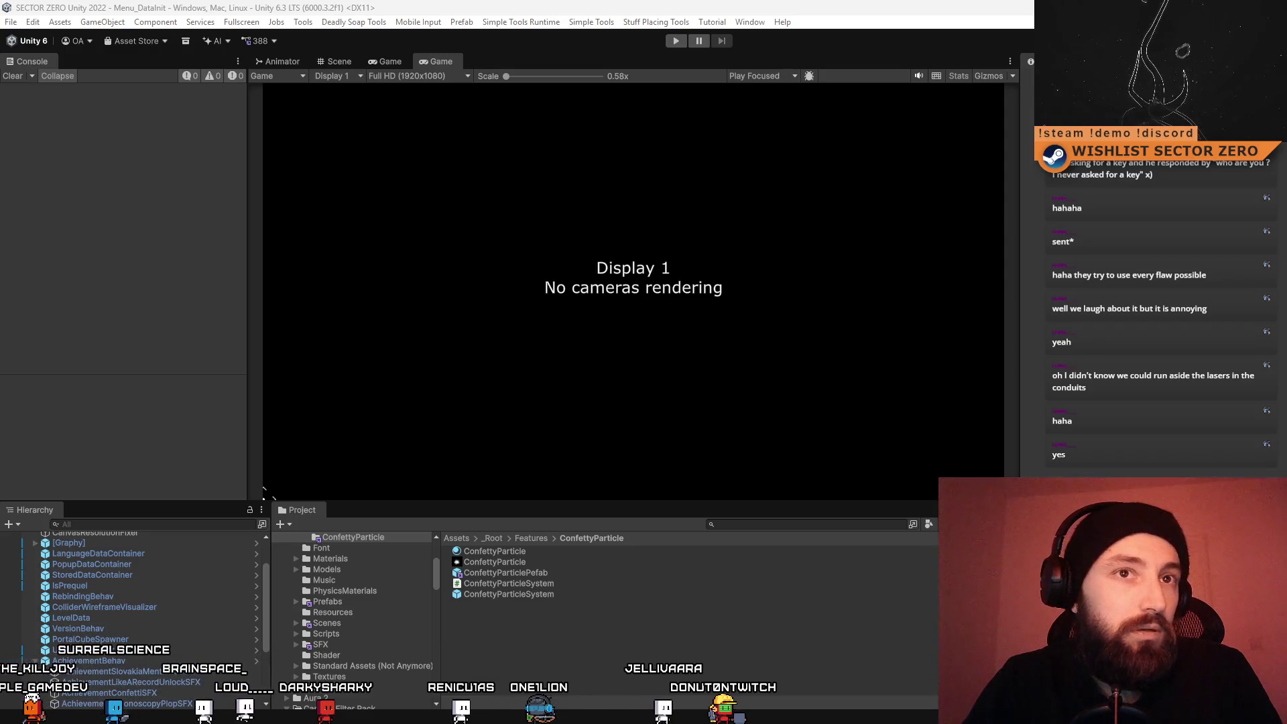
# Switch from the Unity editor to the browser showing the INDIE WORK FEB 2026 Notion page
pyautogui.hotkey('alt', 'Tab')
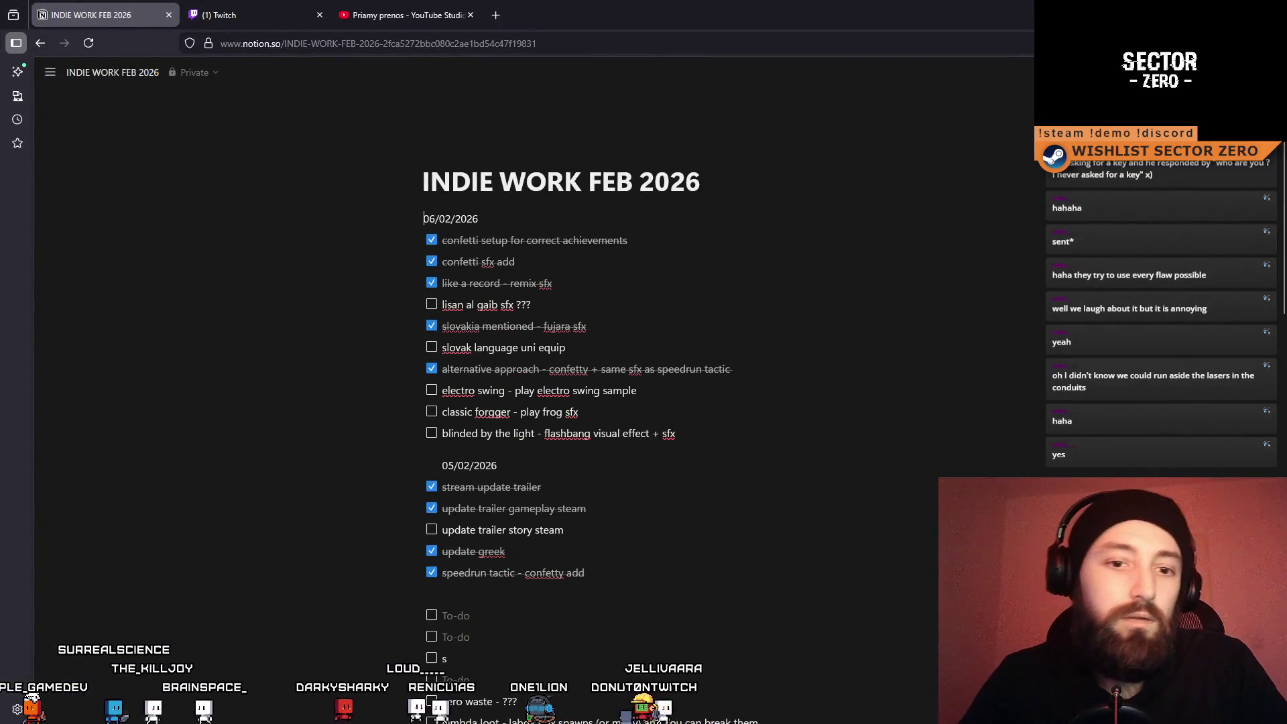
# Add a 07/02/2026 date line at the top of the page, above 06/02/2026
pyautogui.press('Return')
pyautogui.press('Return')
pyautogui.press('Return')
pyautogui.press('Up')
pyautogui.write('07/02/202')
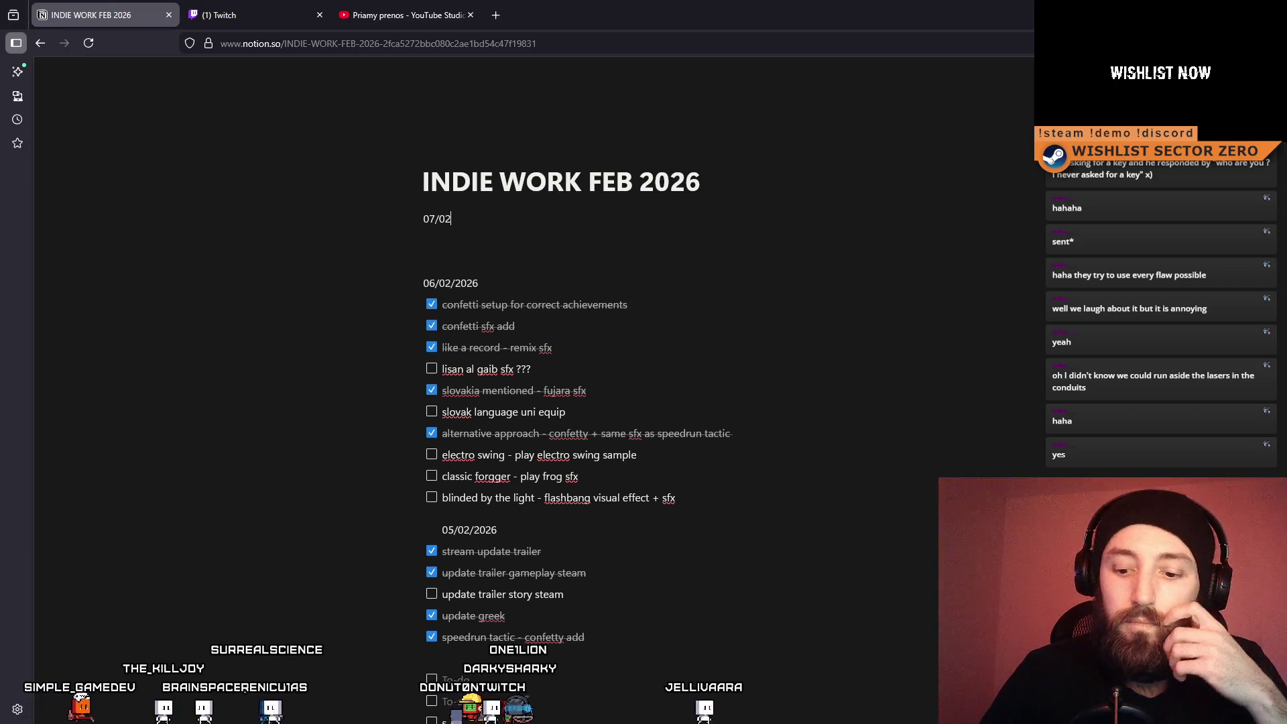
pyautogui.write('6')
pyautogui.press('Return')
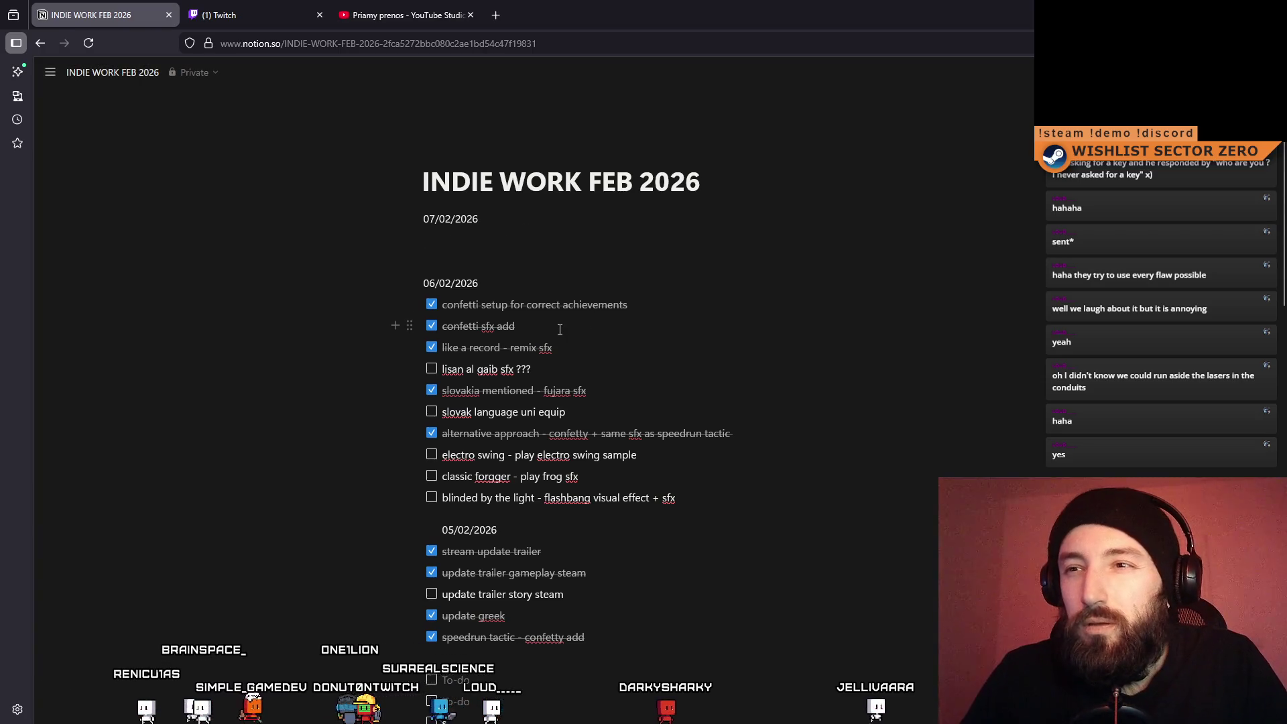
pyautogui.moveTo(575, 324); pyautogui.dragTo(437, 325)
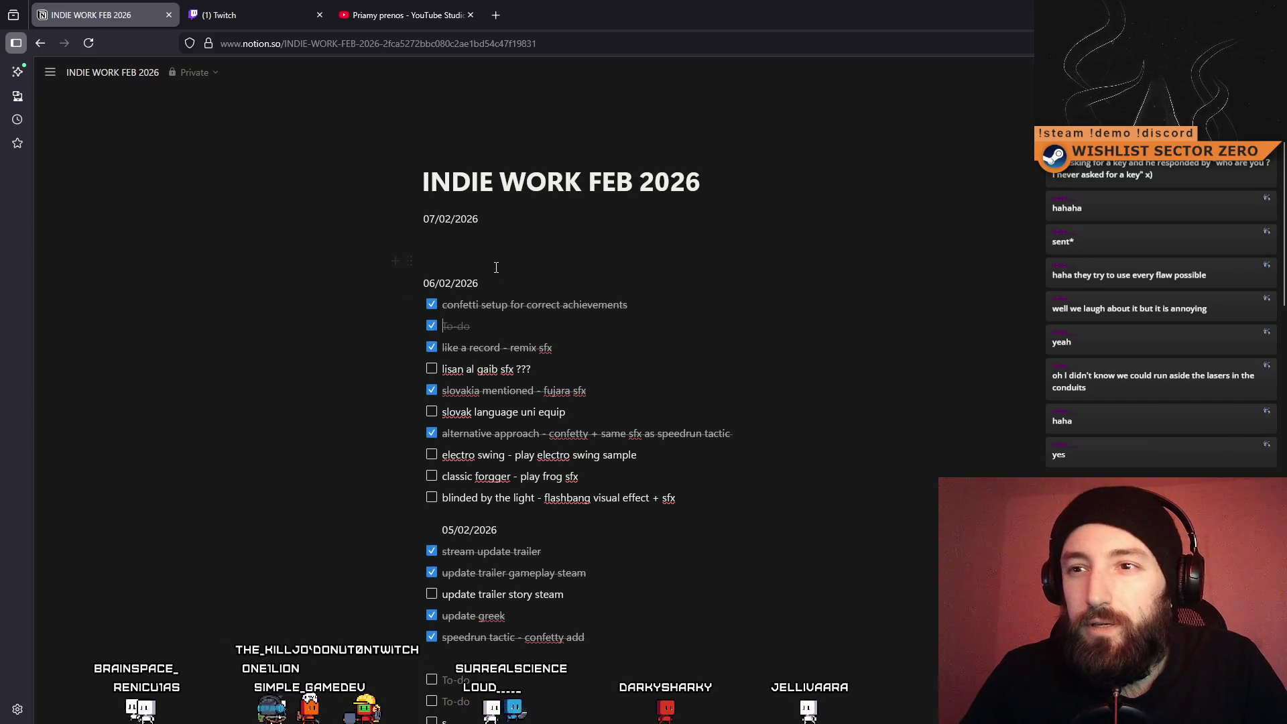
# Tick confetti sfx add under 07/02/2026, then move the lisan al gaib sfx ??? task up
pyautogui.click(494, 241)
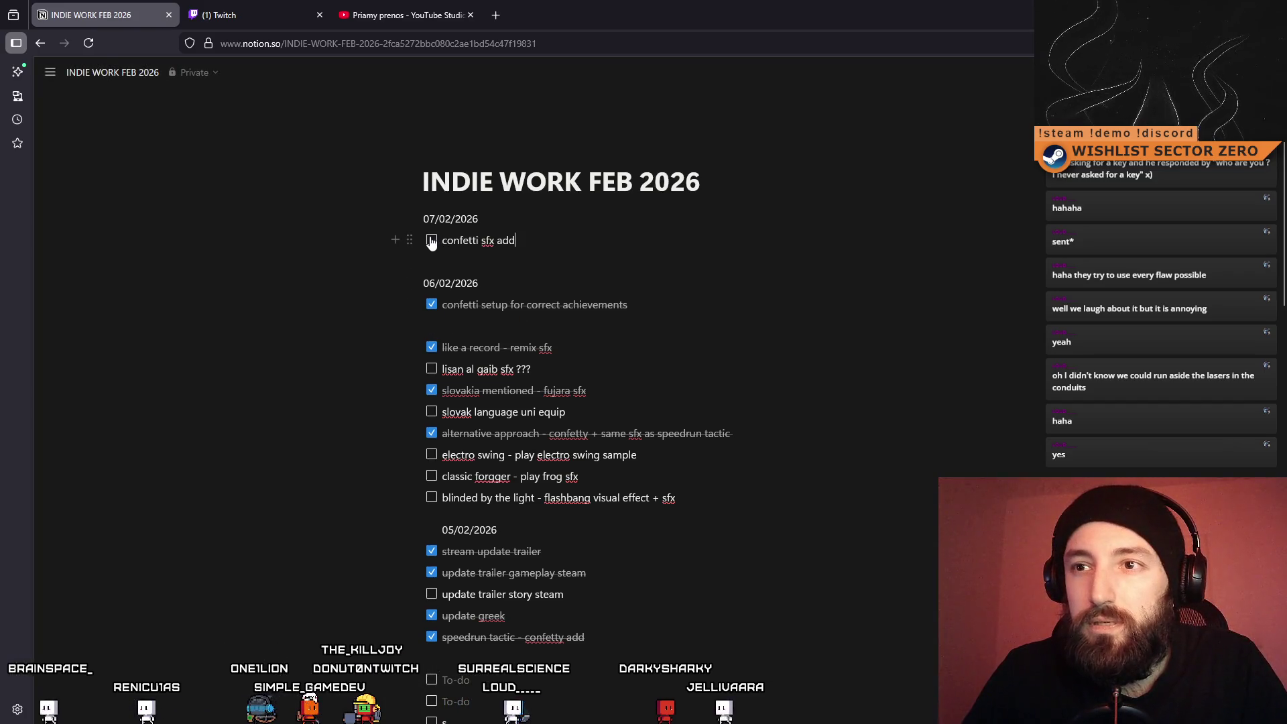
pyautogui.click(432, 242)
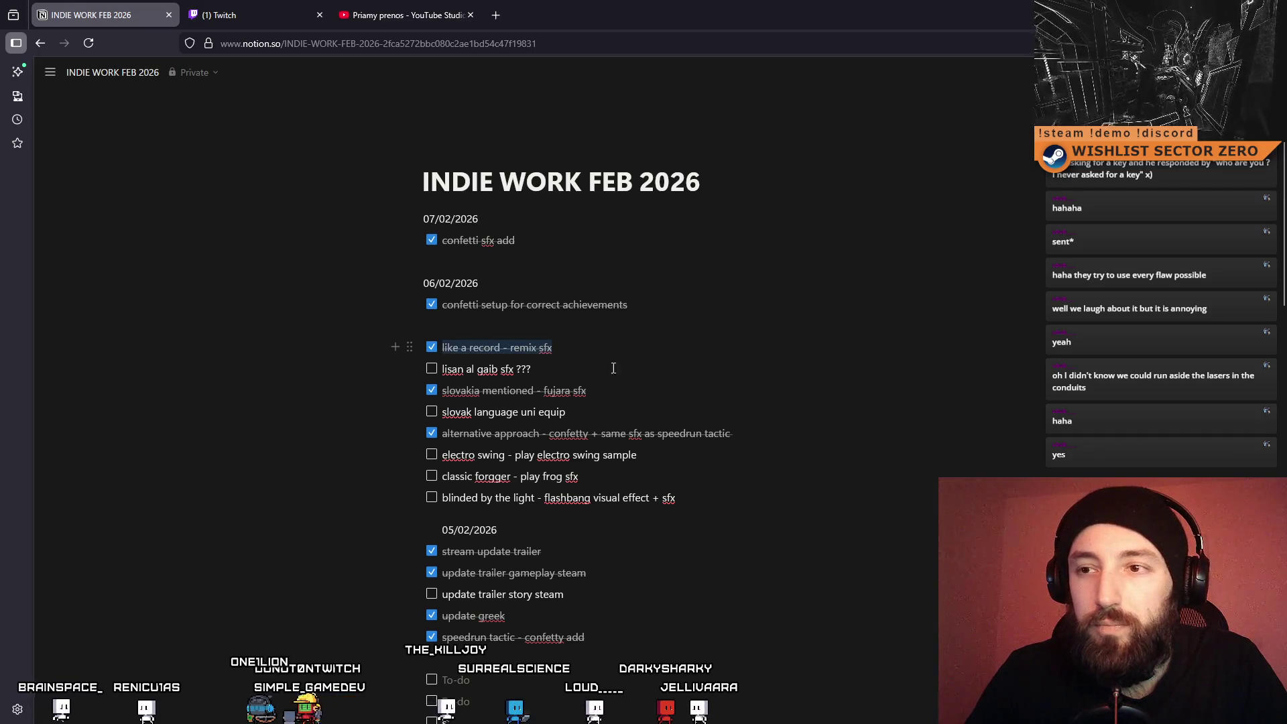
pyautogui.click(487, 335)
pyautogui.press('BackSpace')
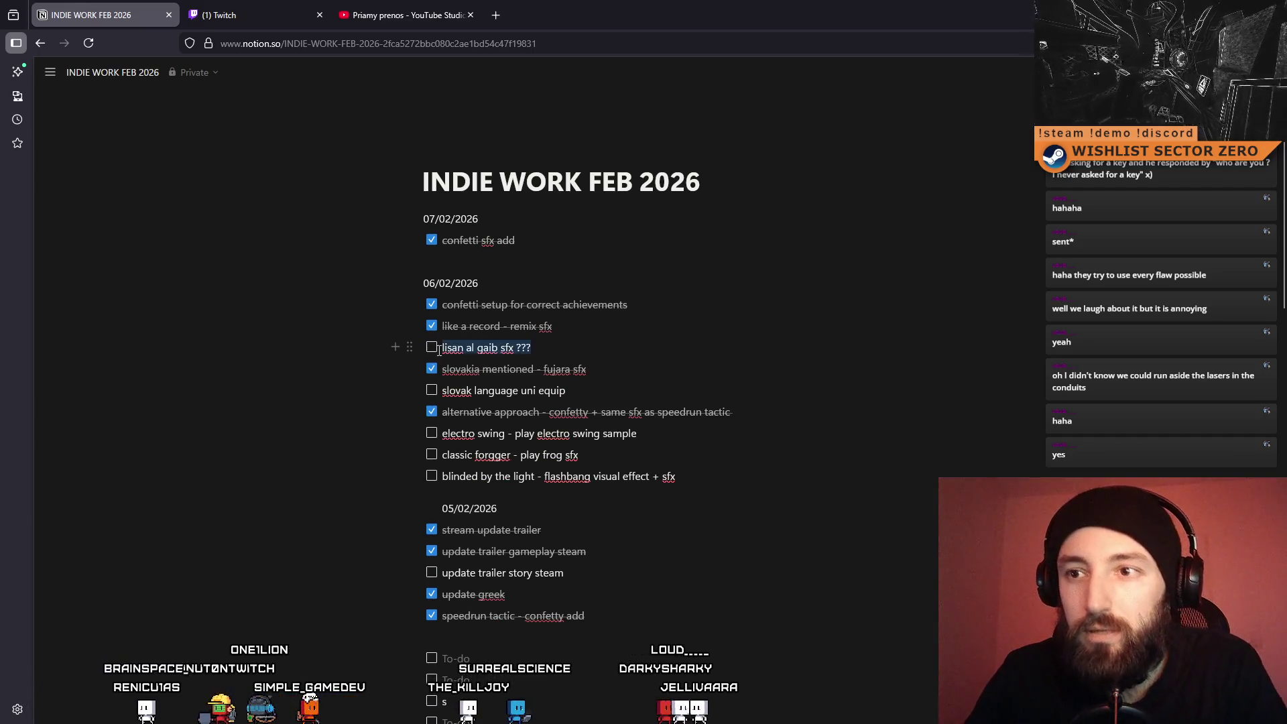
pyautogui.press('BackSpace')
pyautogui.press('BackSpace')
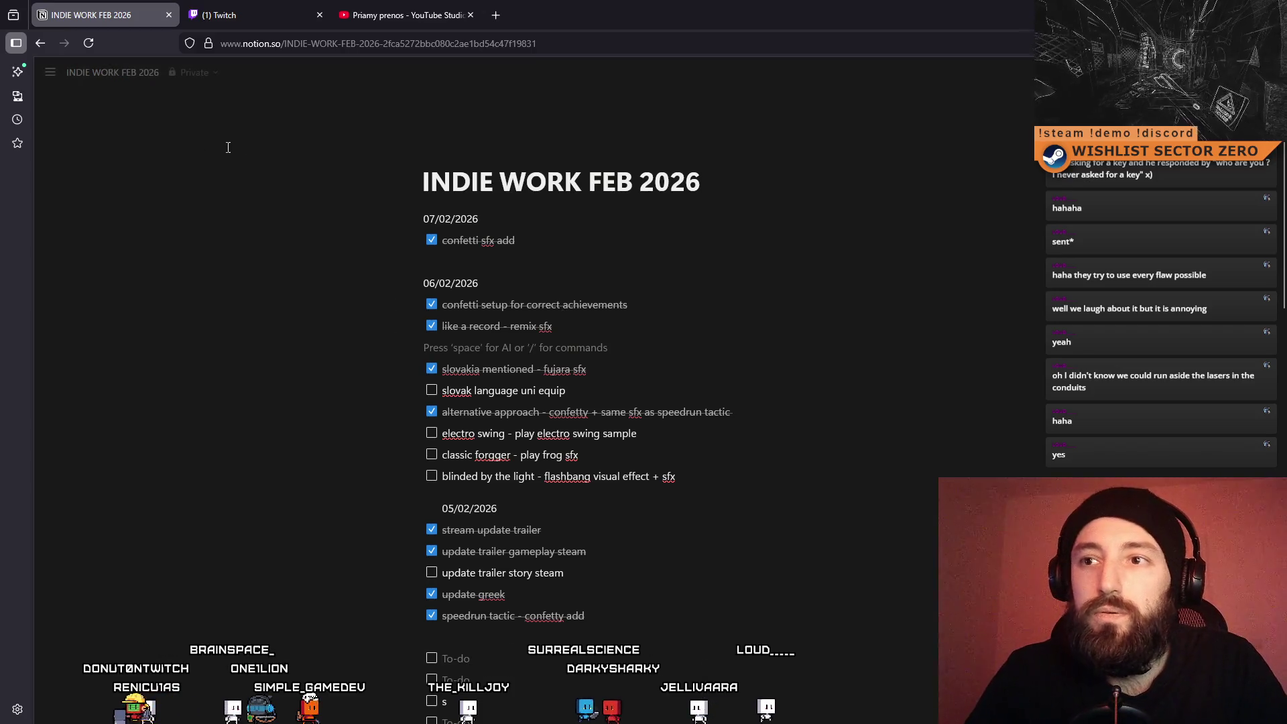
pyautogui.hotkey('ctrl', 'z')
pyautogui.hotkey('ctrl', 'z')
pyautogui.hotkey('ctrl', 'z')
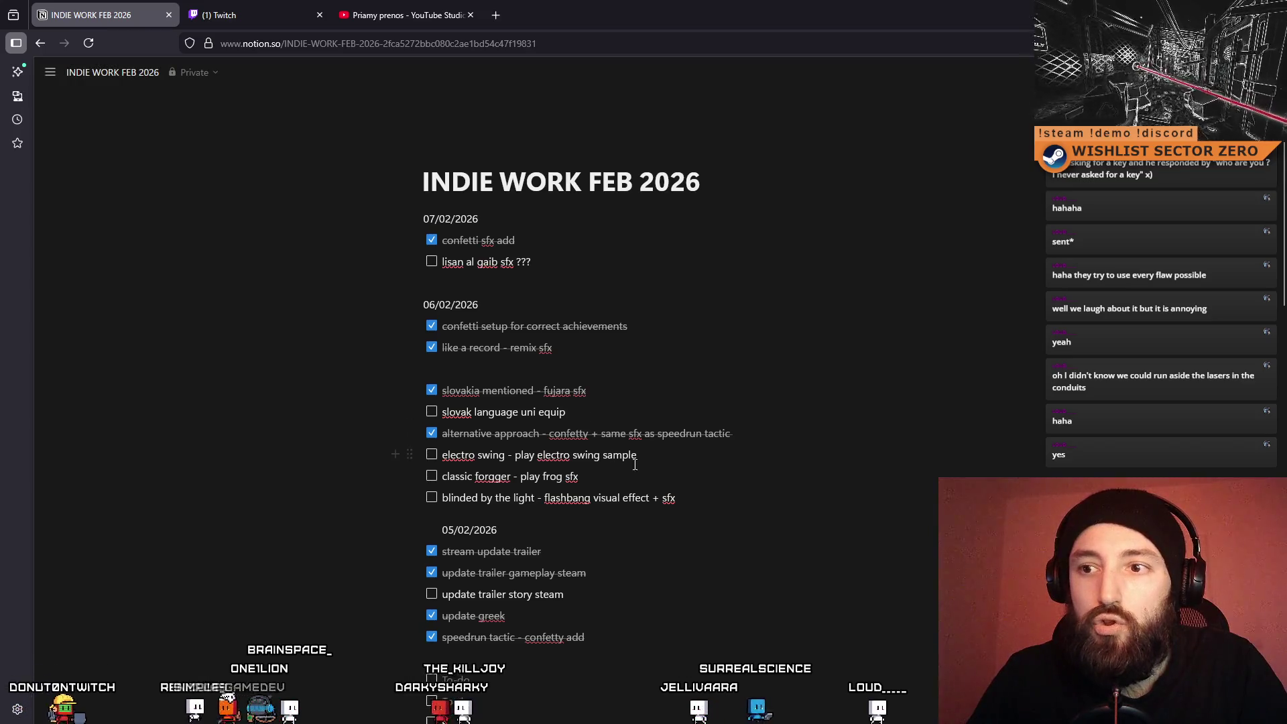
# Move the electro swing and classic forgger - play frog sfx tasks into new 07/02/2026 to-dos
pyautogui.moveTo(636, 456); pyautogui.dragTo(442, 456)
pyautogui.hotkey('ctrl', 'c')
pyautogui.press('BackSpace')
pyautogui.click(560, 259)
pyautogui.press('Return')
pyautogui.hotkey('ctrl', 'v')
pyautogui.click(581, 497)
pyautogui.moveTo(580, 498); pyautogui.dragTo(442, 498)
pyautogui.hotkey('ctrl', 'x')
pyautogui.click(677, 284)
pyautogui.press('Return')
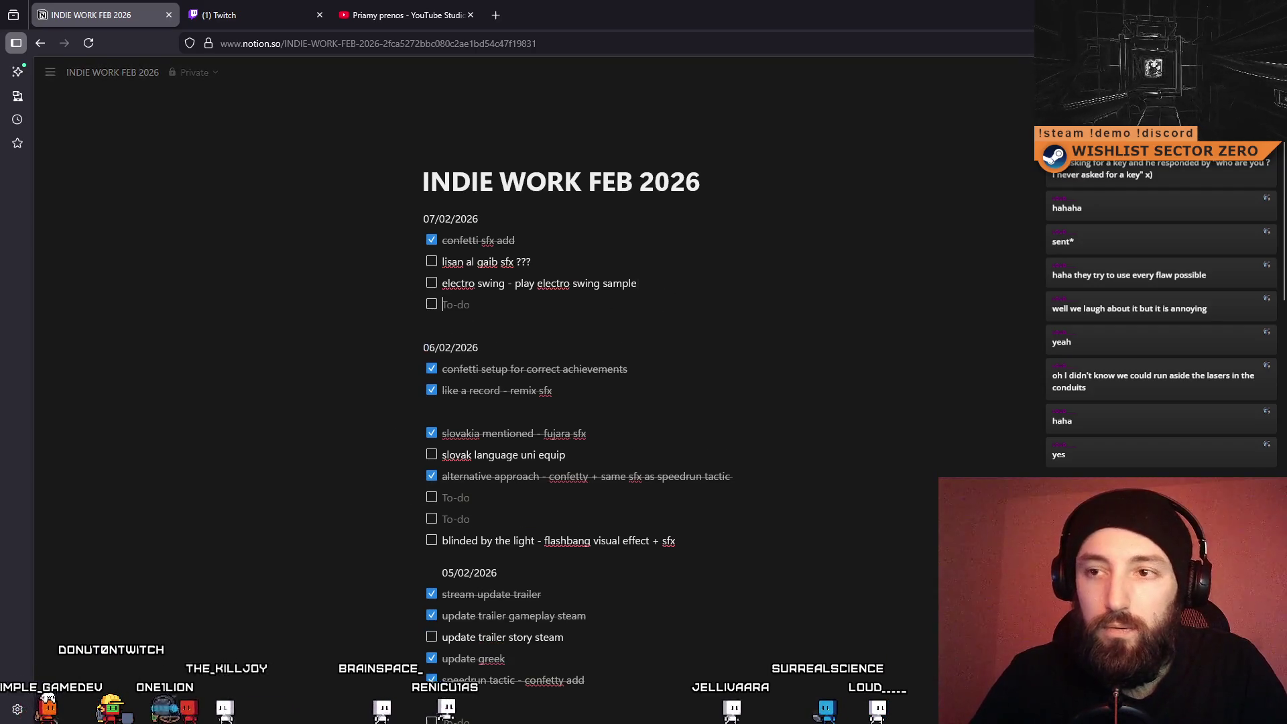
pyautogui.hotkey('ctrl', 'v')
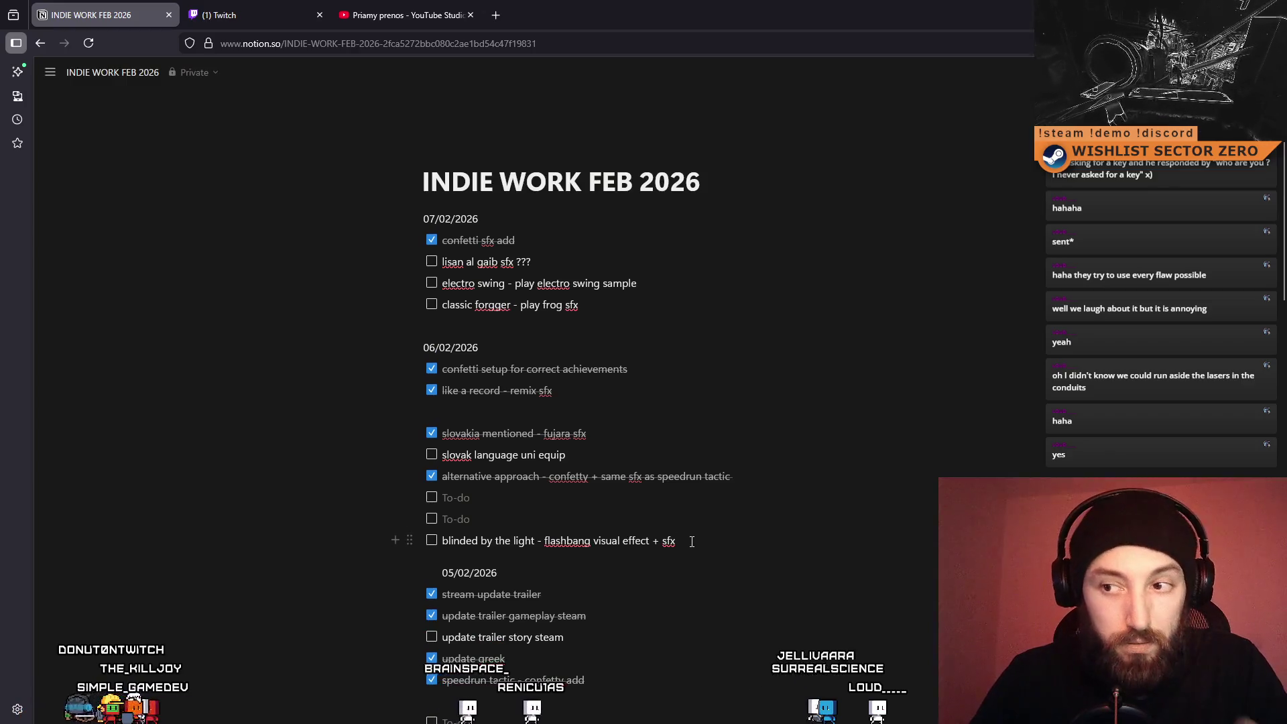
# Move the blinded by the light task up and clear the leftover empty 06/02 to-dos
pyautogui.moveTo(692, 541); pyautogui.dragTo(432, 549)
pyautogui.hotkey('ctrl', 'x')
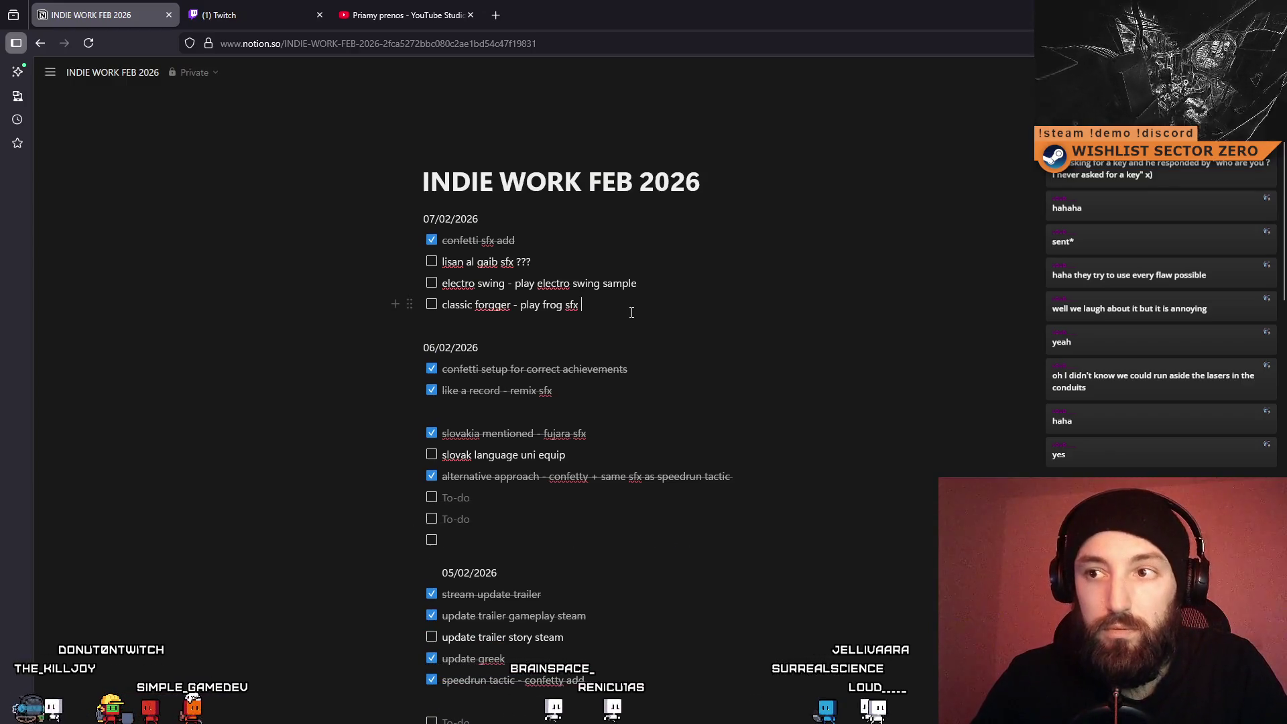
pyautogui.press('Return')
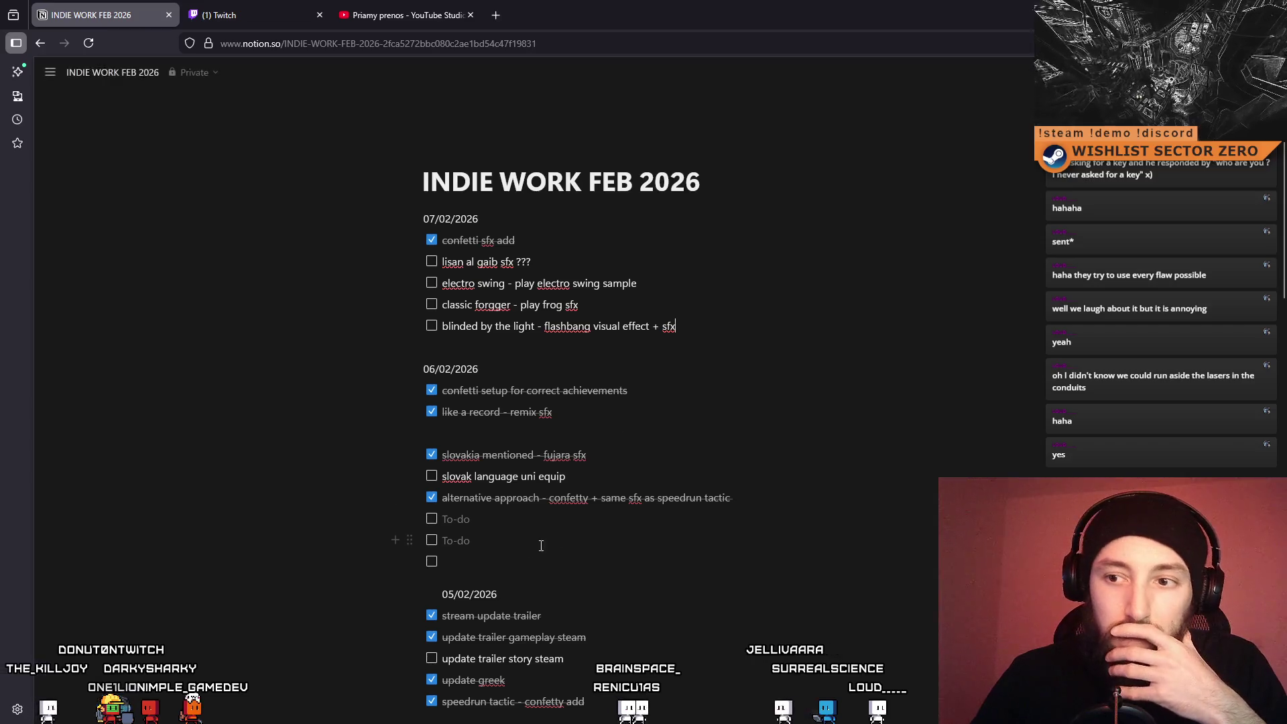
pyautogui.press('BackSpace')
pyautogui.press('BackSpace')
pyautogui.press('BackSpace')
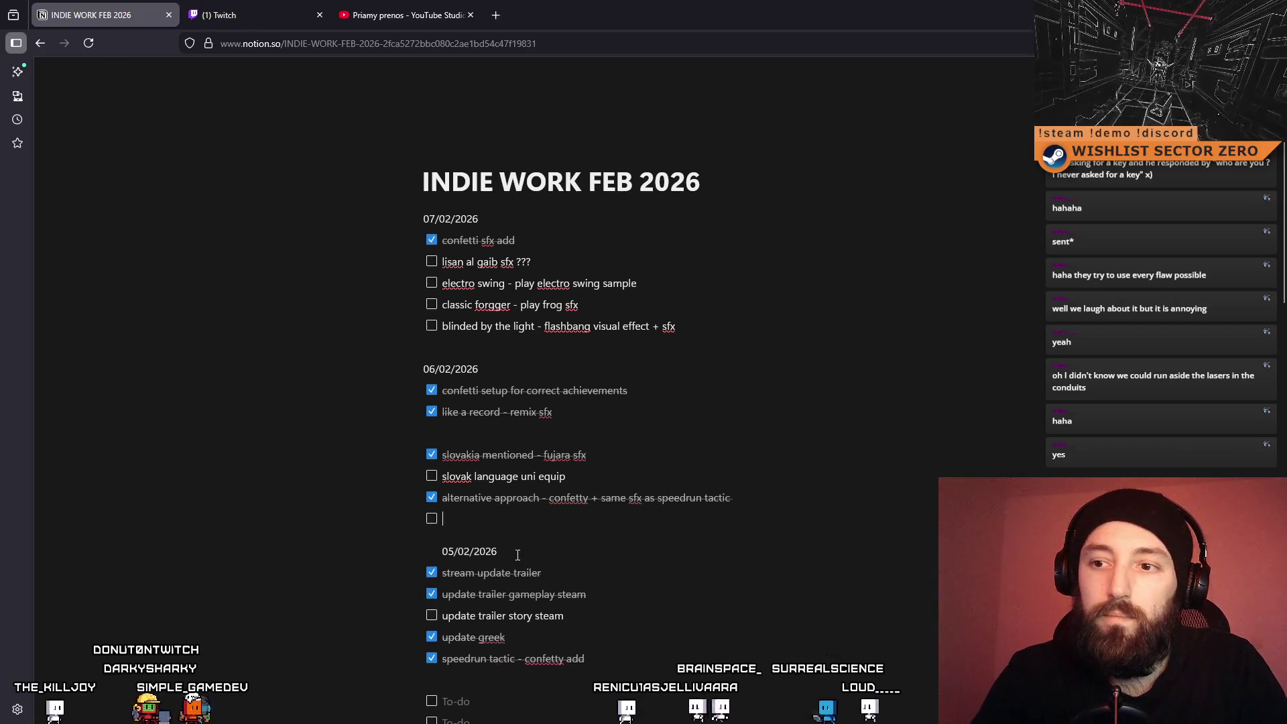